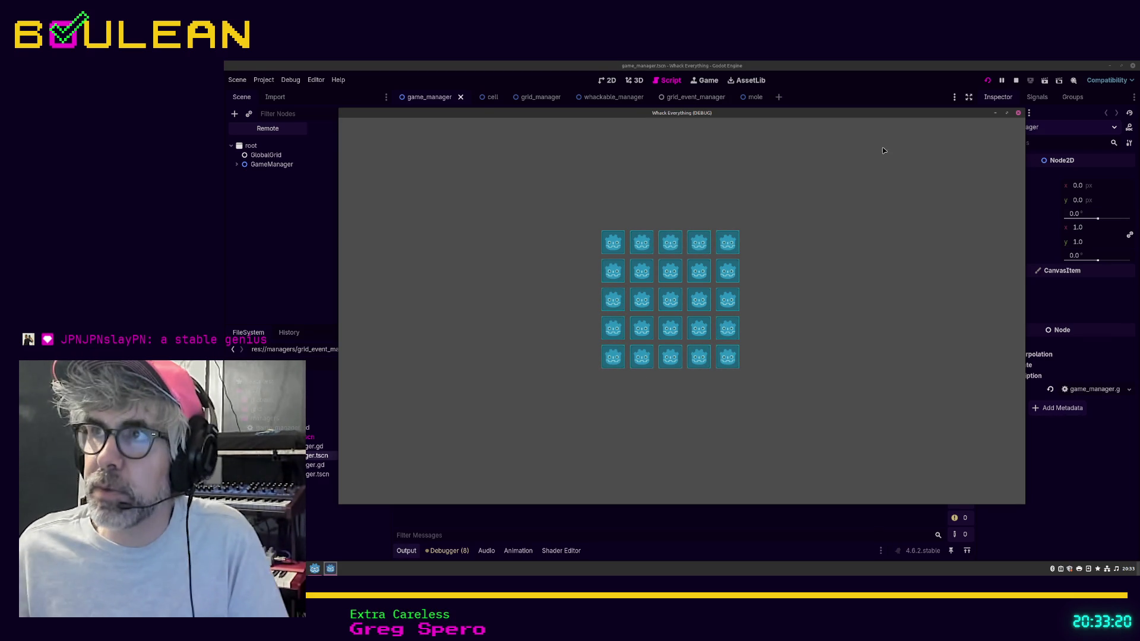
Step: Stop the running Whack Everything game and bring up grid_manager.gd in the script editor
click(1019, 113)
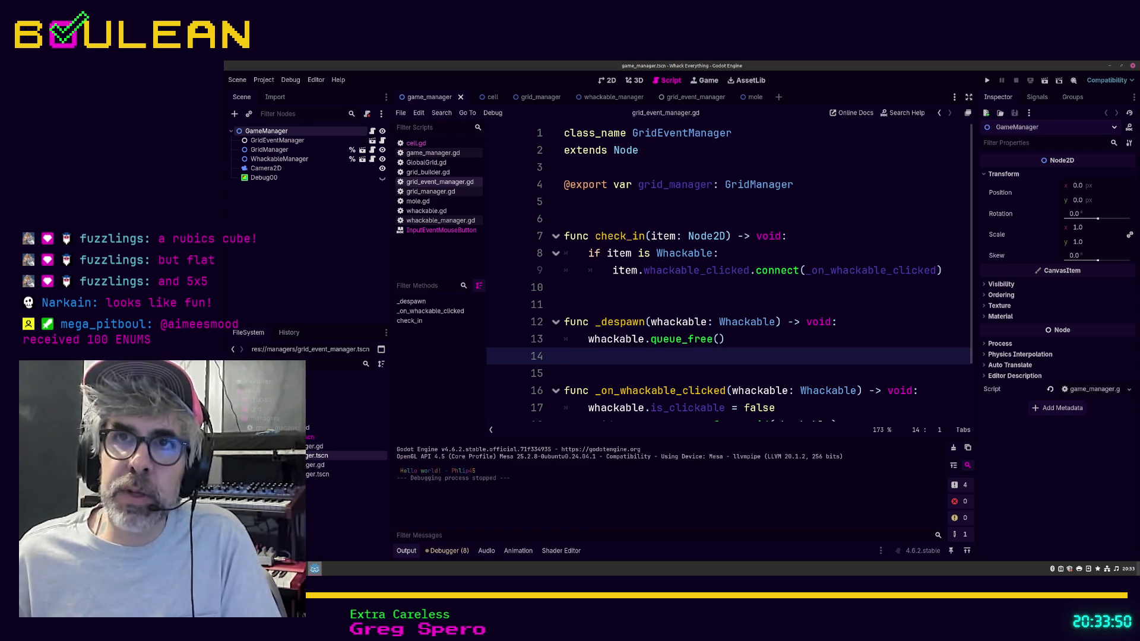
click(431, 192)
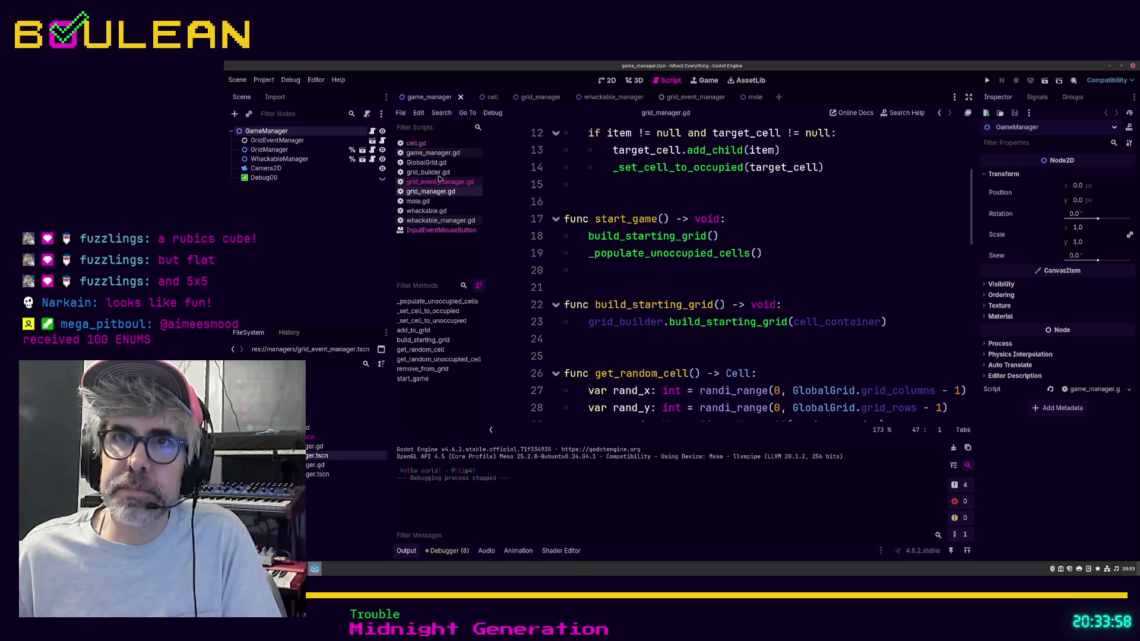
Step: In GlobalGrid.gd change grid_columns and grid_rows from 5 to 9, save, and run the project
click(443, 164)
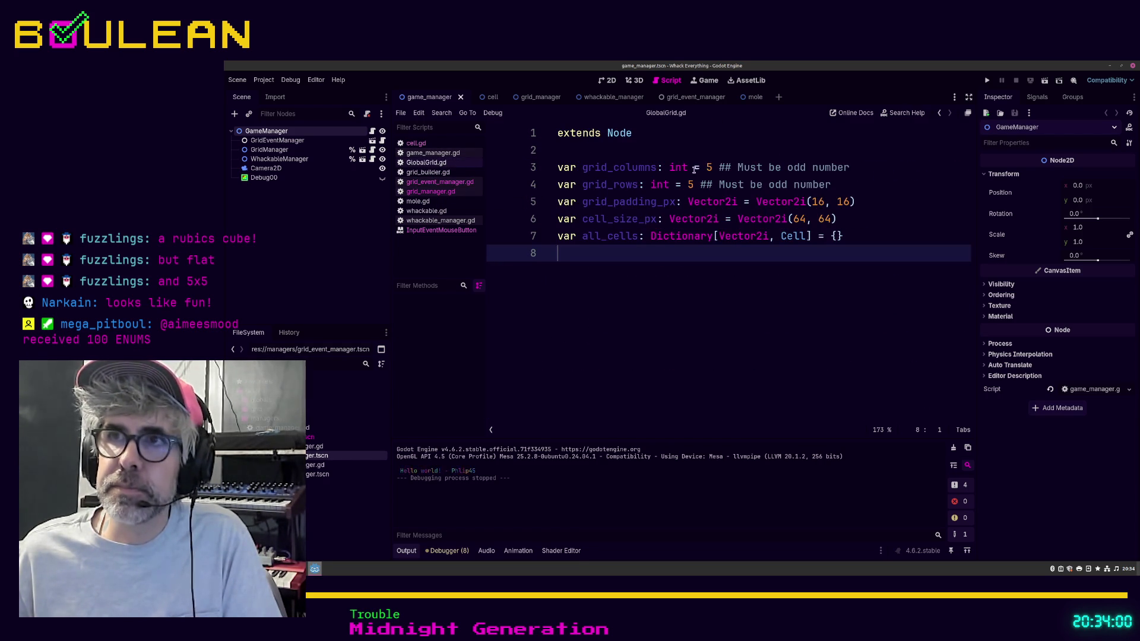
click(713, 168)
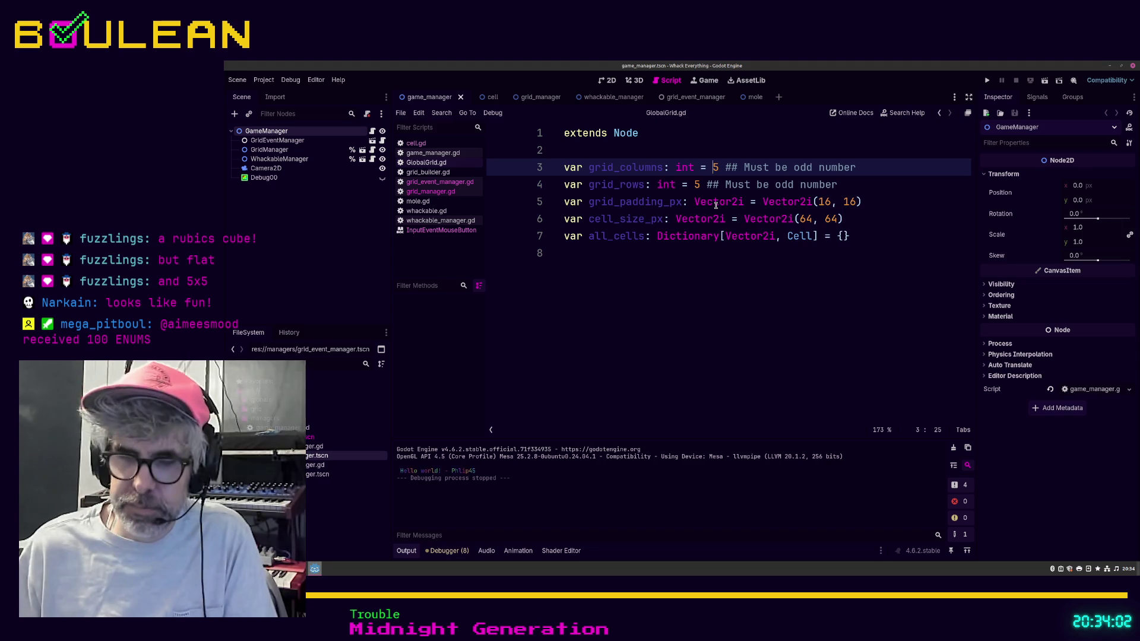
key(Delete)
text(9)
key(Down)
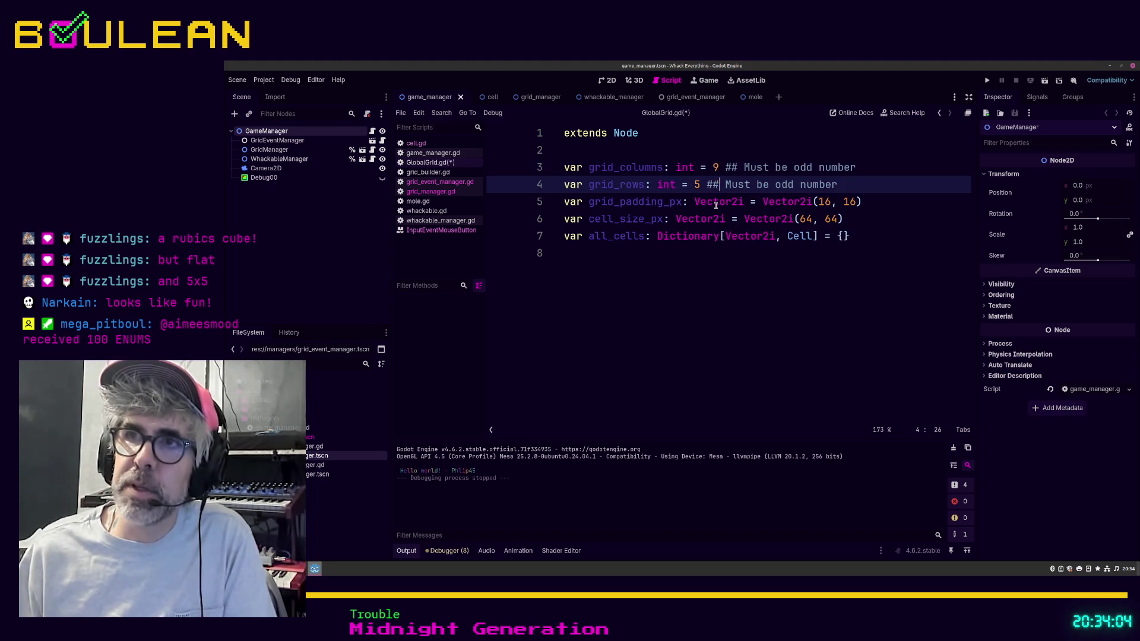
key(Left)
key(BackSpace)
text(9)
key(ctrl+s)
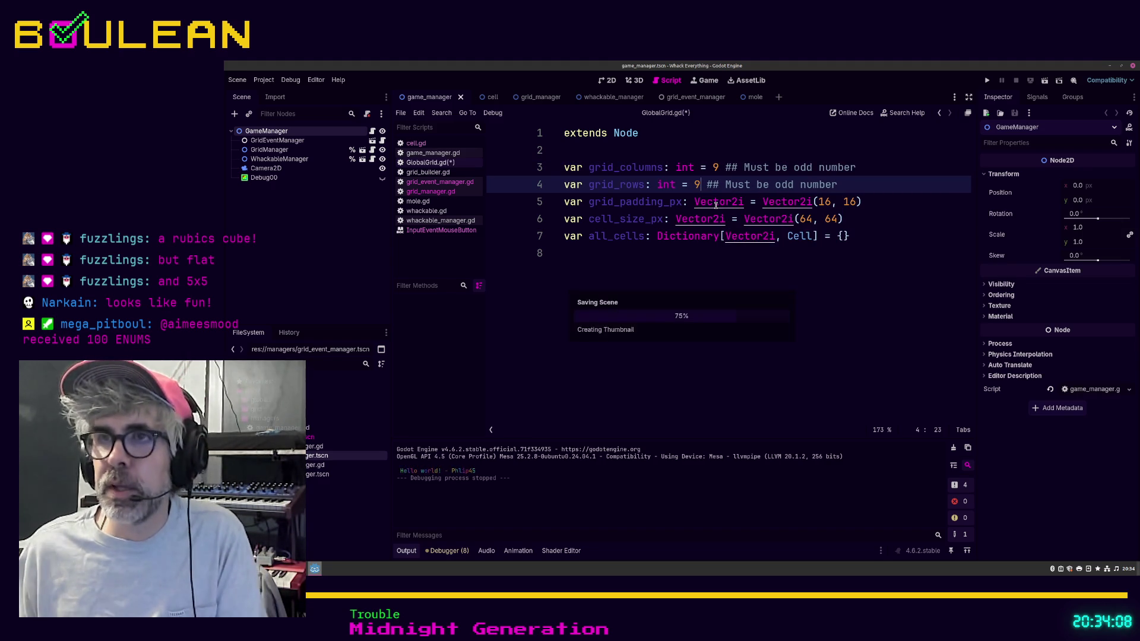
click(674, 274)
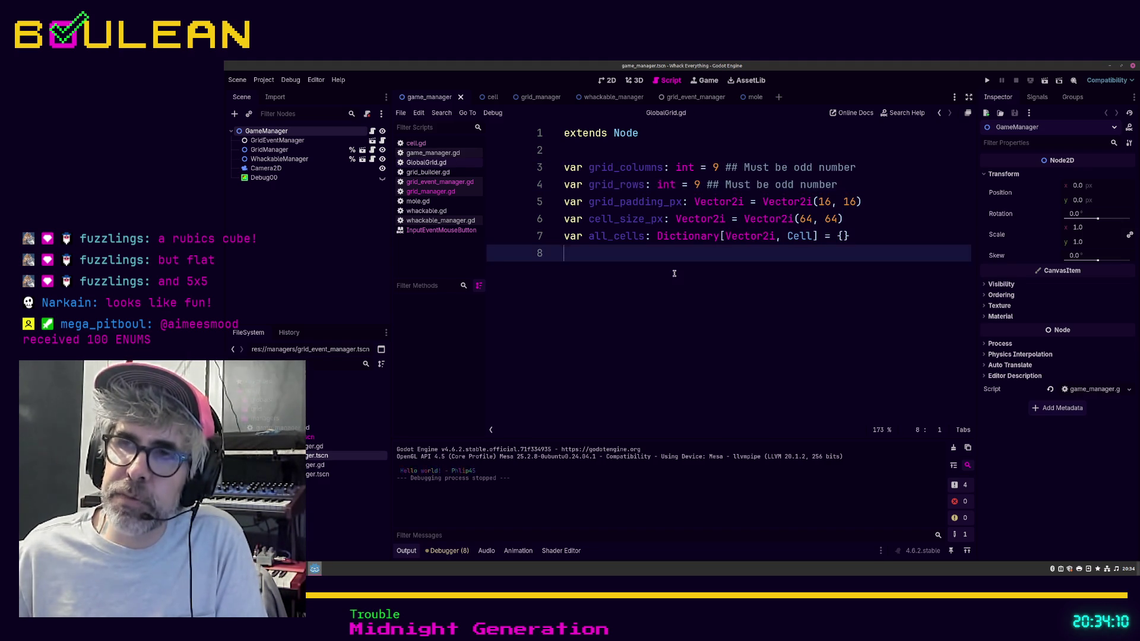
key(F5)
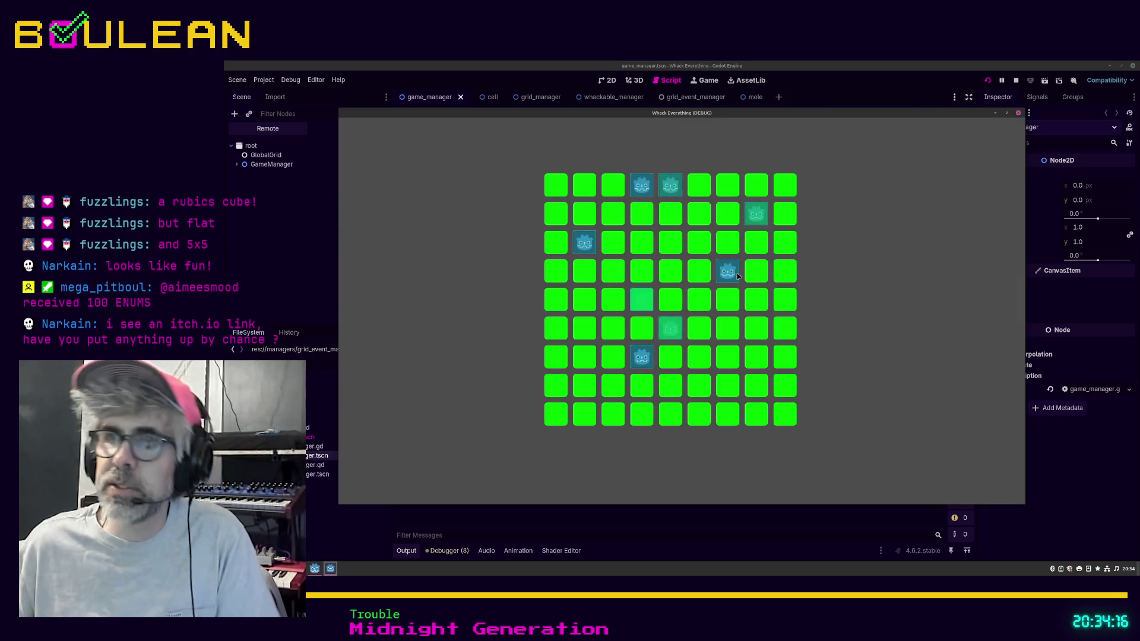
Step: Whack the moles popping up across the 9x9 grid, then stop the game with F8
click(649, 356)
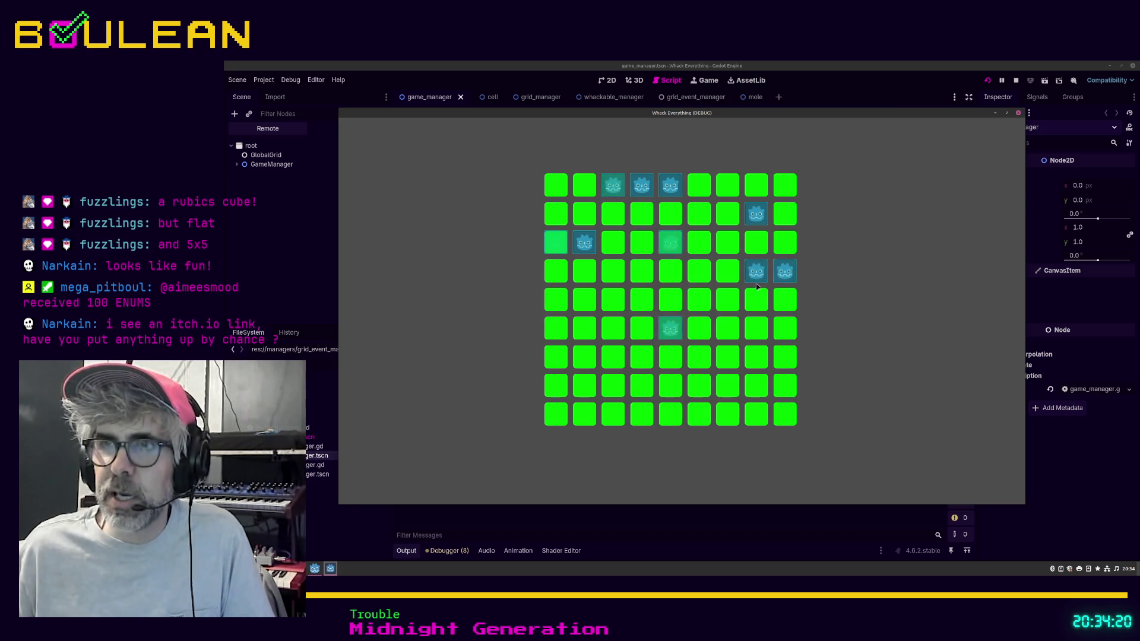
click(671, 186)
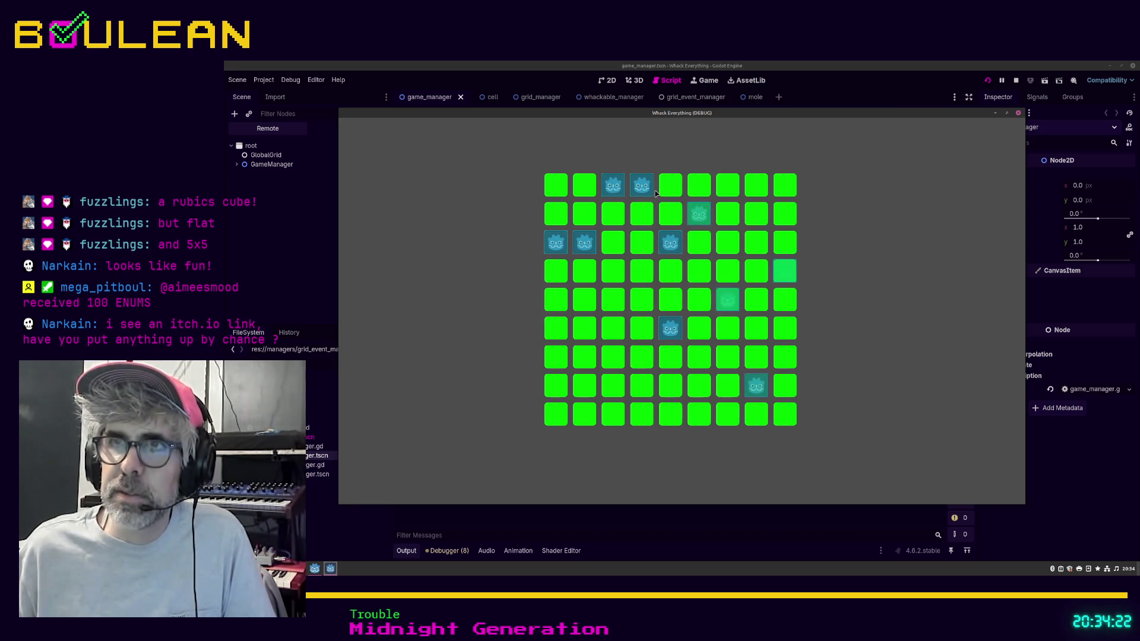
click(642, 186)
click(613, 186)
click(582, 249)
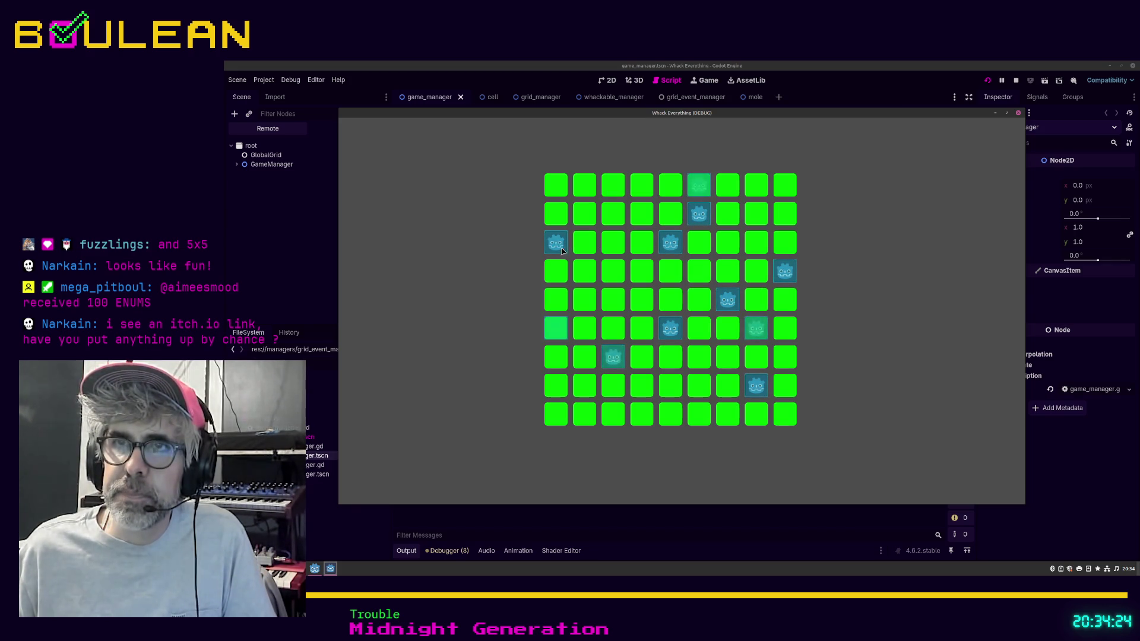
click(555, 243)
click(670, 328)
click(736, 305)
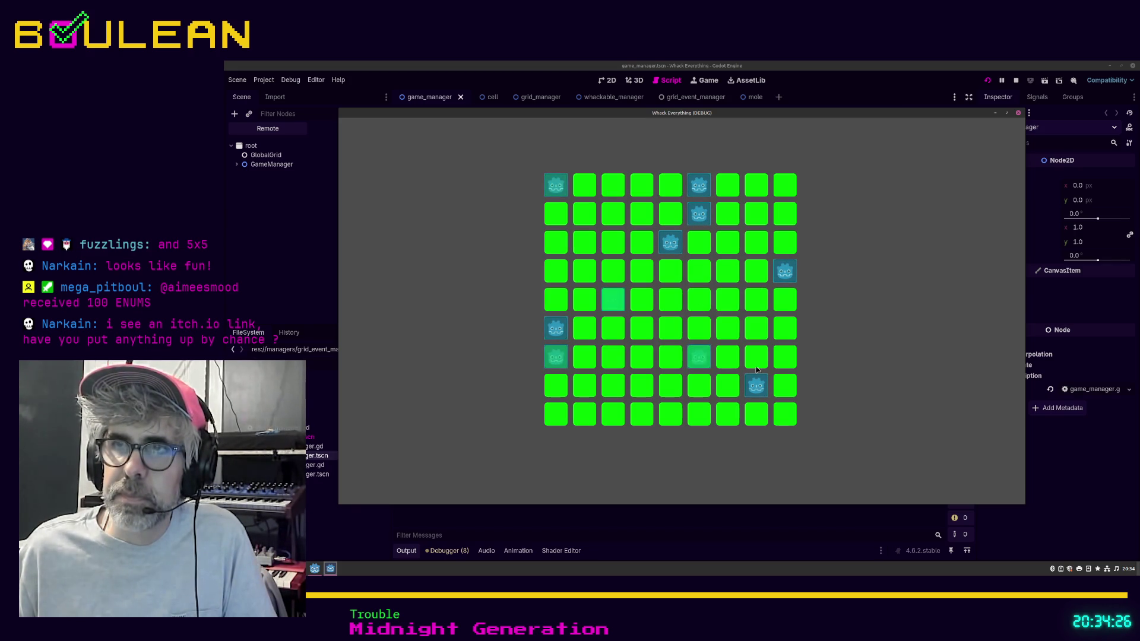
click(670, 242)
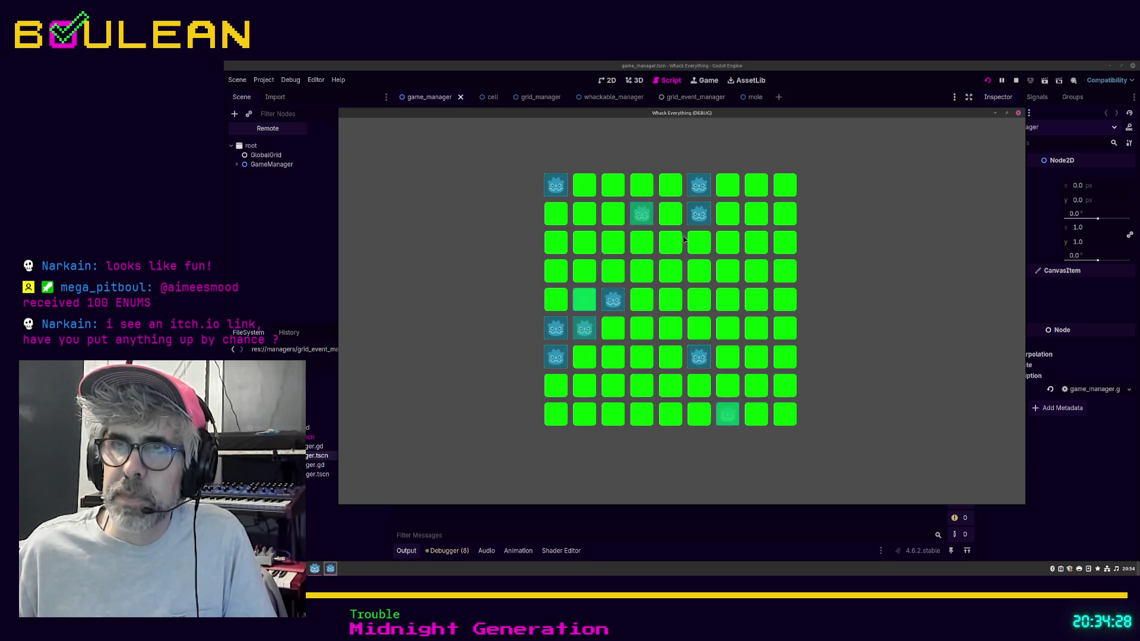
click(699, 213)
click(699, 186)
click(642, 216)
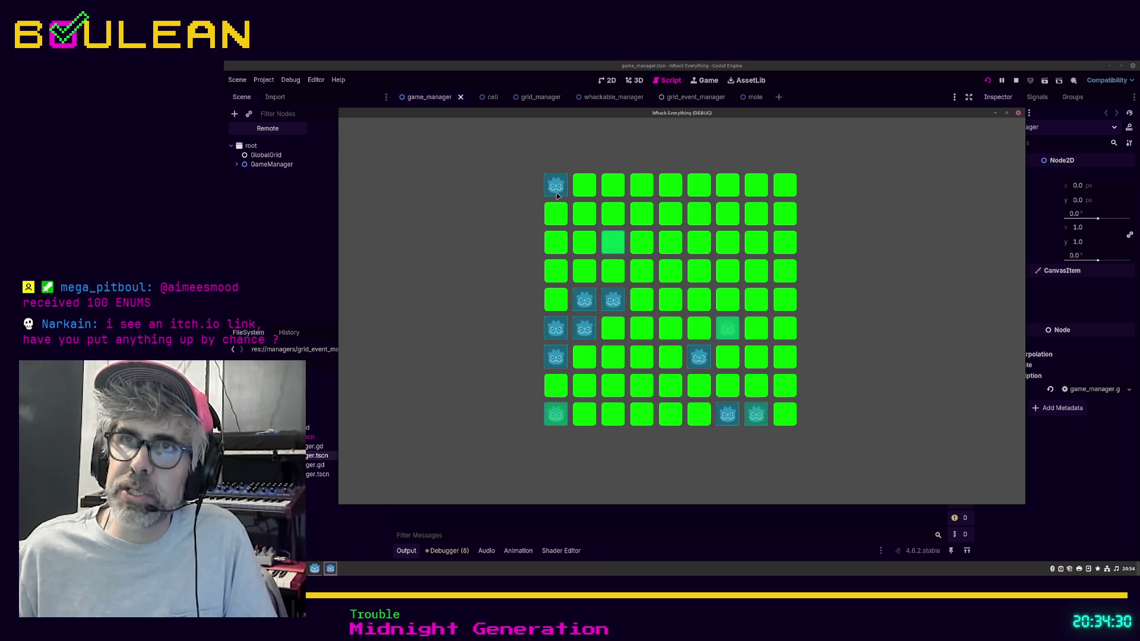
click(556, 185)
click(585, 300)
click(613, 300)
click(579, 327)
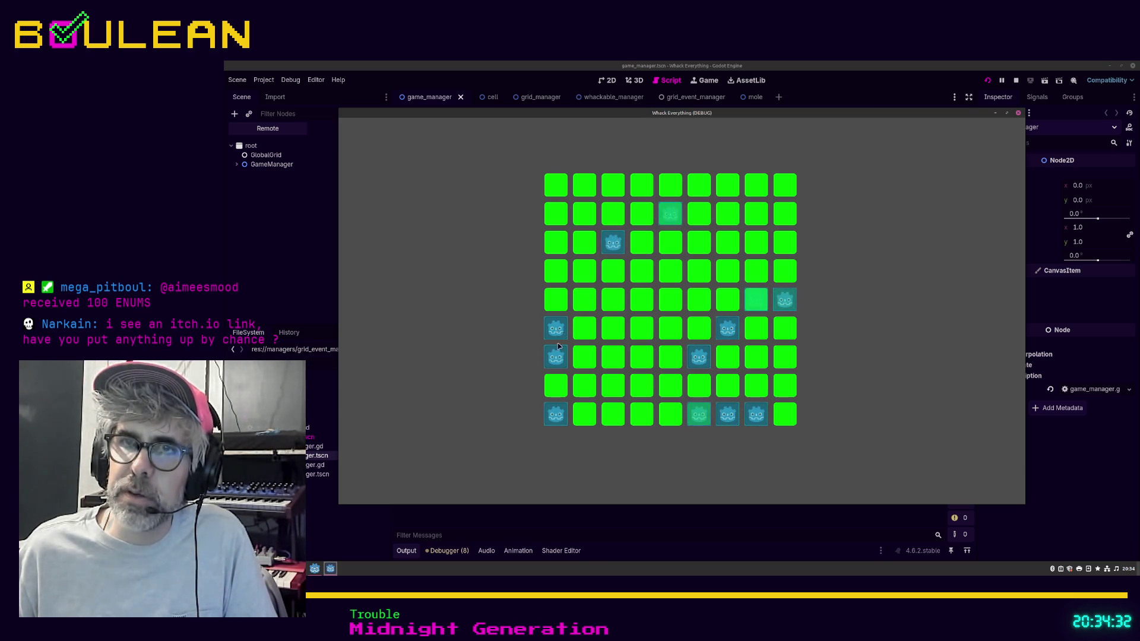
click(556, 328)
click(556, 356)
click(556, 414)
click(707, 415)
click(728, 414)
click(756, 414)
click(699, 357)
click(727, 328)
click(756, 299)
click(785, 299)
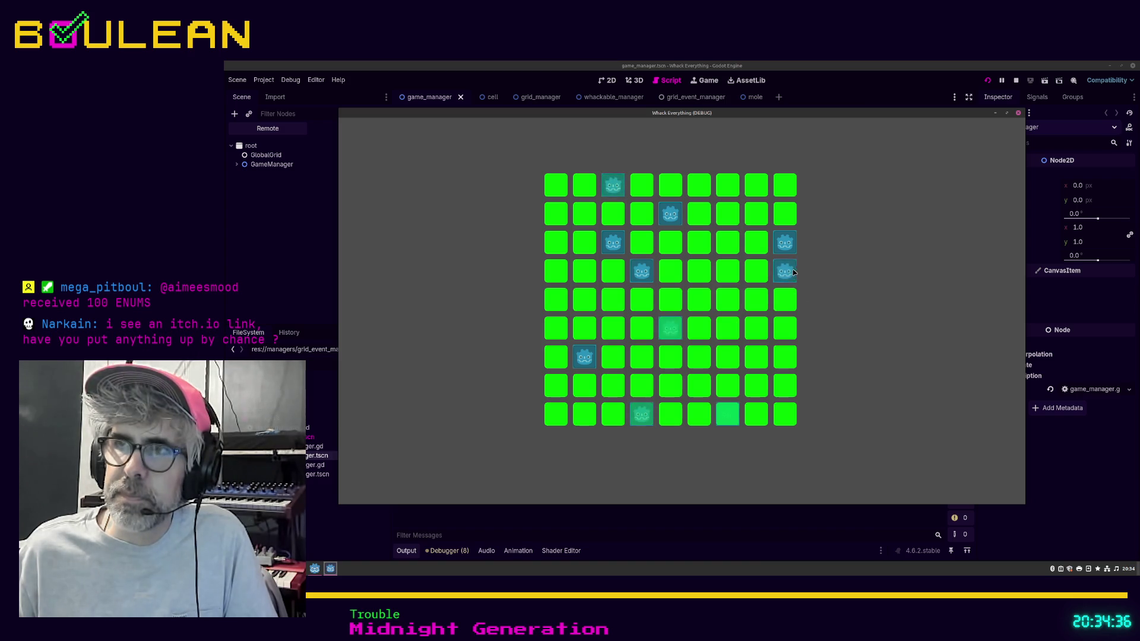
click(785, 271)
click(785, 243)
click(670, 214)
click(641, 272)
click(613, 242)
click(613, 185)
click(641, 300)
click(670, 329)
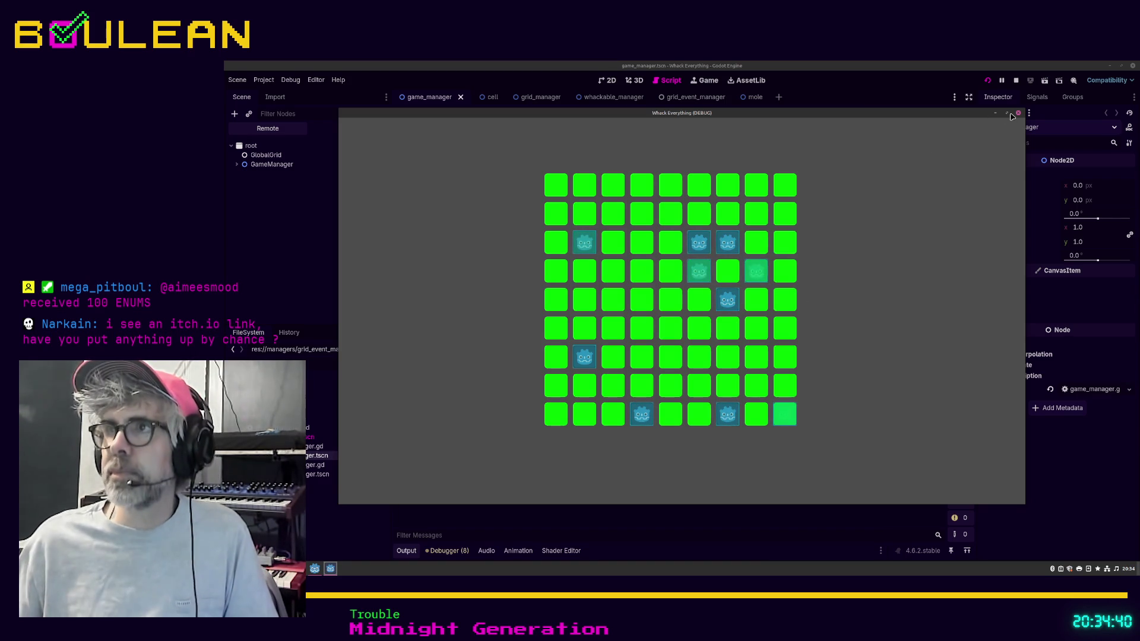
key(F8)
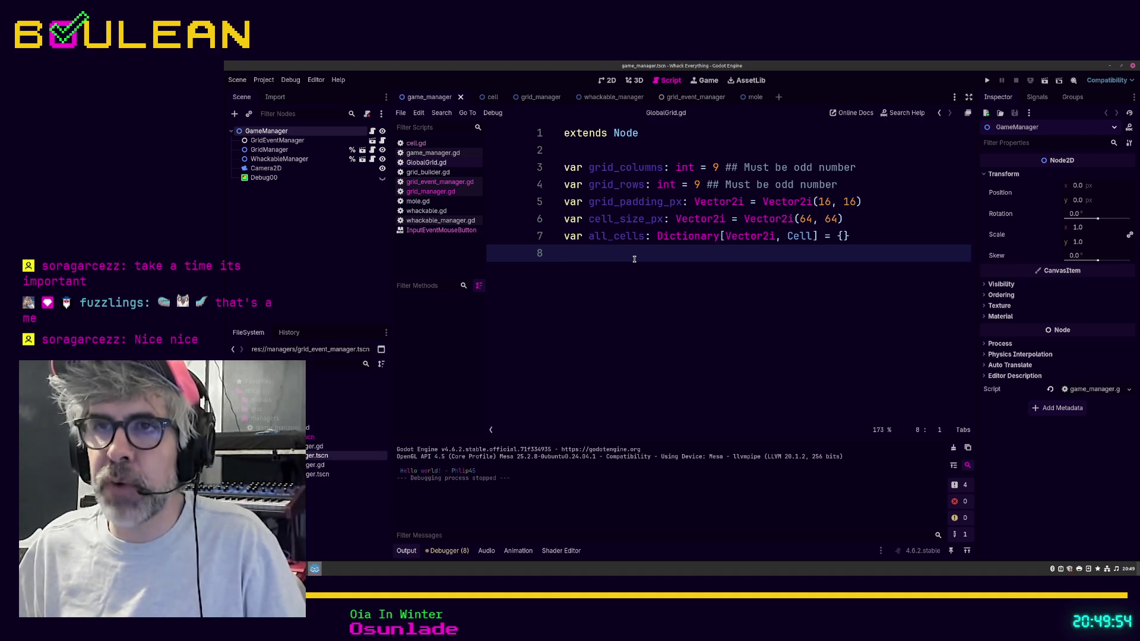
Step: Save GlobalGrid.gd with its 9x9 grid, 16-pixel padding, 64-pixel cells and all_cells dictionary
key(ctrl+s)
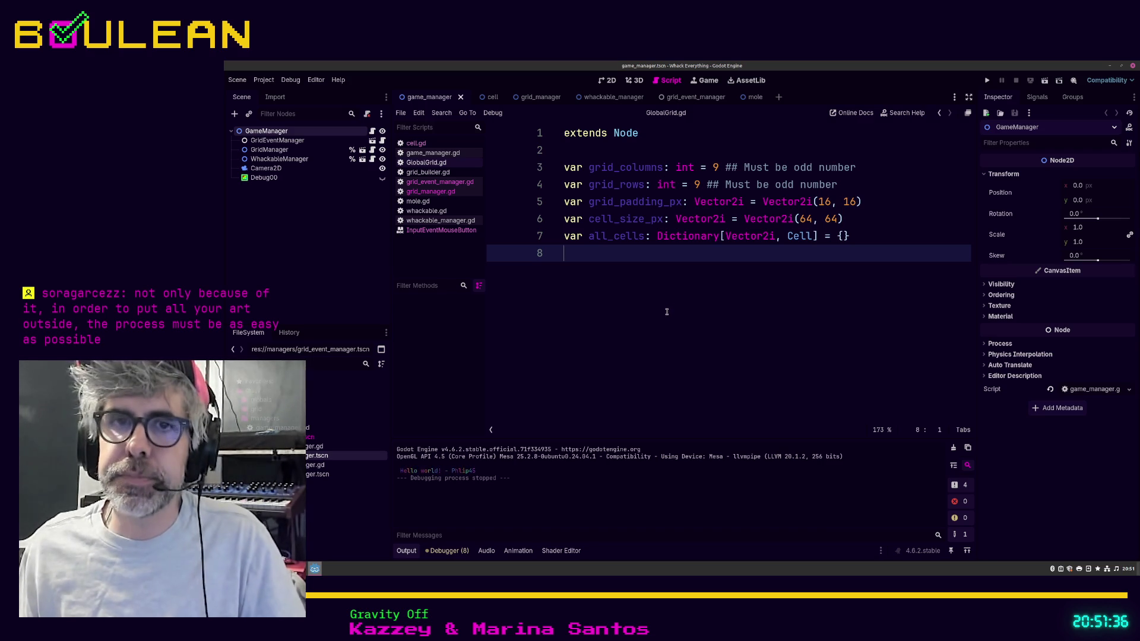
Step: In the 2D view, filter files by 'holder' and move game_UI.tscn, dismissing the name-conflict warning
click(608, 81)
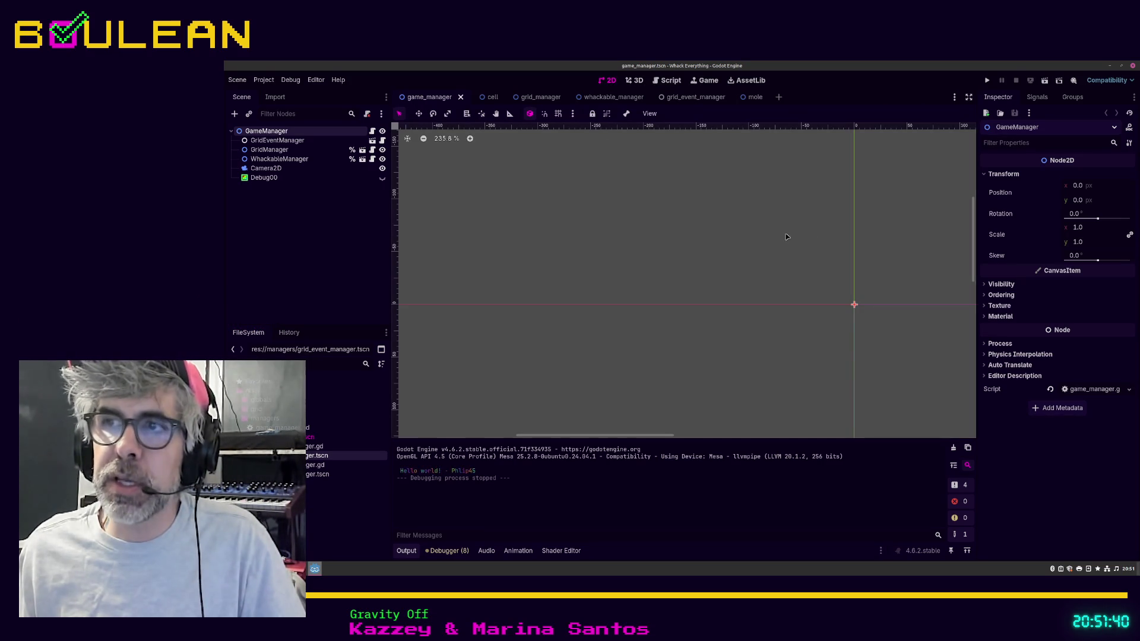
scroll(824, 236, down, 3)
scroll(823, 235, down, 2)
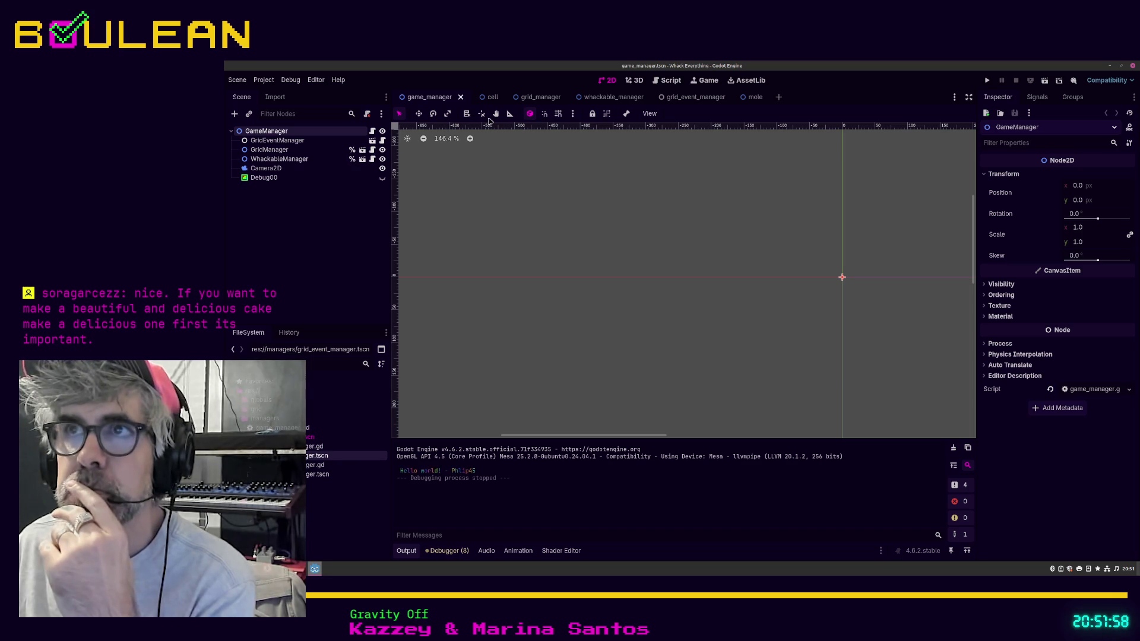
click(274, 364)
text(holder)
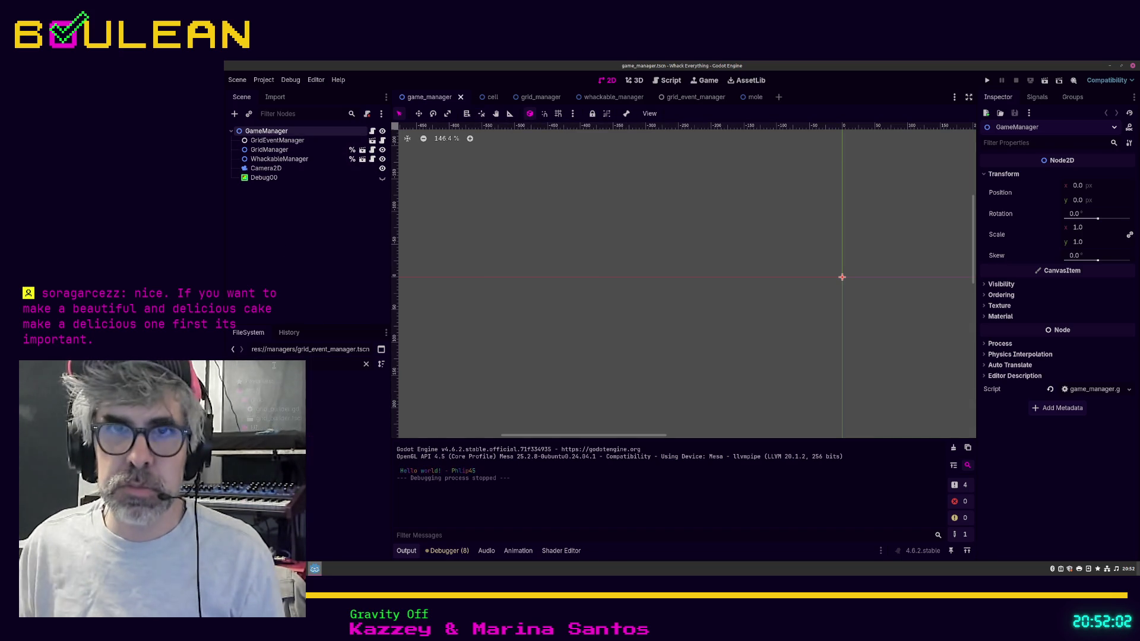
click(307, 460)
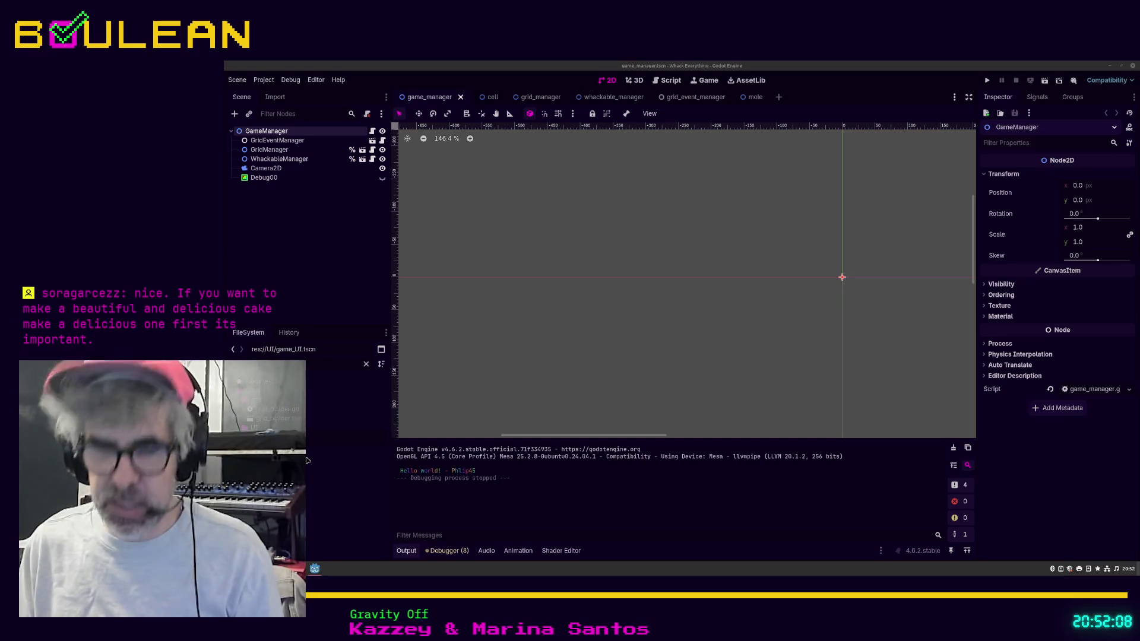
mouse_move(307, 461)
mouse_down()
mouse_move(318, 440)
mouse_move(323, 450)
mouse_up()
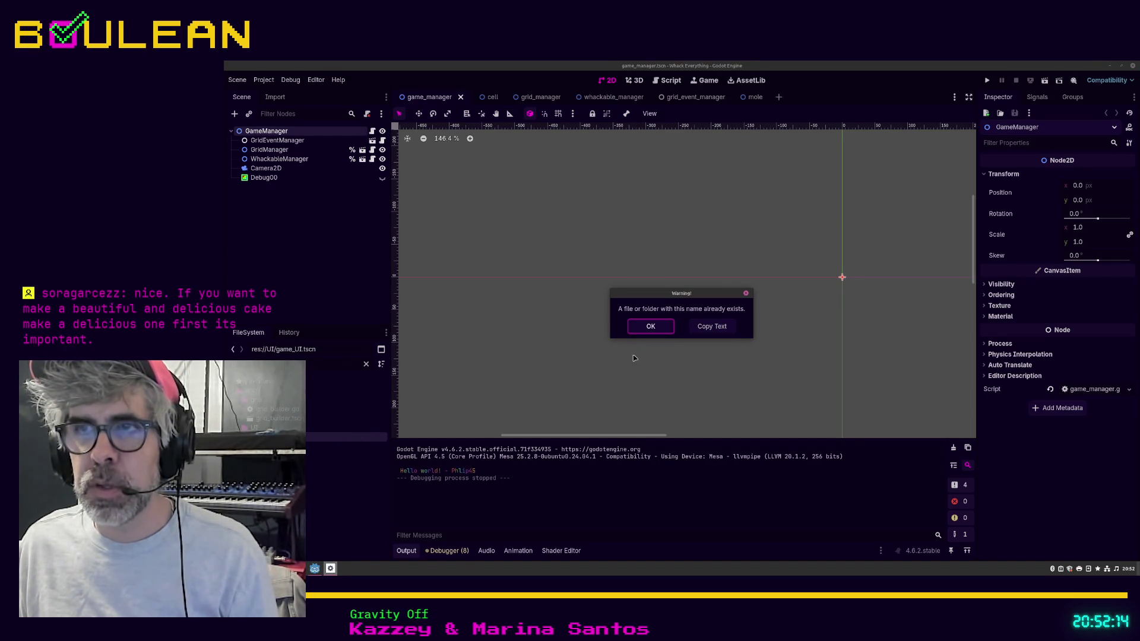
click(746, 296)
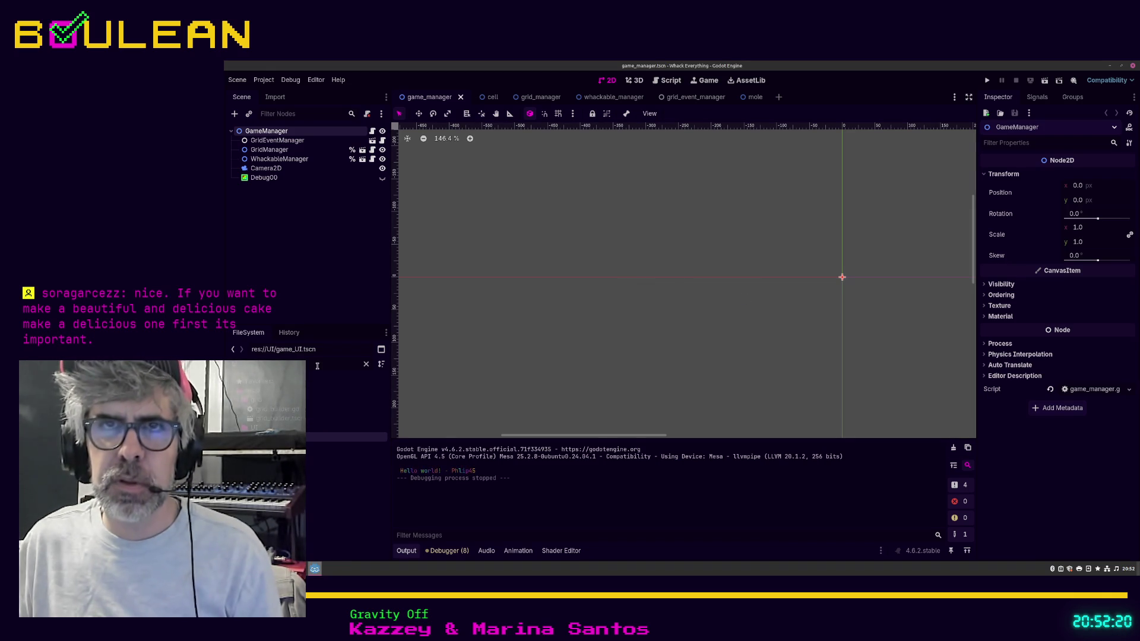
Step: Clear the FileSystem filter and open game_UI.tscn for editing
key(ctrl+a)
key(BackSpace)
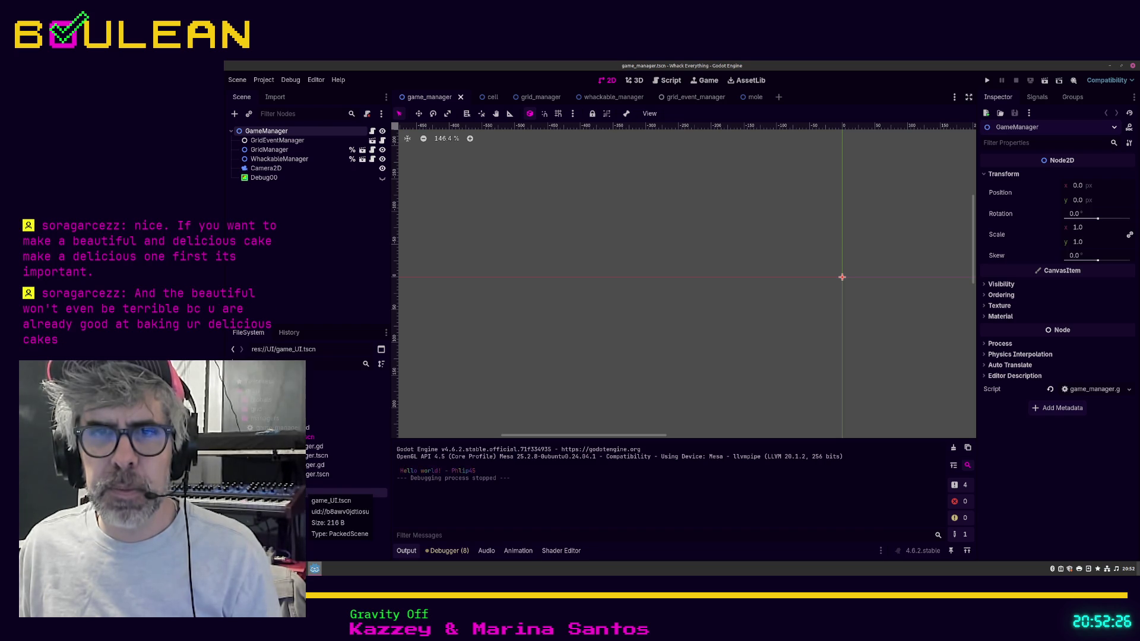
double_click(332, 493)
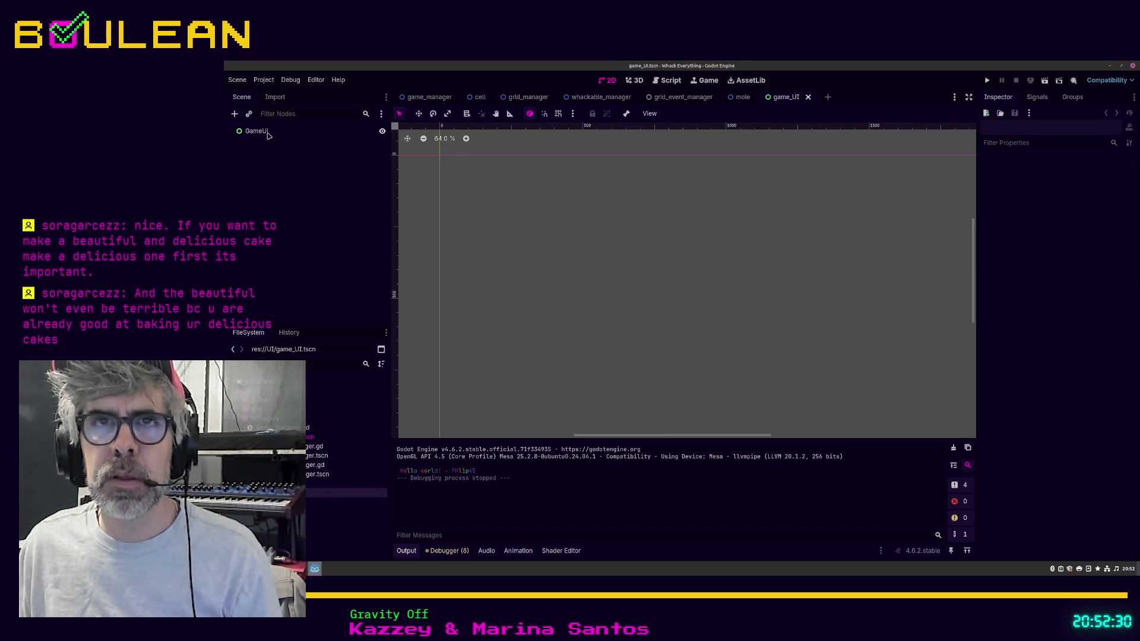
Step: Check the GameUI node's context menu, then switch to the Script workspace showing GlobalGrid.gd
right_click(268, 136)
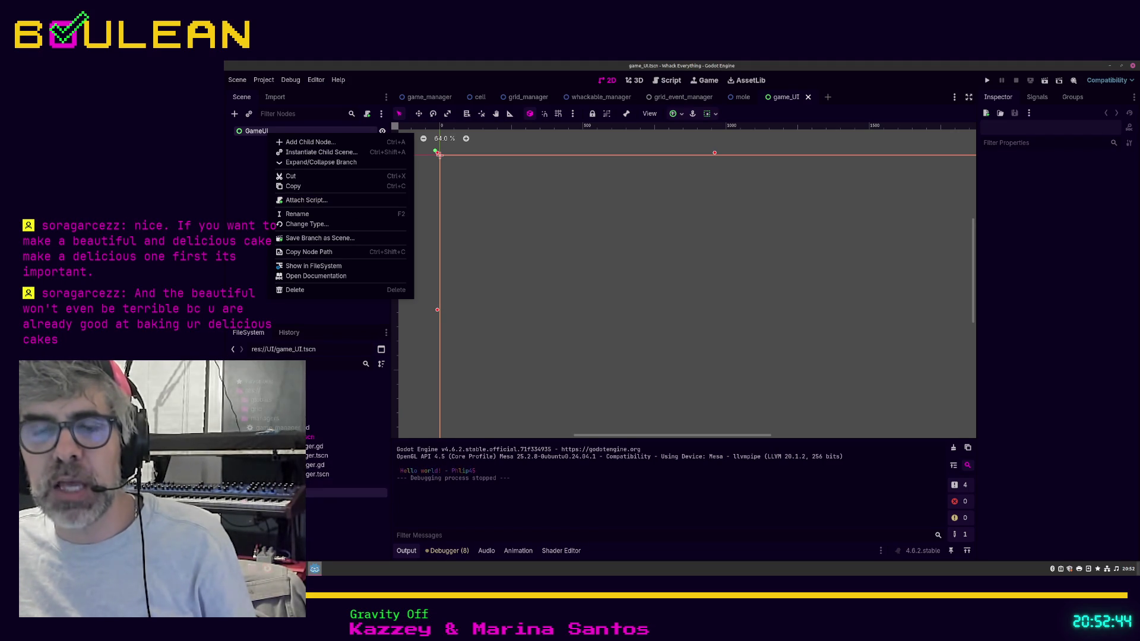
click(675, 85)
click(676, 85)
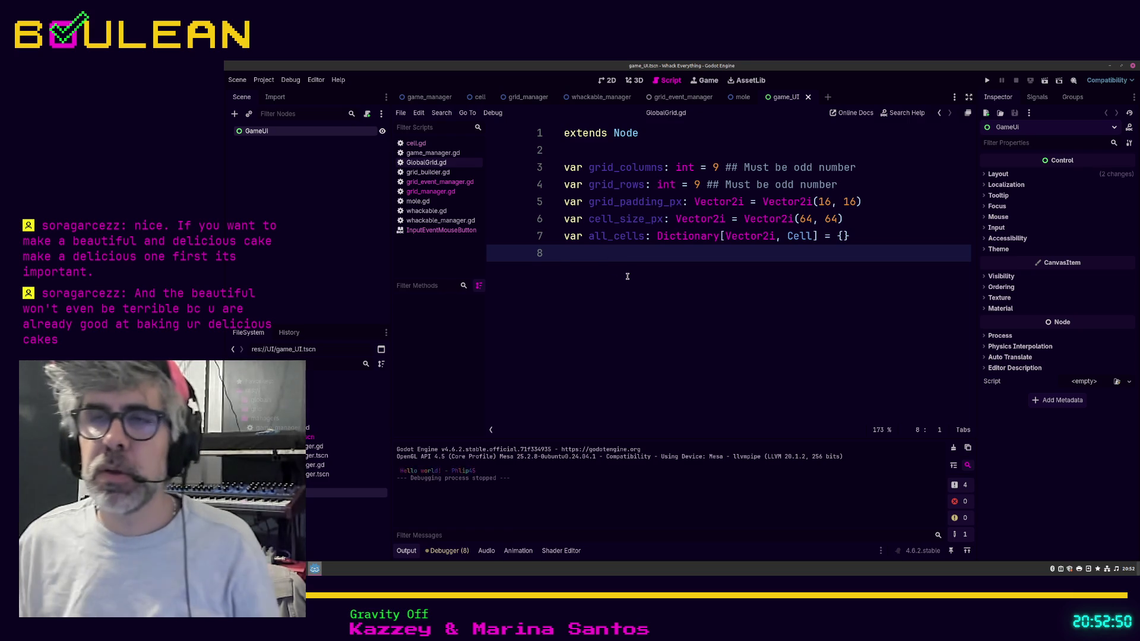
Step: Try and discard a 'var test: GameUI' line, then choose Attach Script for the GameUI node
key(Return)
text(var test: )
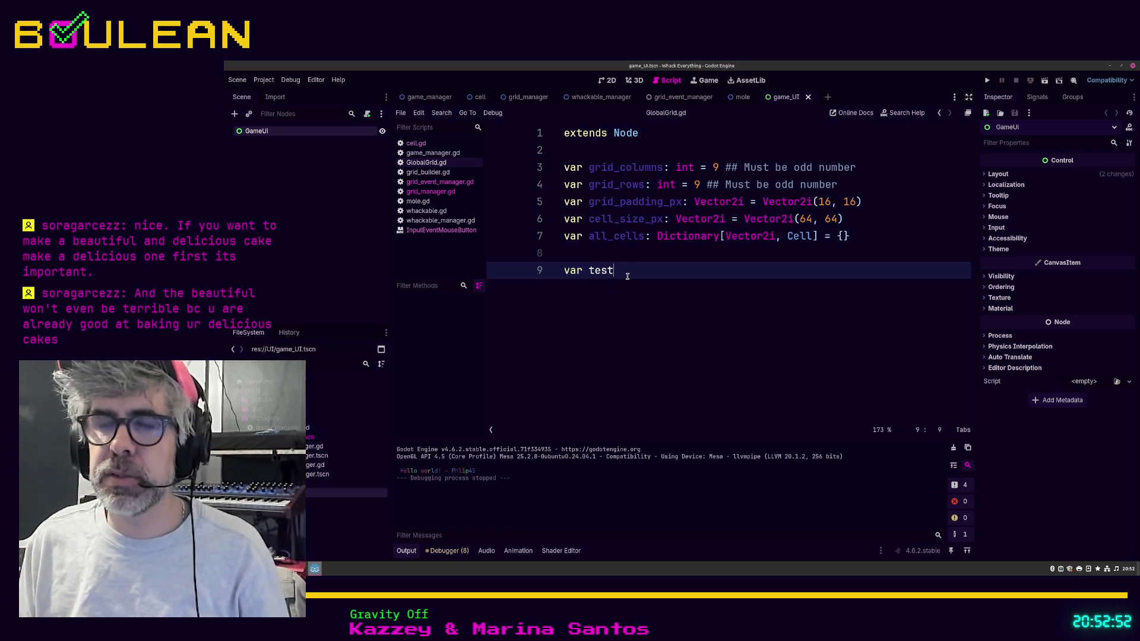
text(Game)
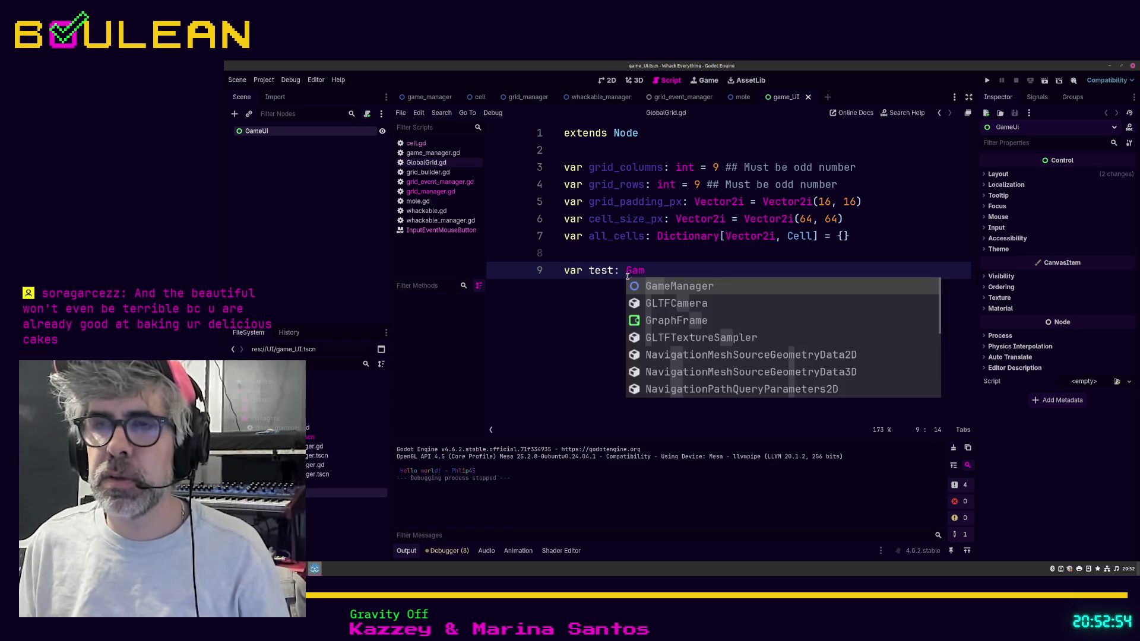
text(U)
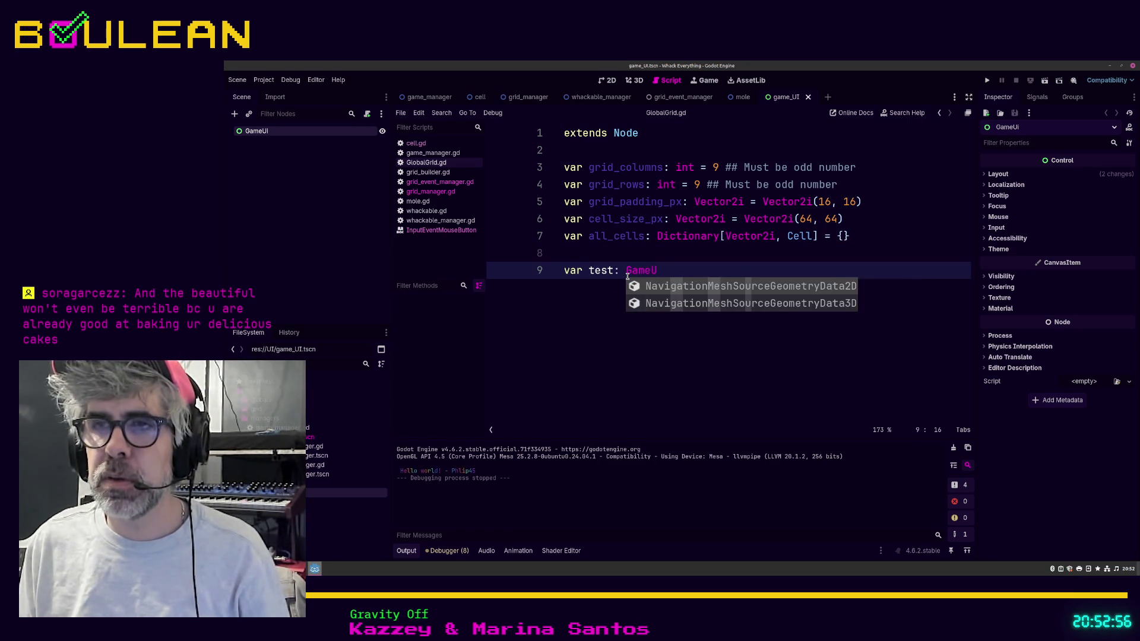
text(I)
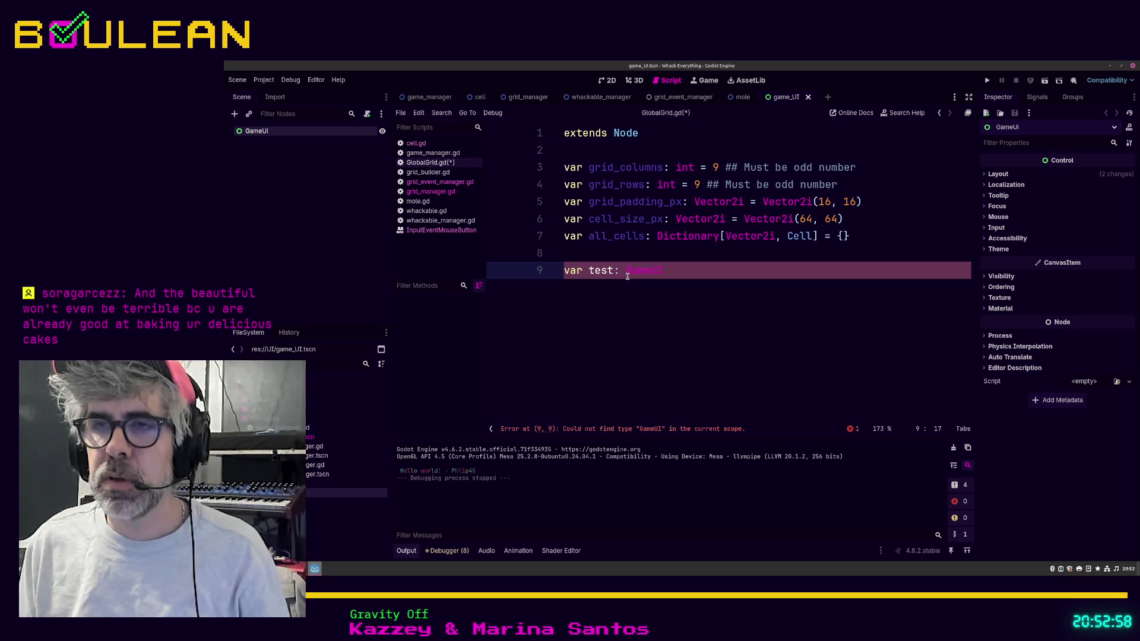
key(BackSpace)
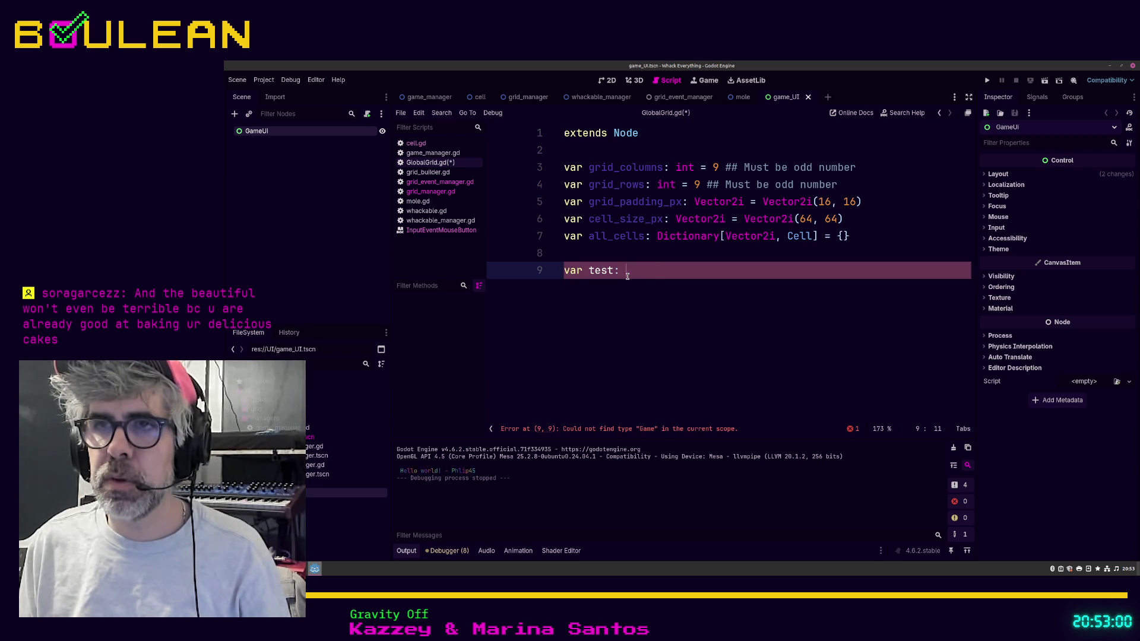
text(UI)
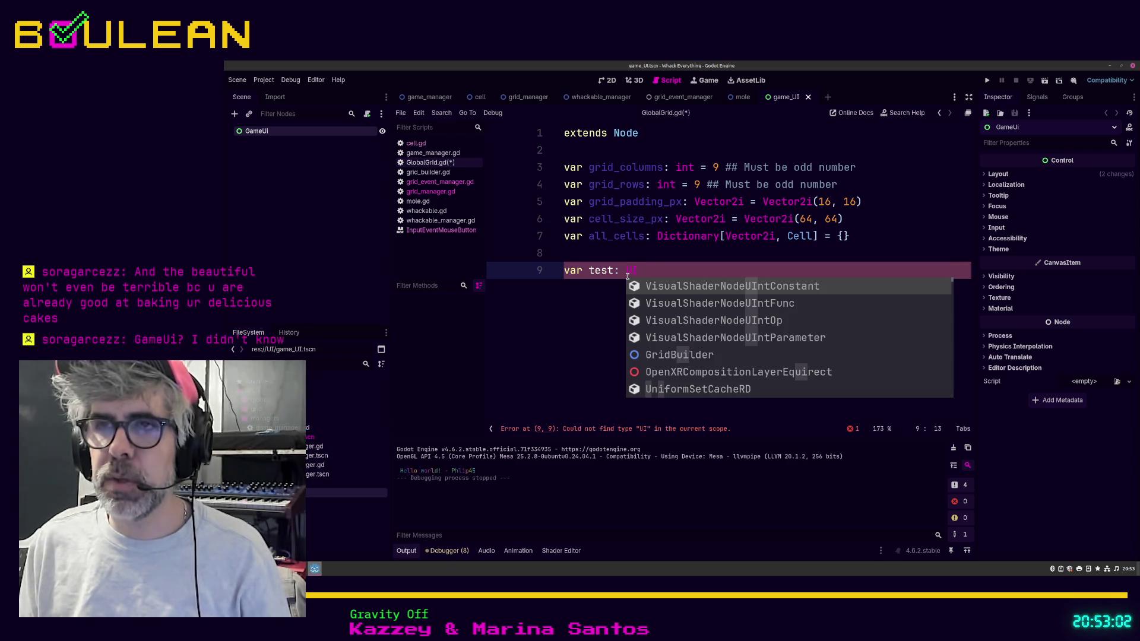
key(BackSpace)
key(BackSpace)
key(BackSpace)
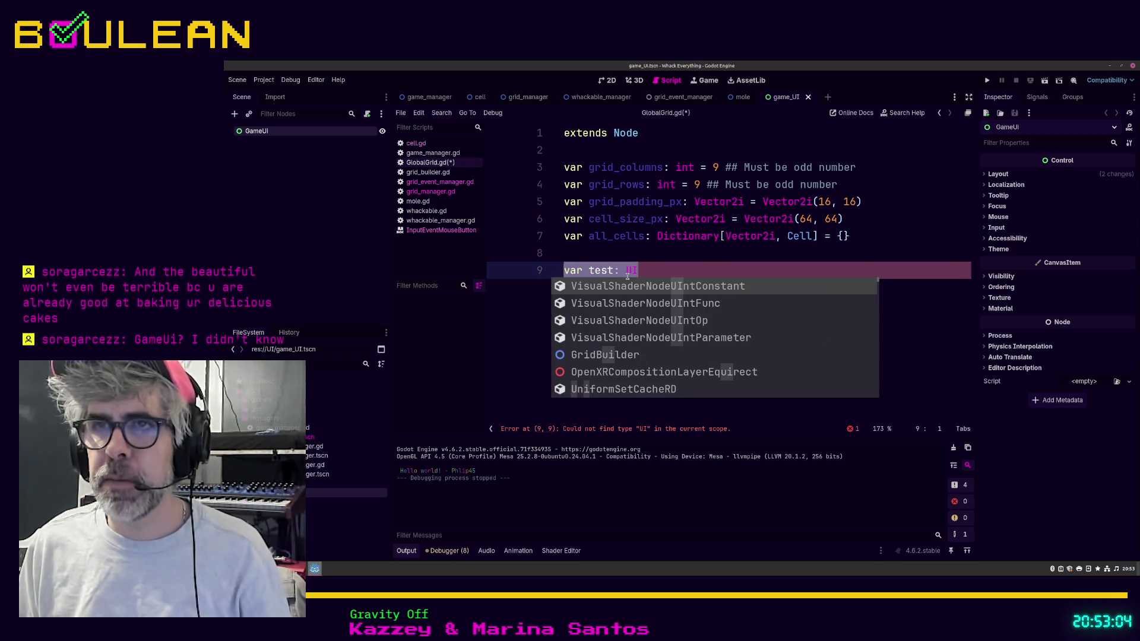
right_click(358, 131)
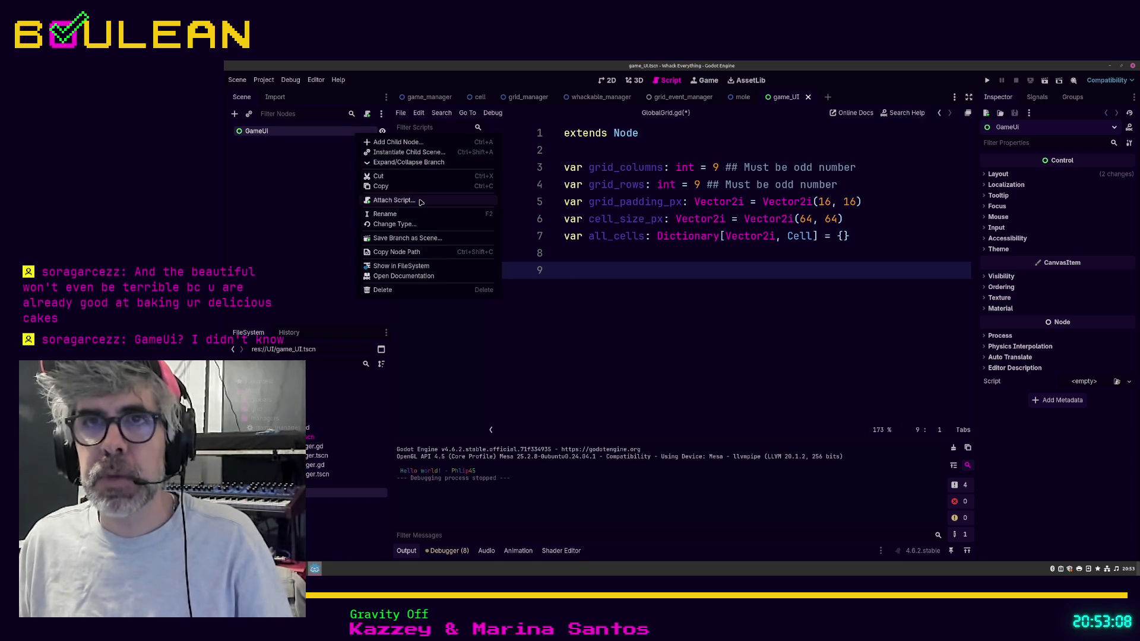
click(420, 202)
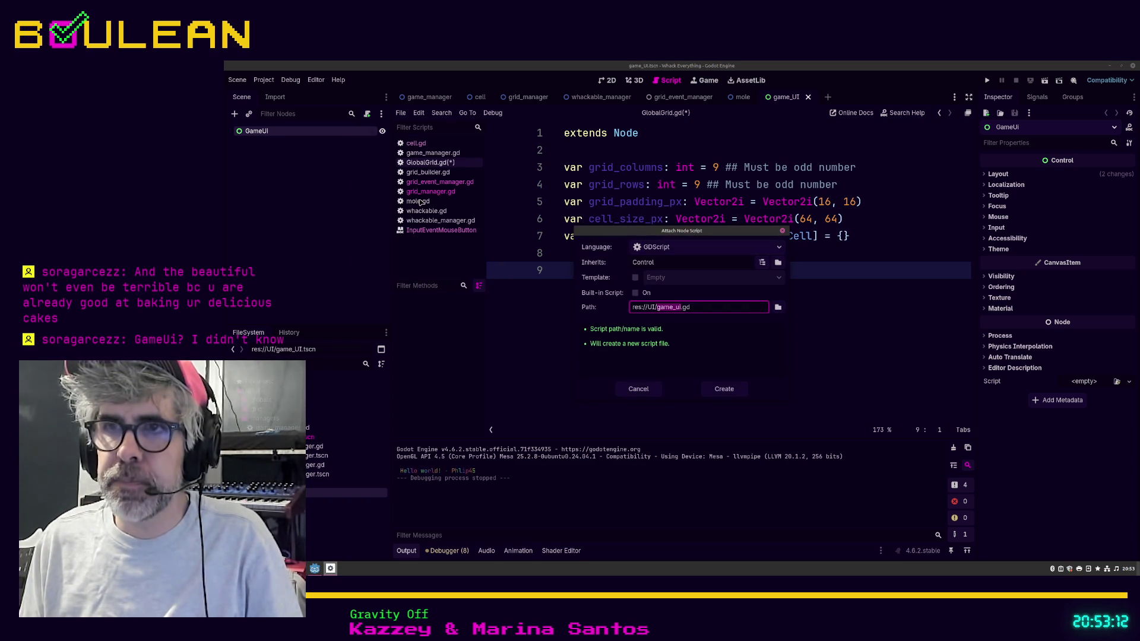
Step: Create res://UI/game_ui.gd extending Control and attach it to the GameUI node
key(Return)
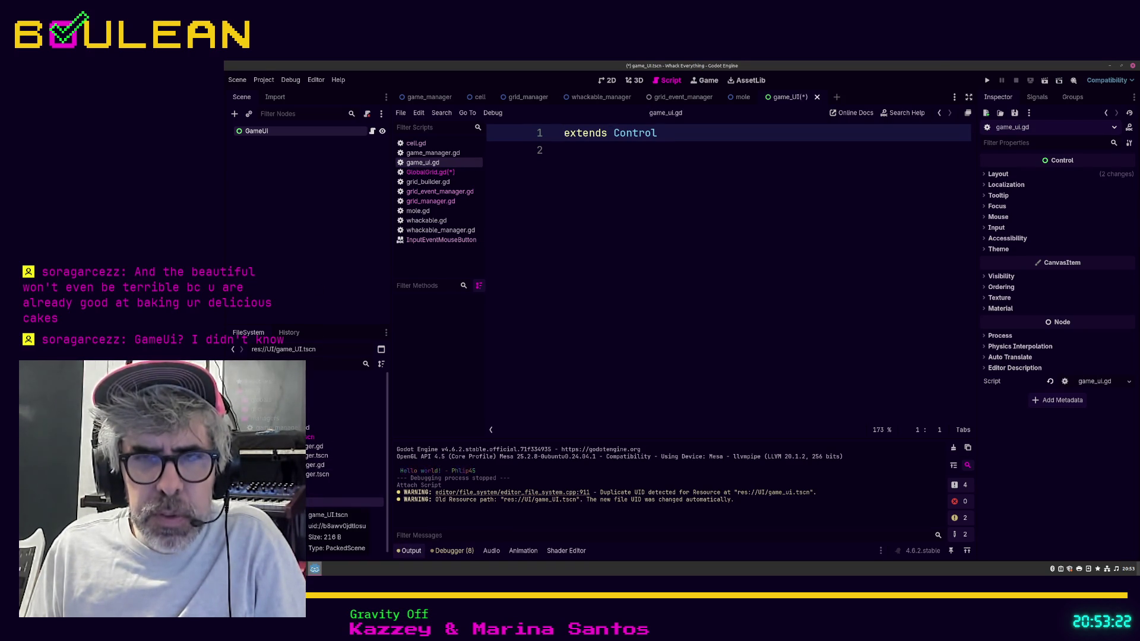
right_click(307, 503)
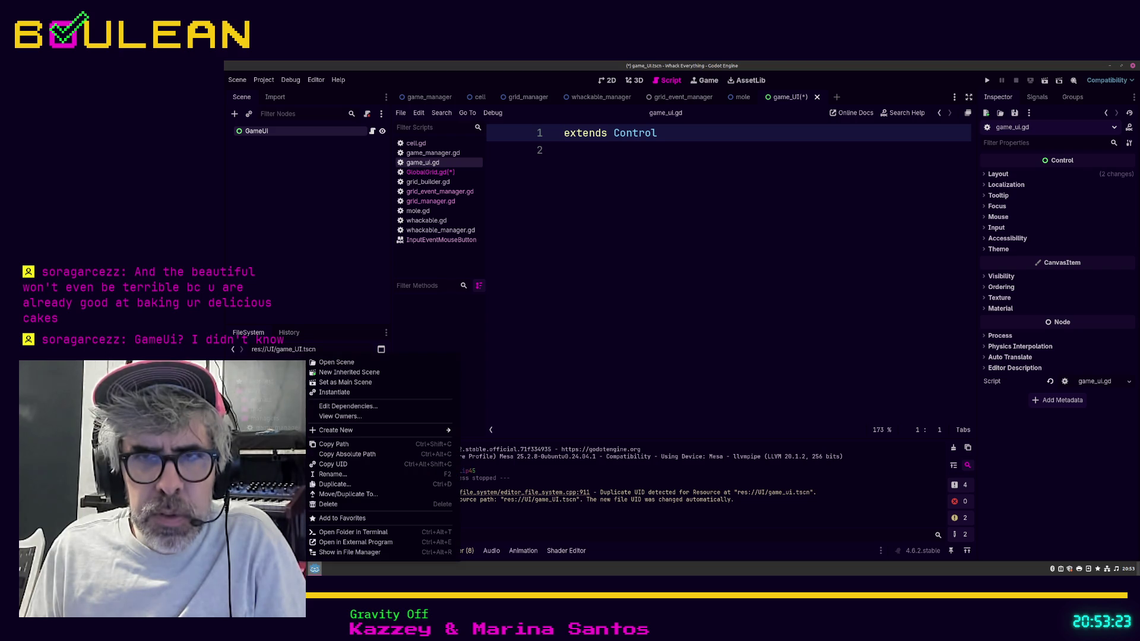
Step: Delete game_UI.tscn from the UI folder and dismiss the can't-open-file alert
click(326, 504)
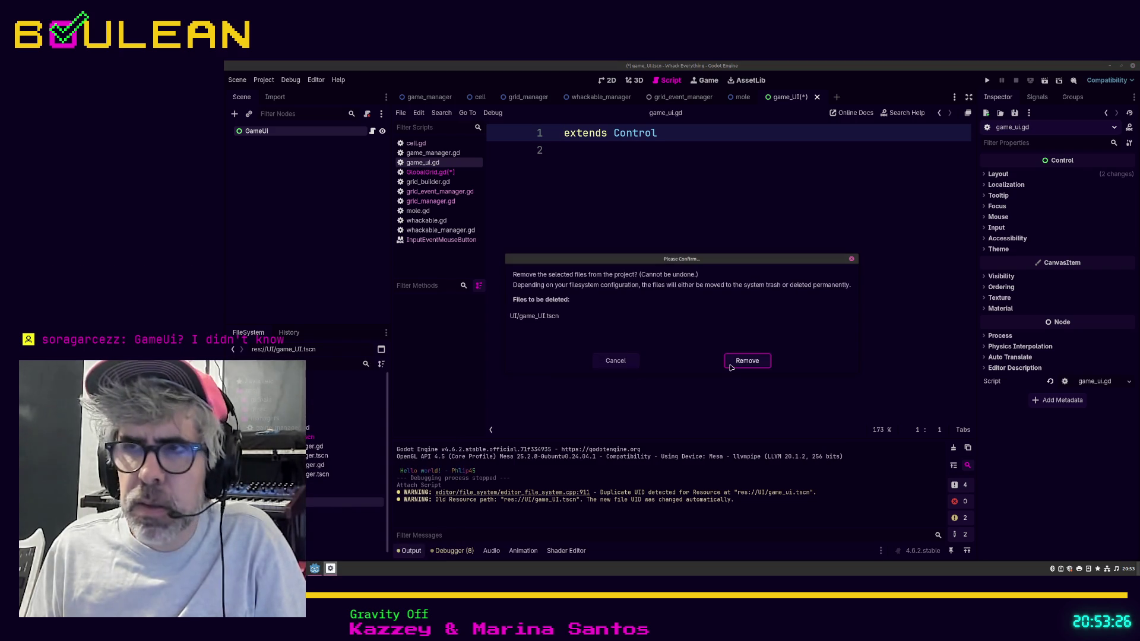
click(740, 362)
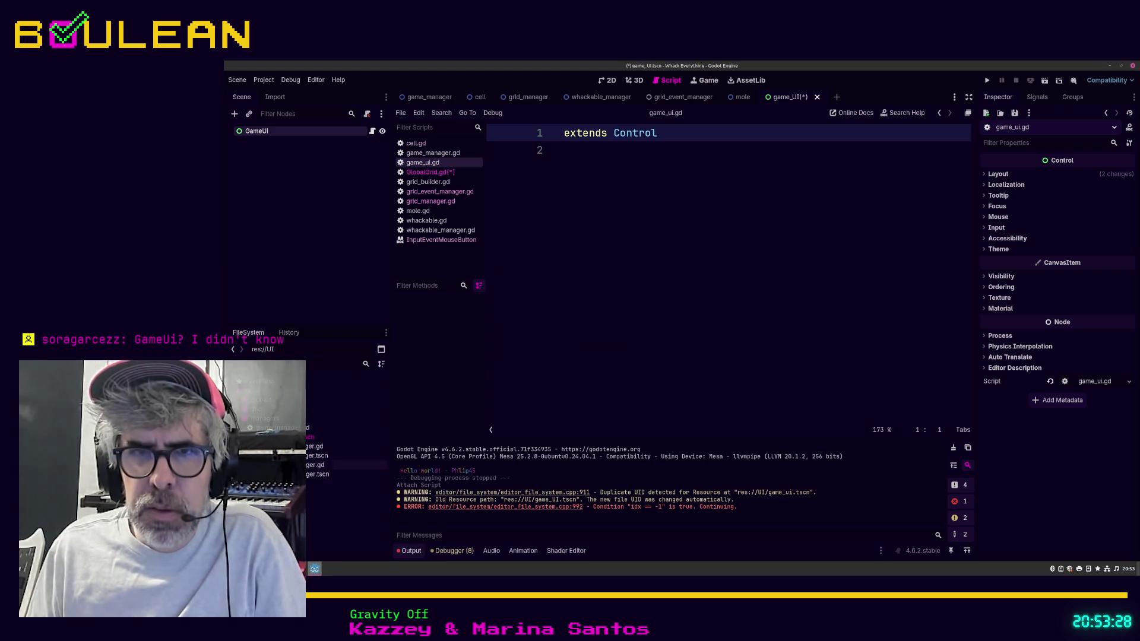
double_click(332, 502)
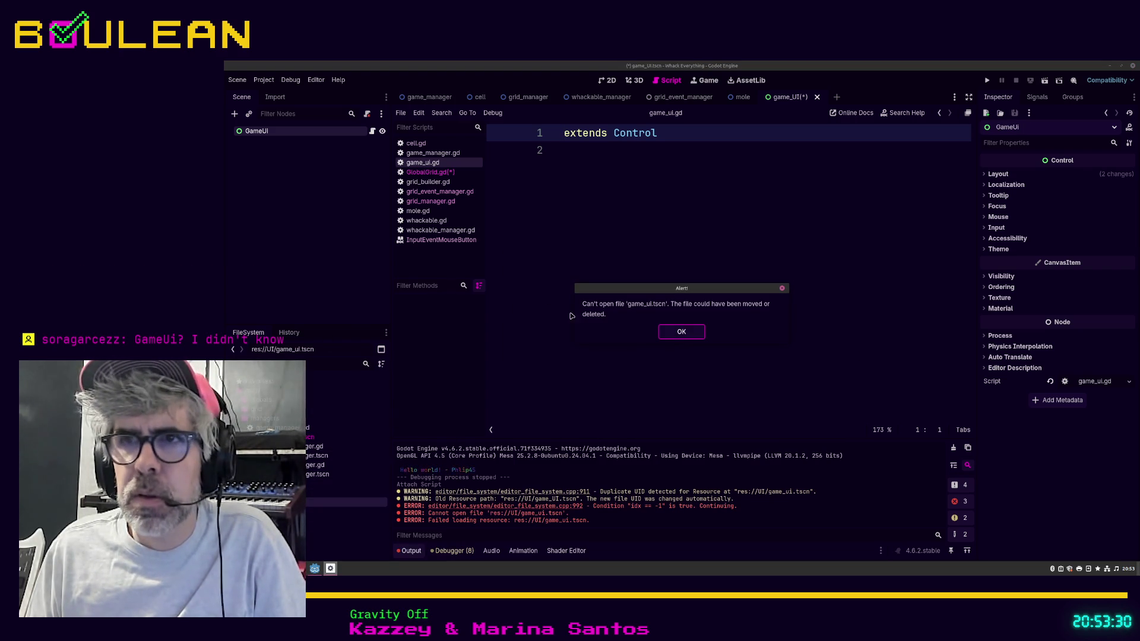
click(677, 333)
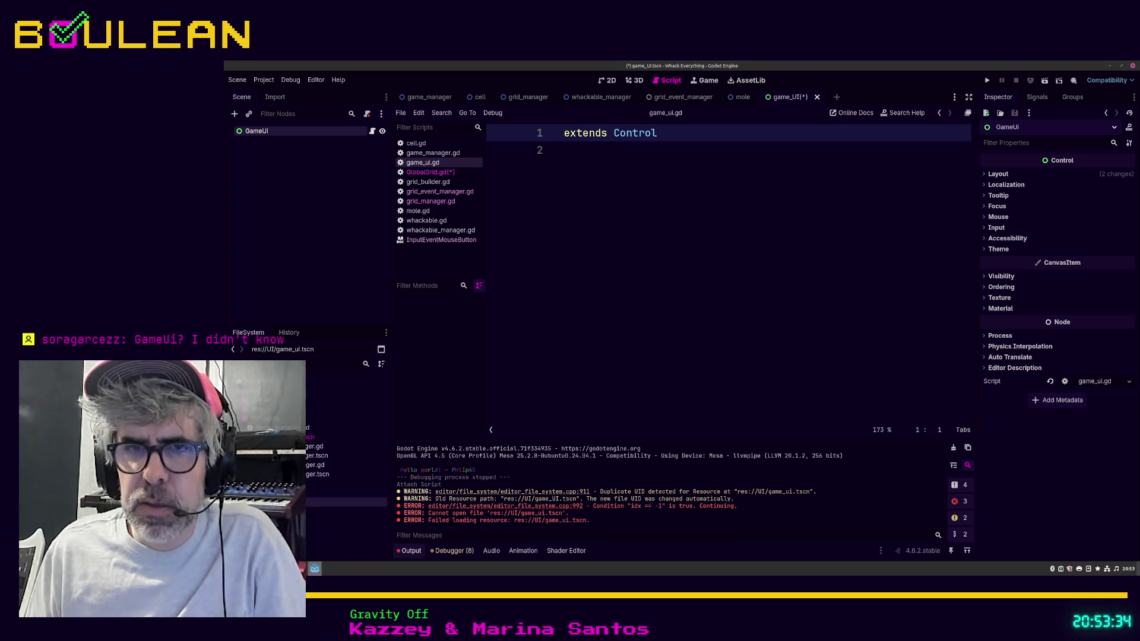
Step: Attempt to remove the leftover game_ui.tscn entry and dismiss the cannot-remove error
right_click(308, 503)
click(309, 510)
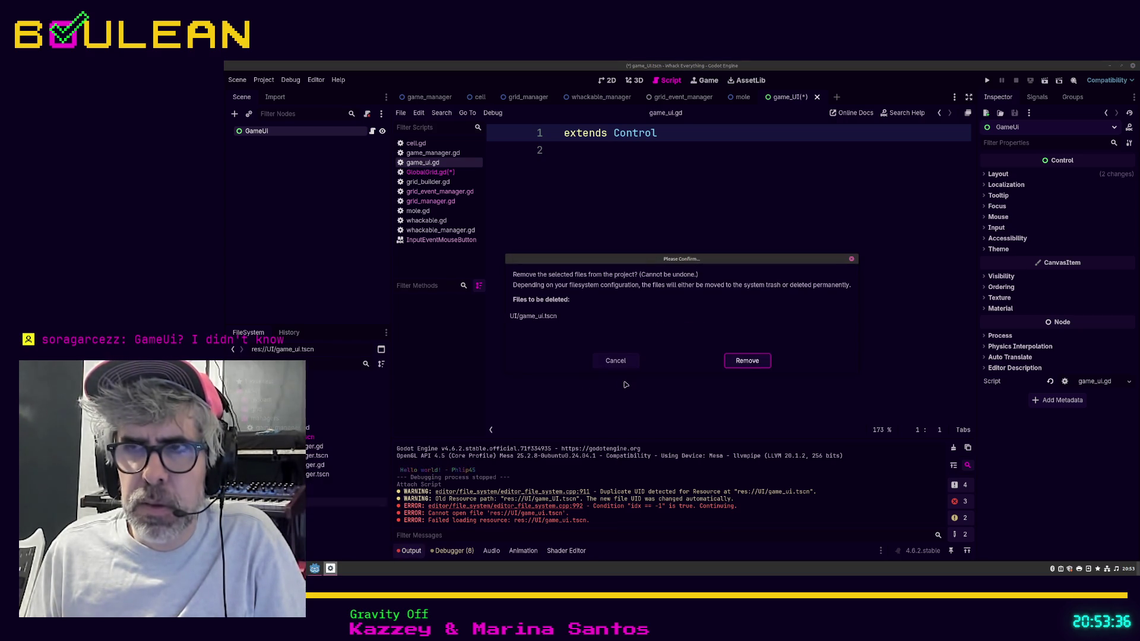
click(747, 362)
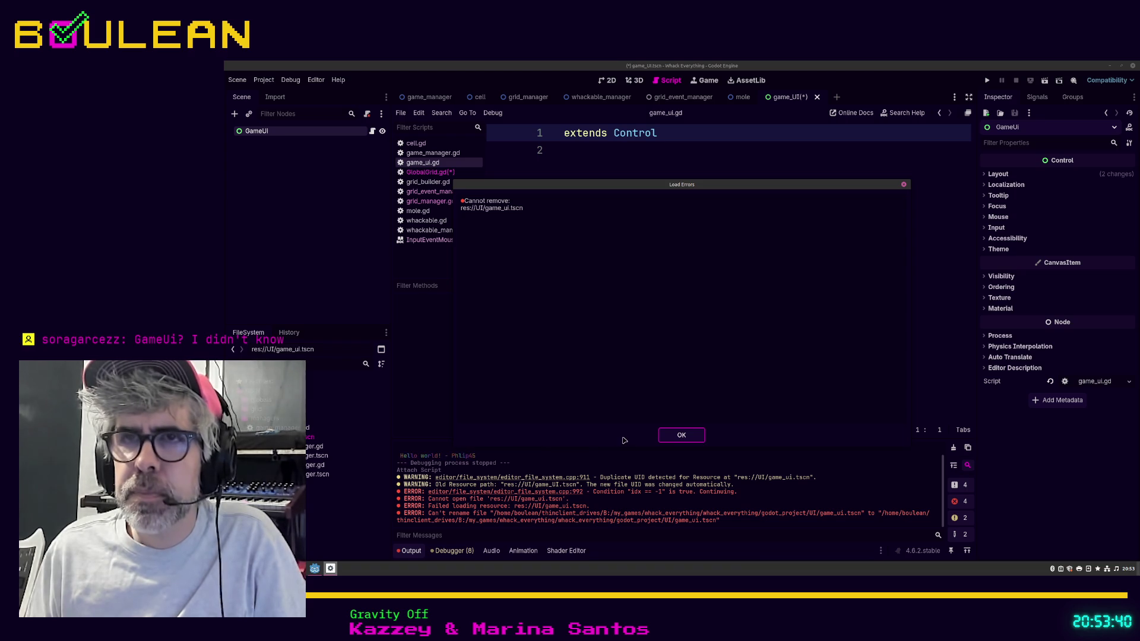
click(677, 436)
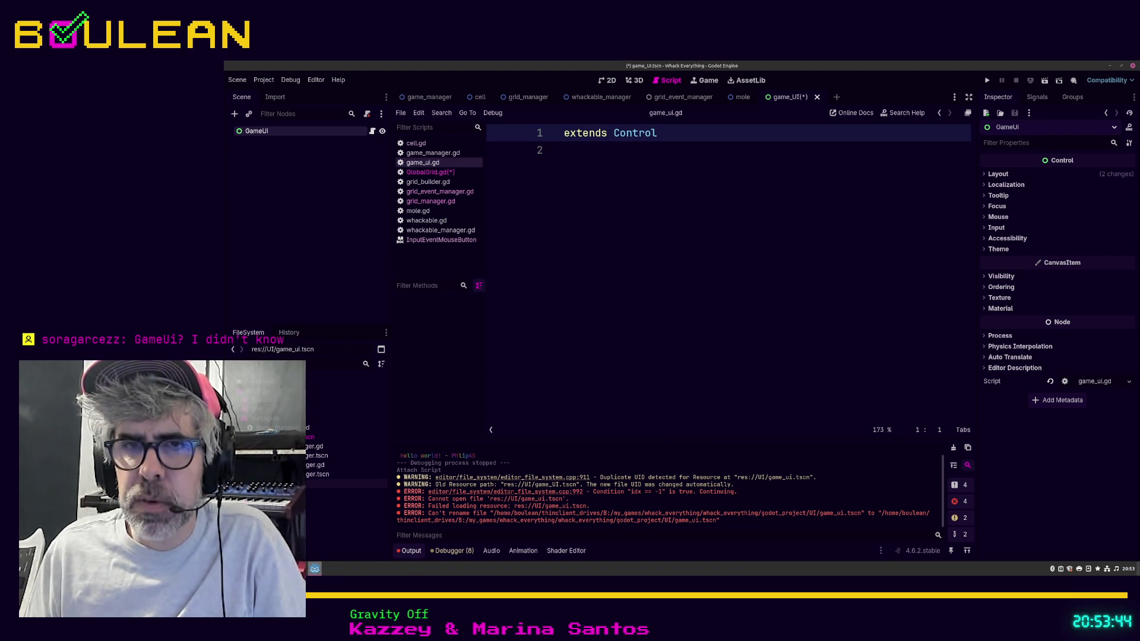
Step: Start creating a new scene in the res://UI/ folder
right_click(279, 402)
mouse_move(365, 408)
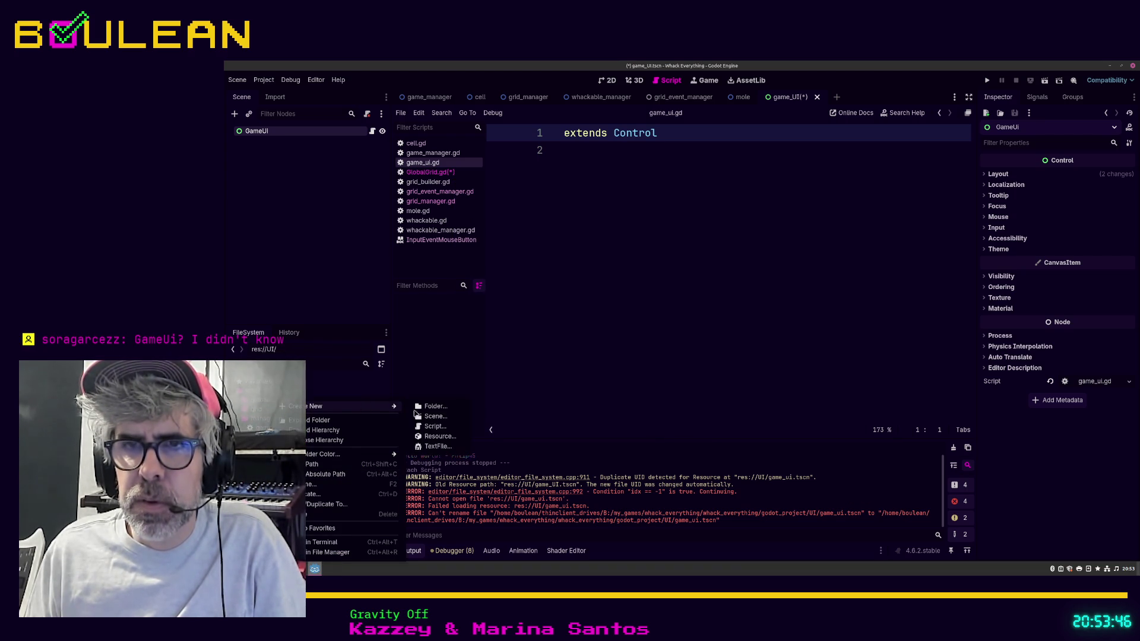
click(445, 419)
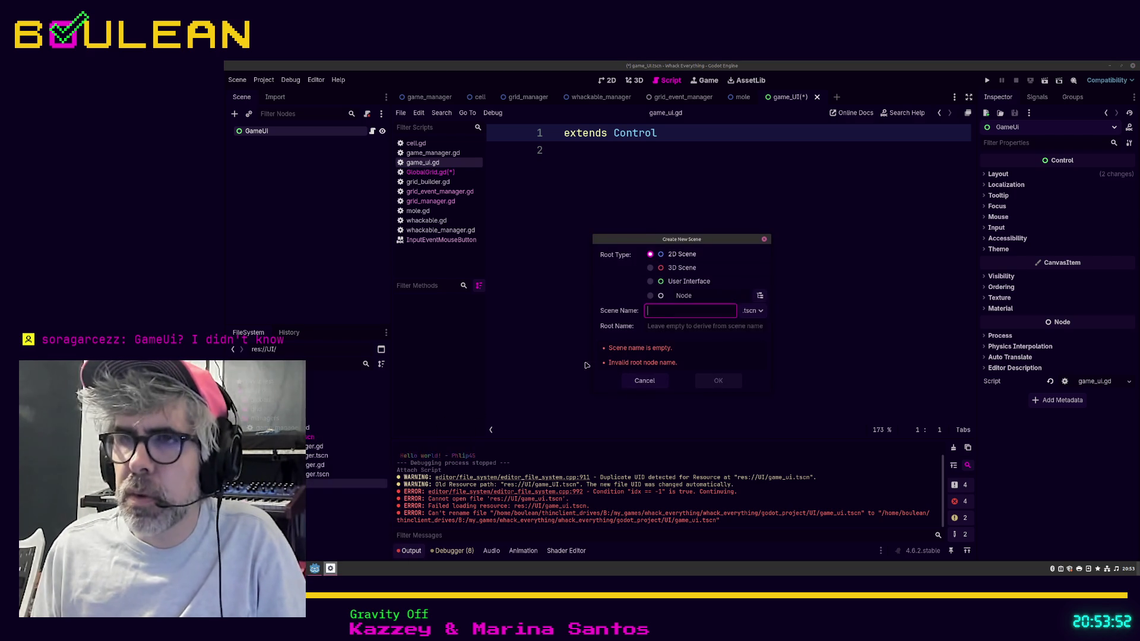
Step: Create a User Interface scene named game_ui and resolve the files-changed-on-disk prompts
click(652, 283)
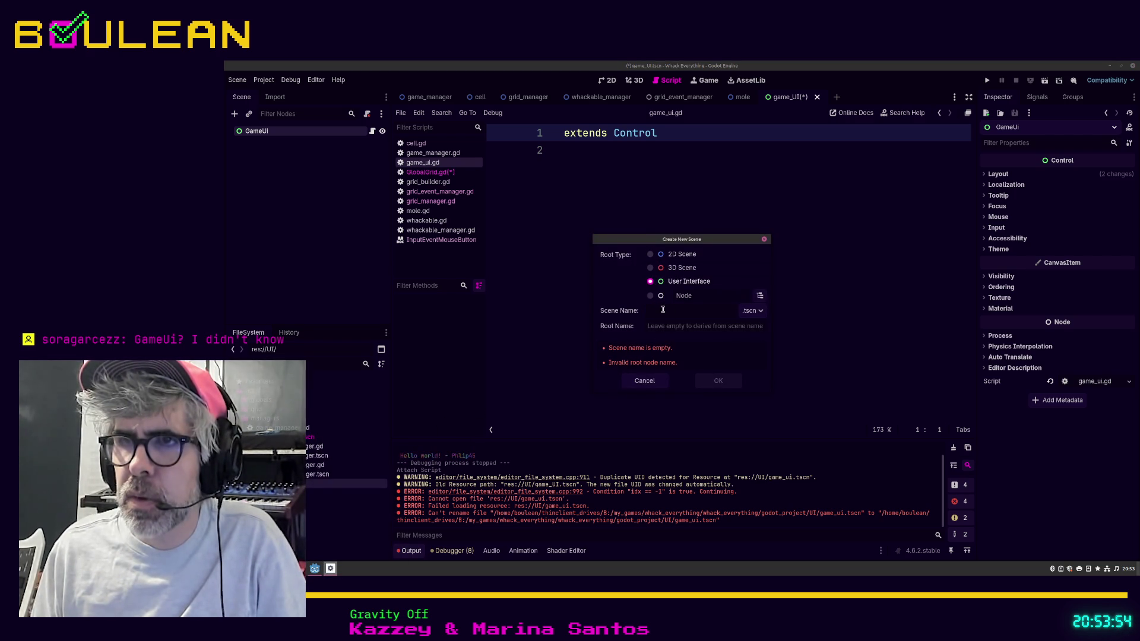
text(game_ui)
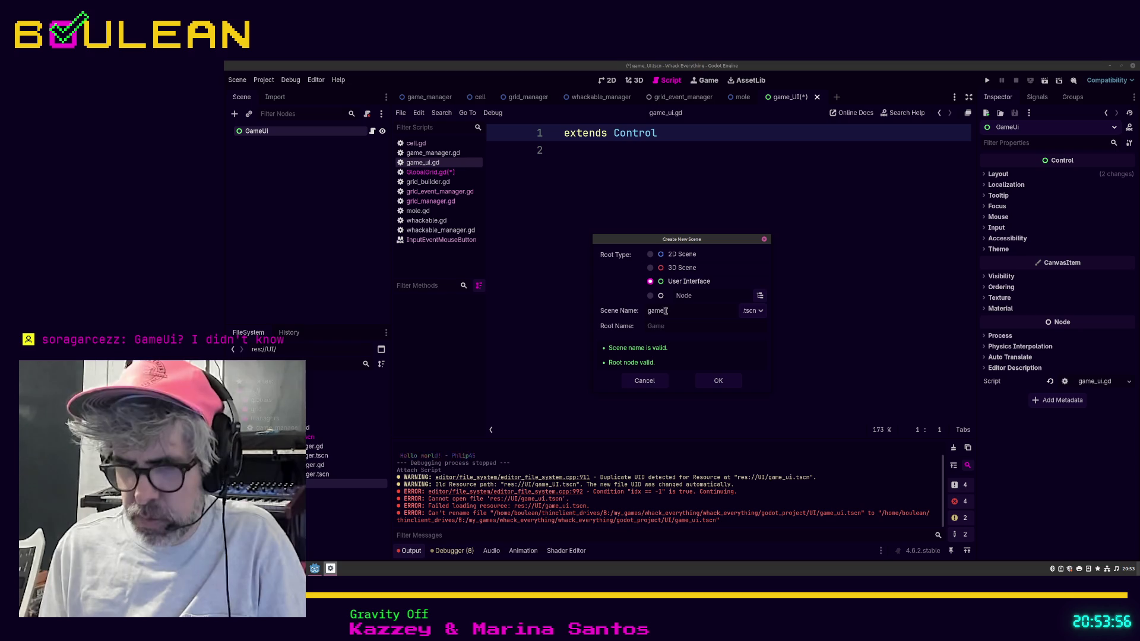
click(718, 381)
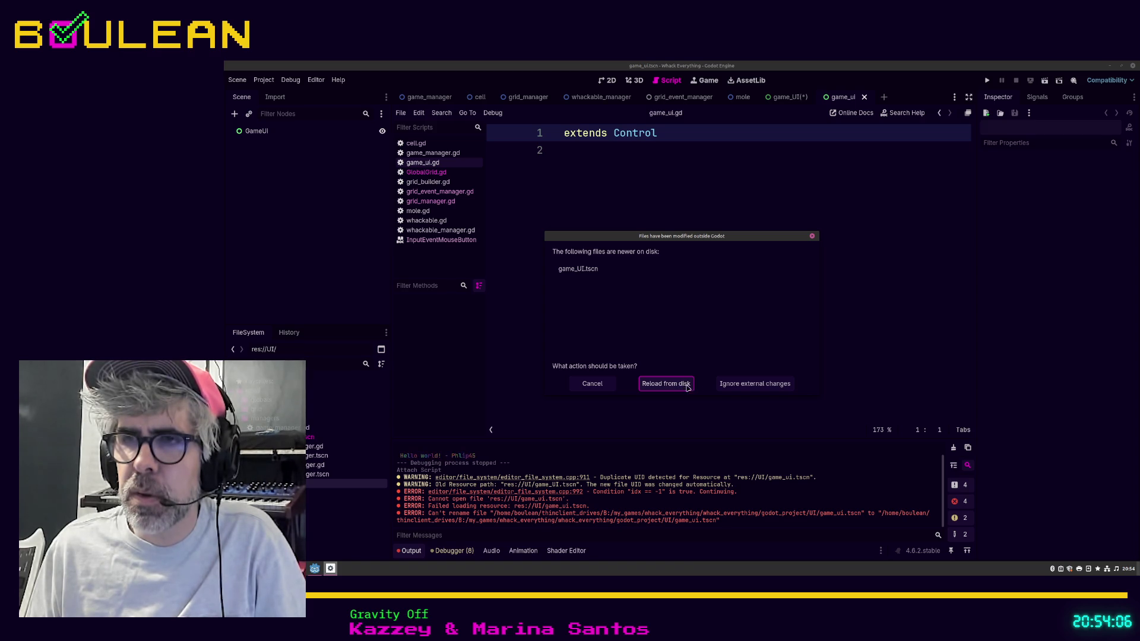
click(729, 387)
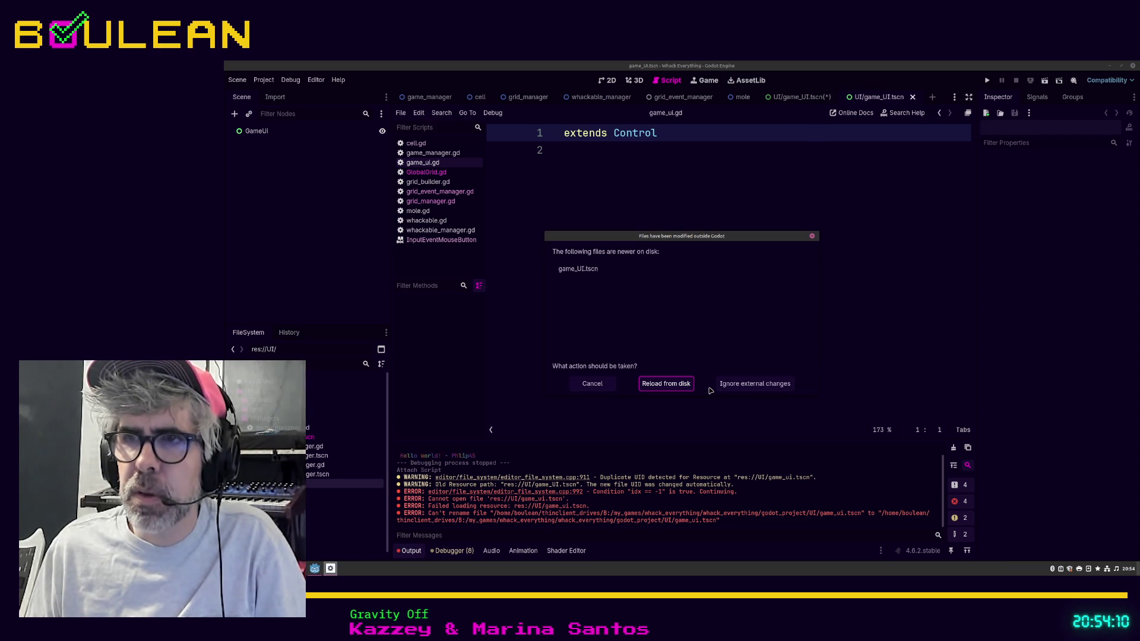
click(665, 384)
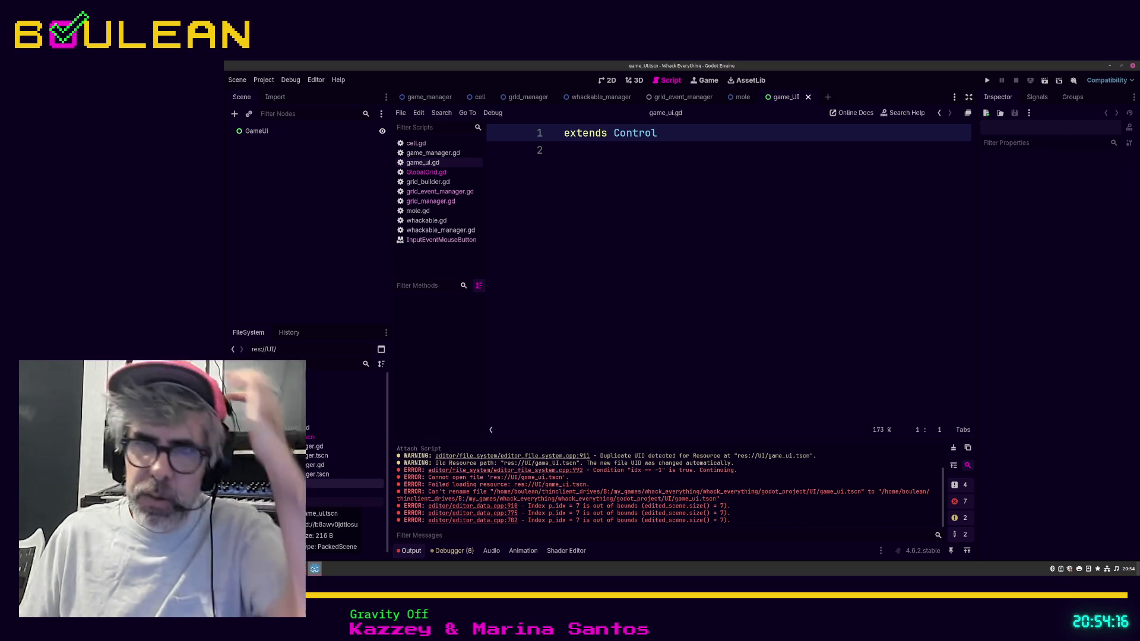
Step: Open the UI folder in the system file manager
right_click(273, 493)
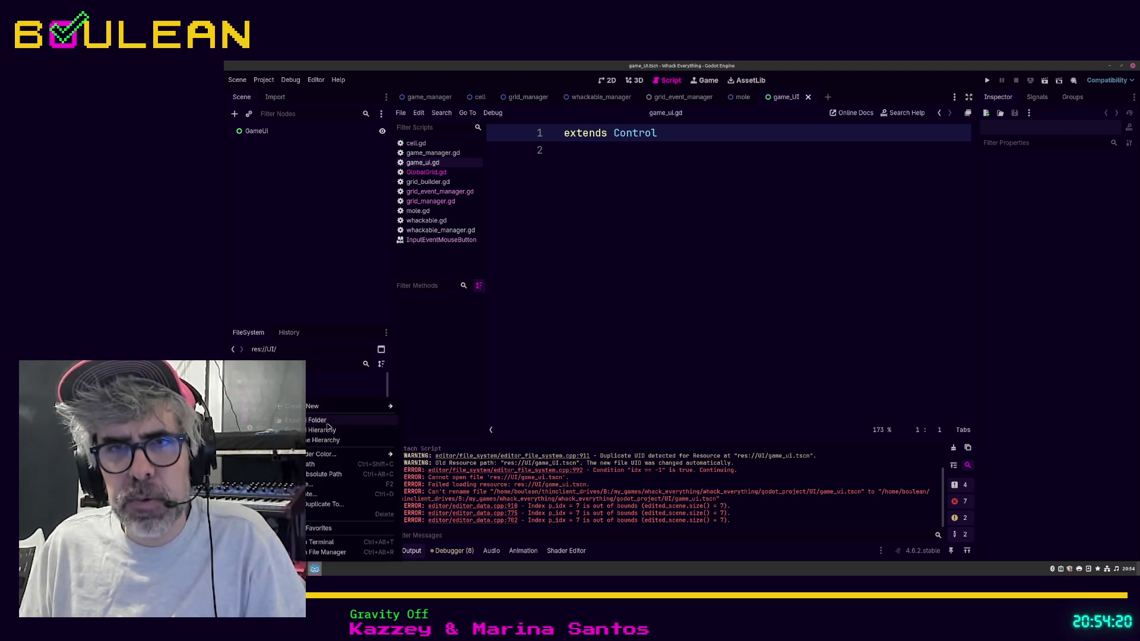
mouse_move(336, 455)
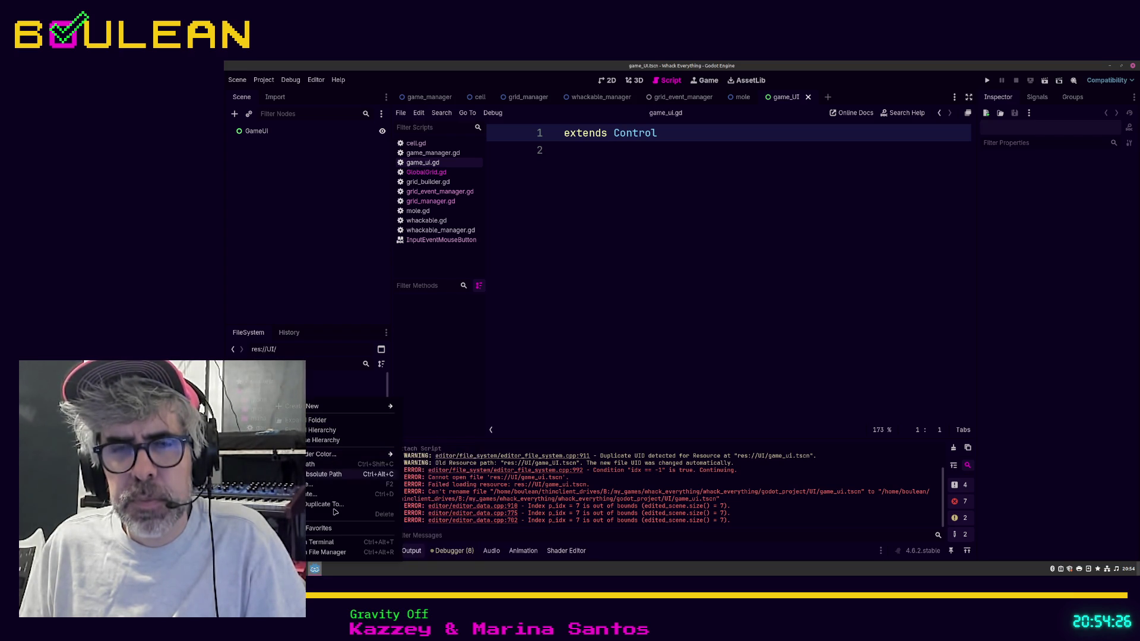
click(336, 552)
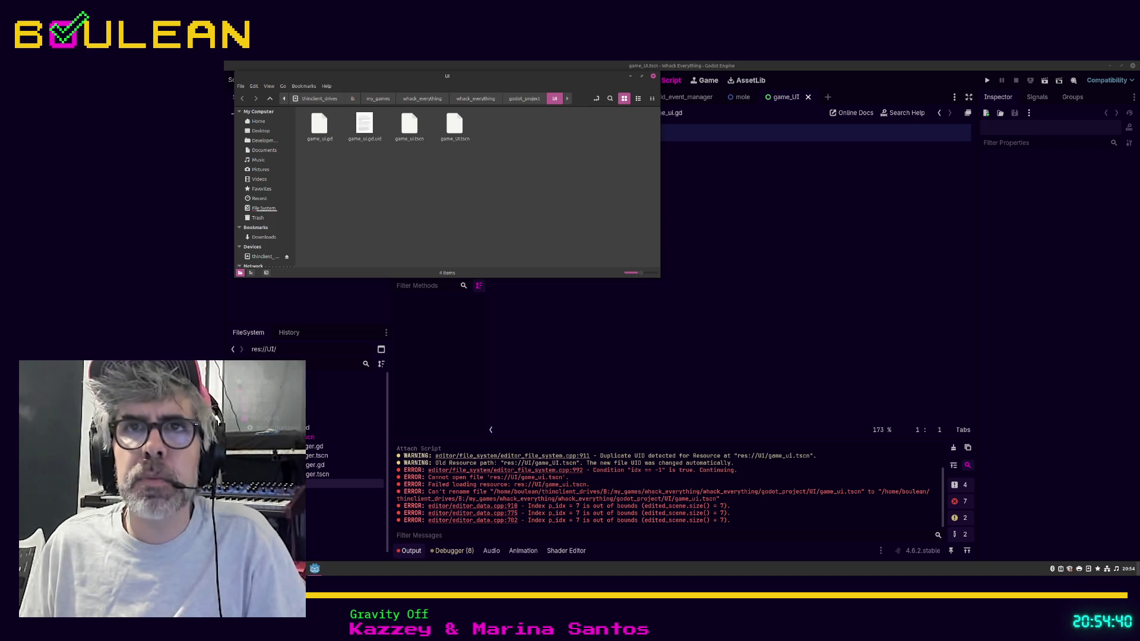
Step: In Nemo, permanently delete the UI folder from godot_project, then switch back to Godot
drag(520, 184, 310, 128)
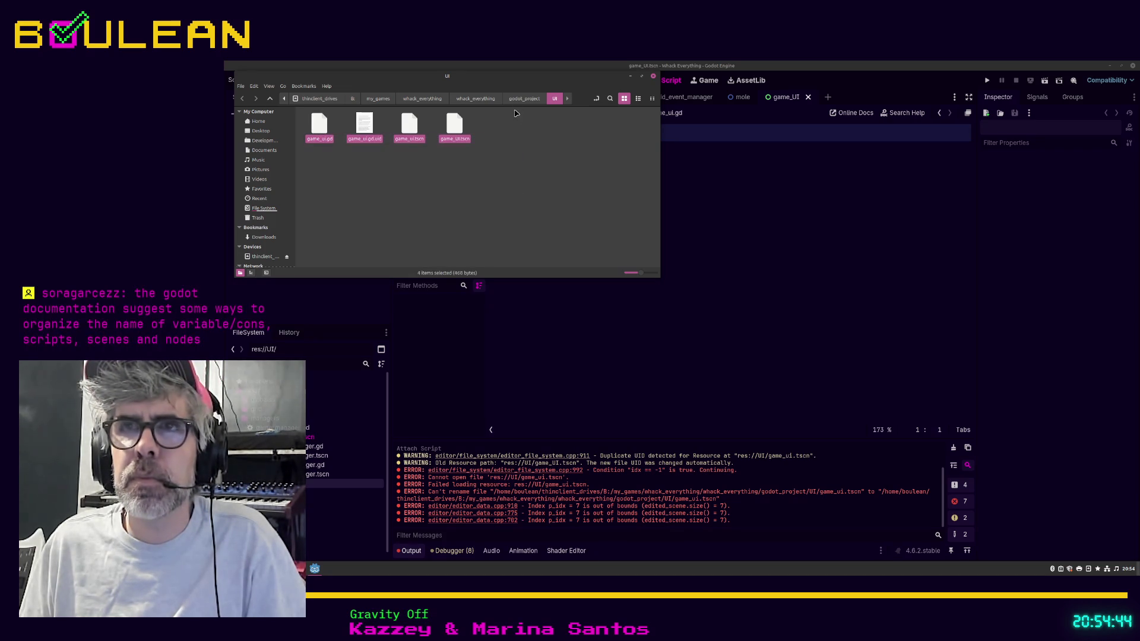
click(524, 102)
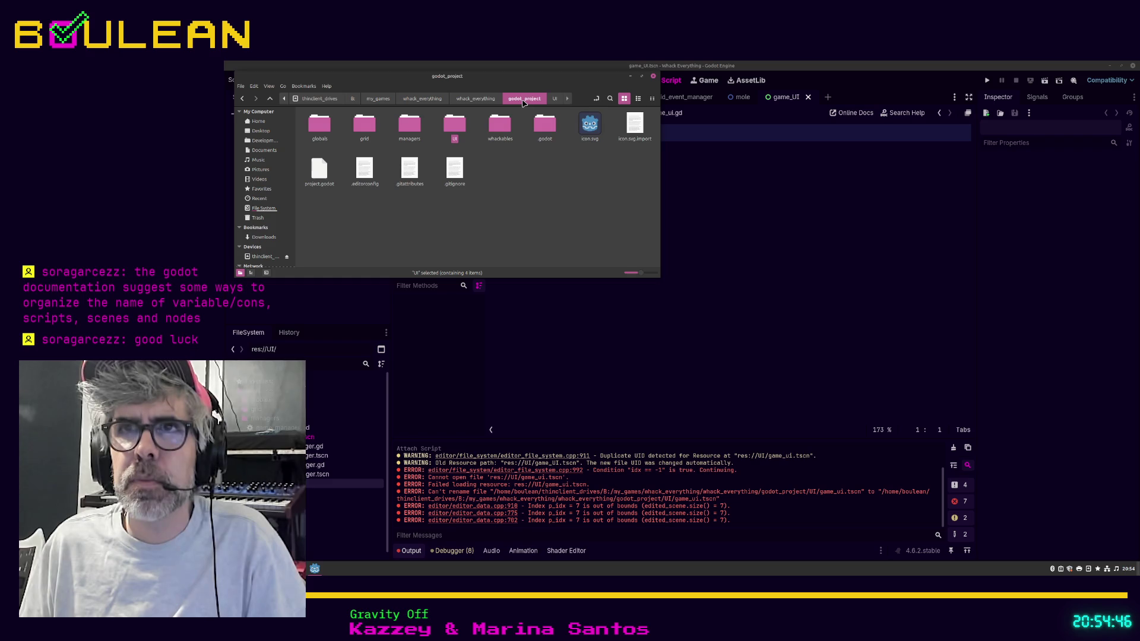
right_click(455, 130)
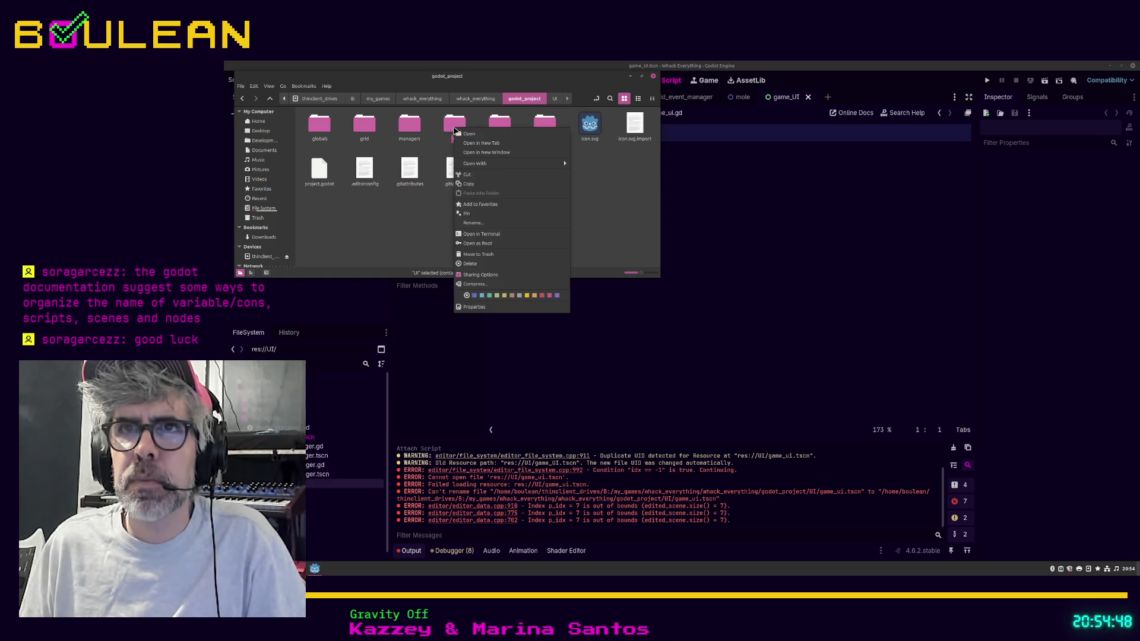
click(483, 270)
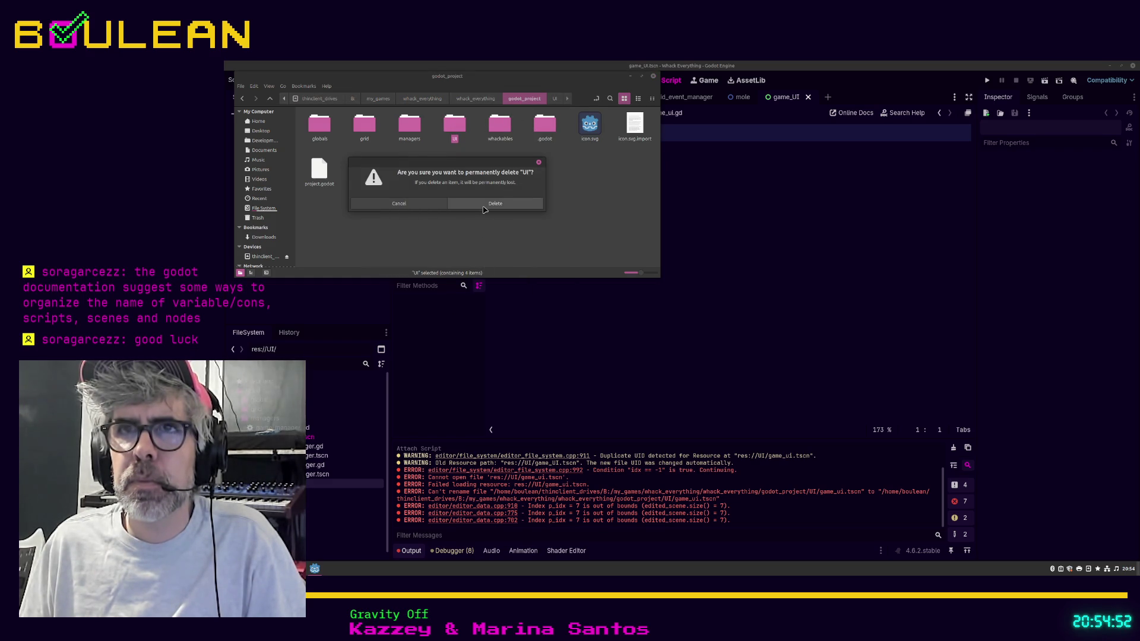
click(484, 210)
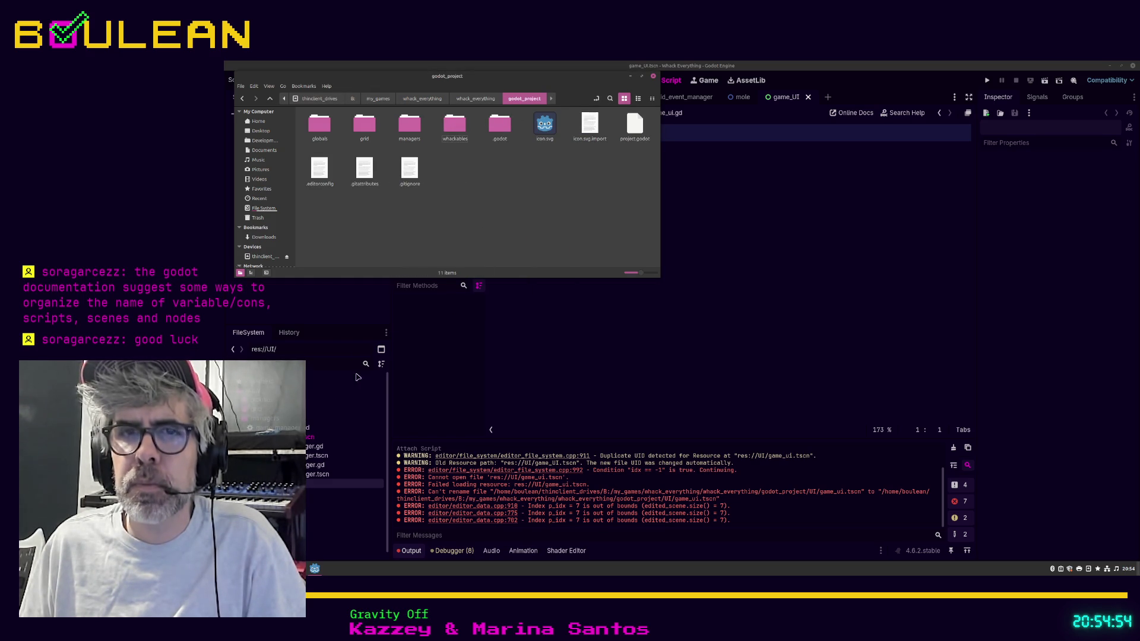
click(344, 446)
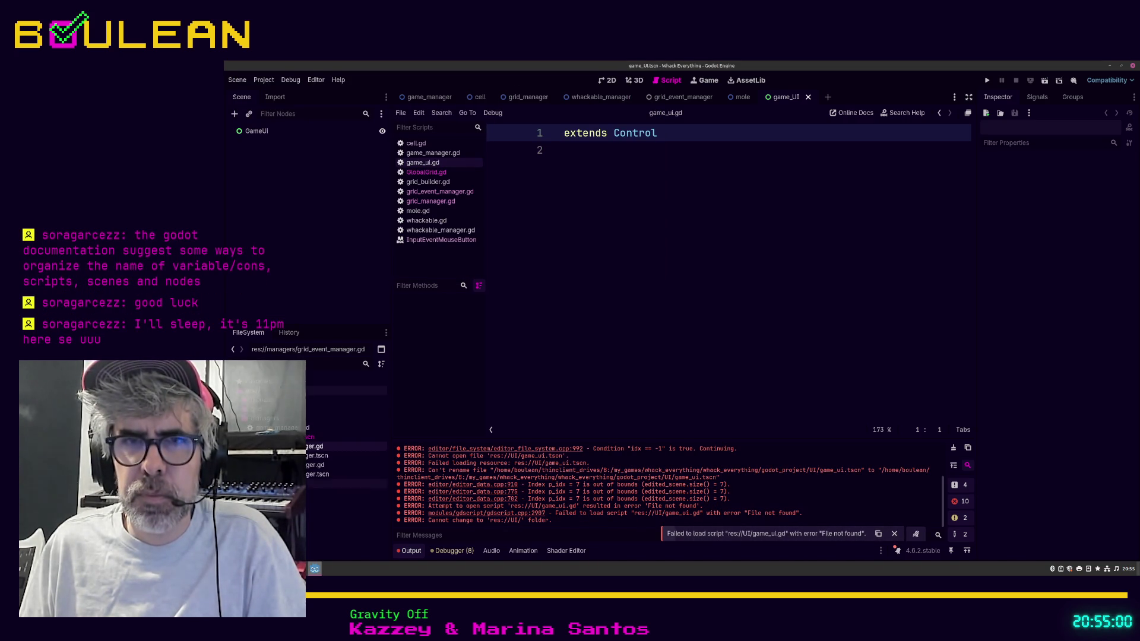
Step: Try deleting res://UI/ from the FileSystem dock and dismiss the cannot-remove error
right_click(259, 494)
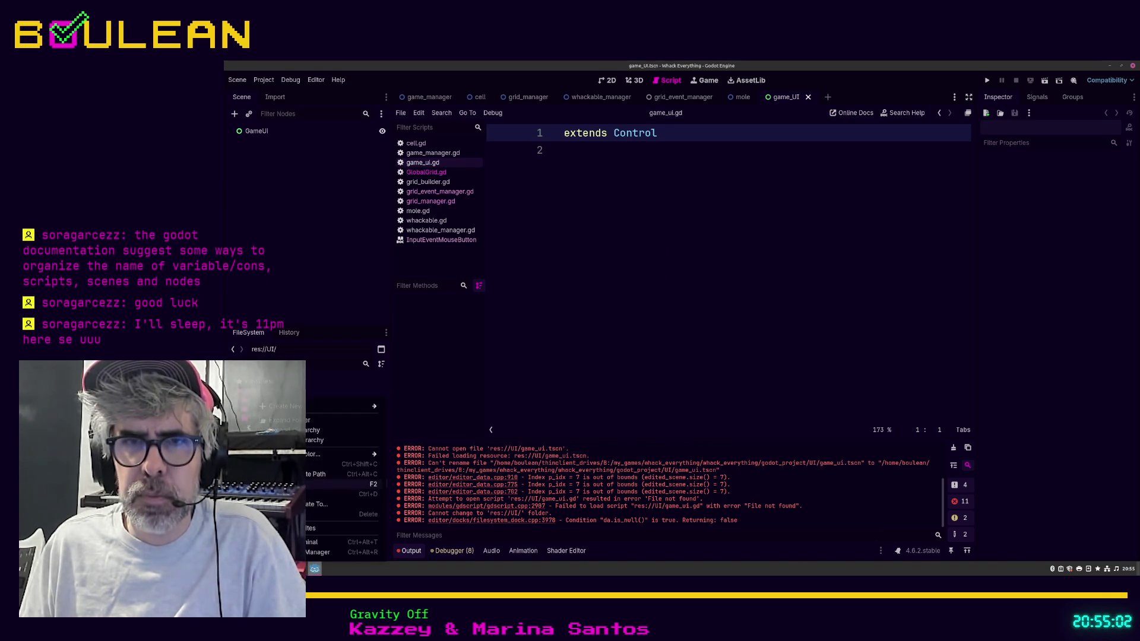
click(285, 514)
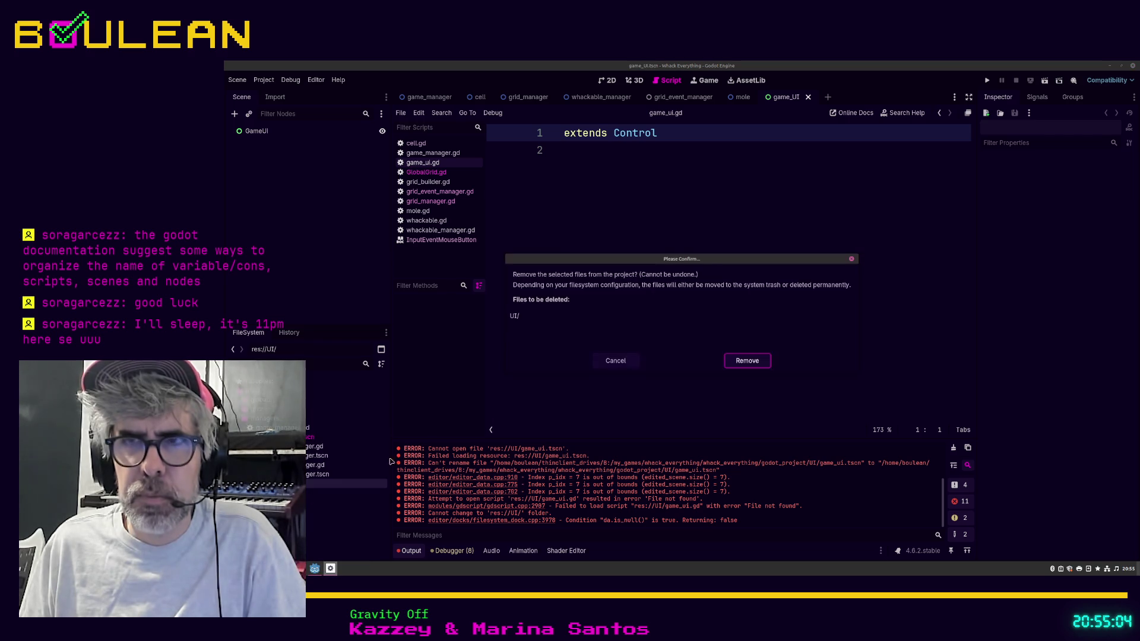
click(747, 360)
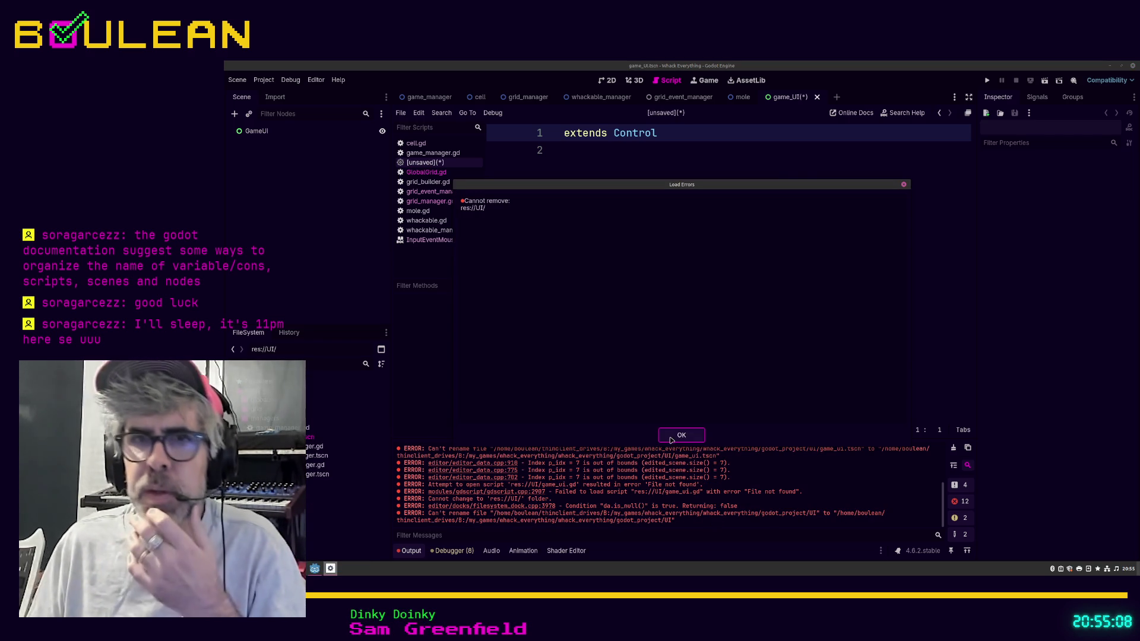
click(681, 435)
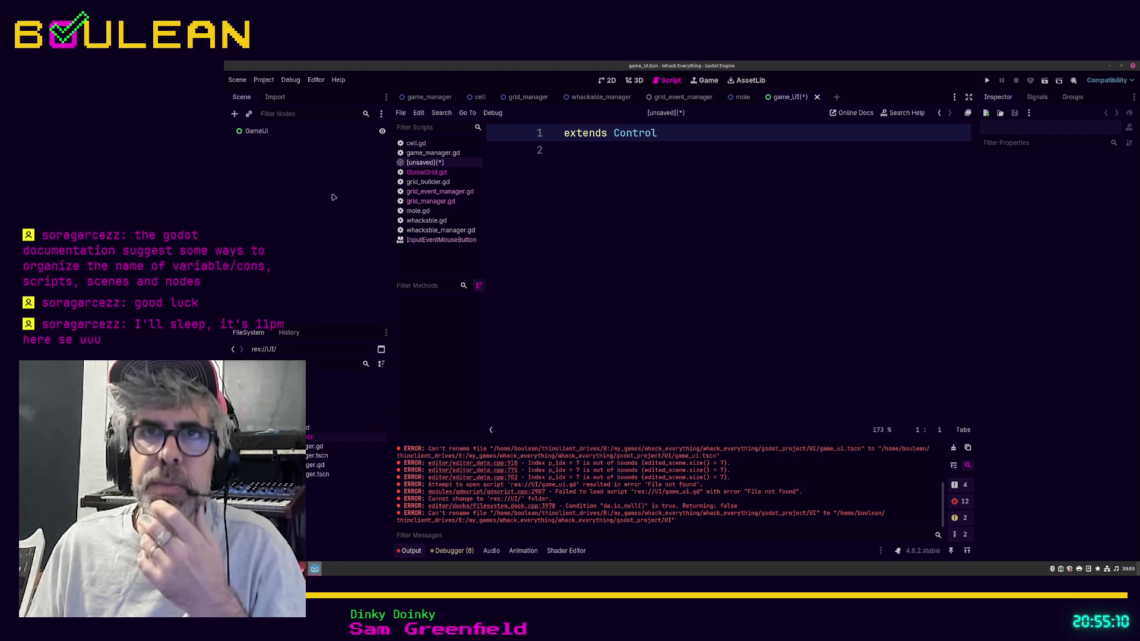
Step: Reload the current project without saving the game_UI scene
click(265, 81)
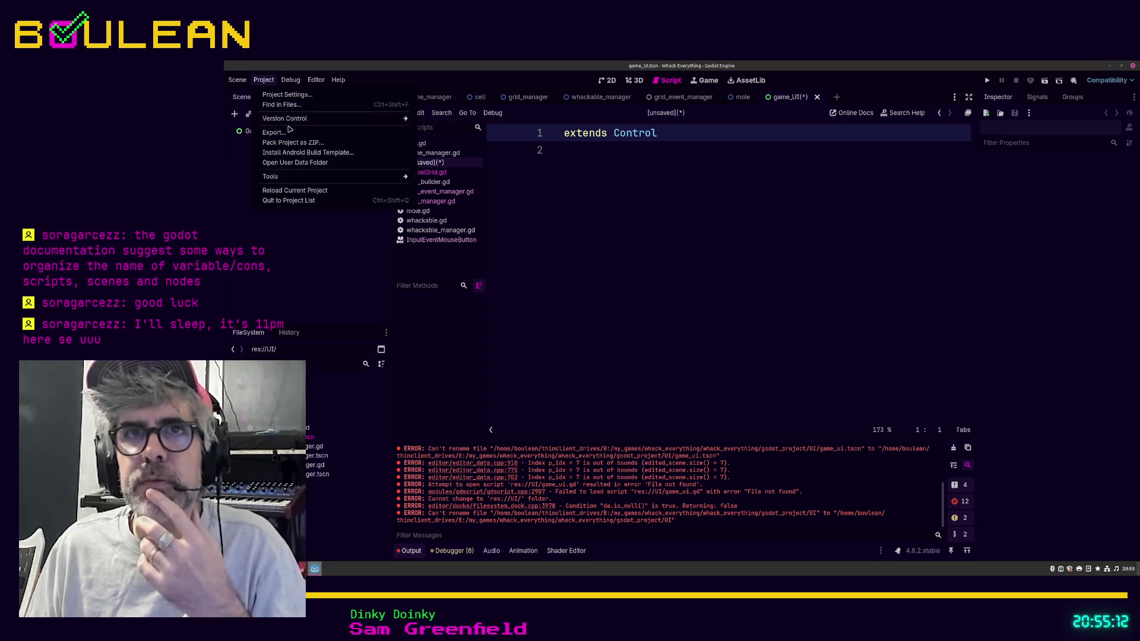
click(292, 191)
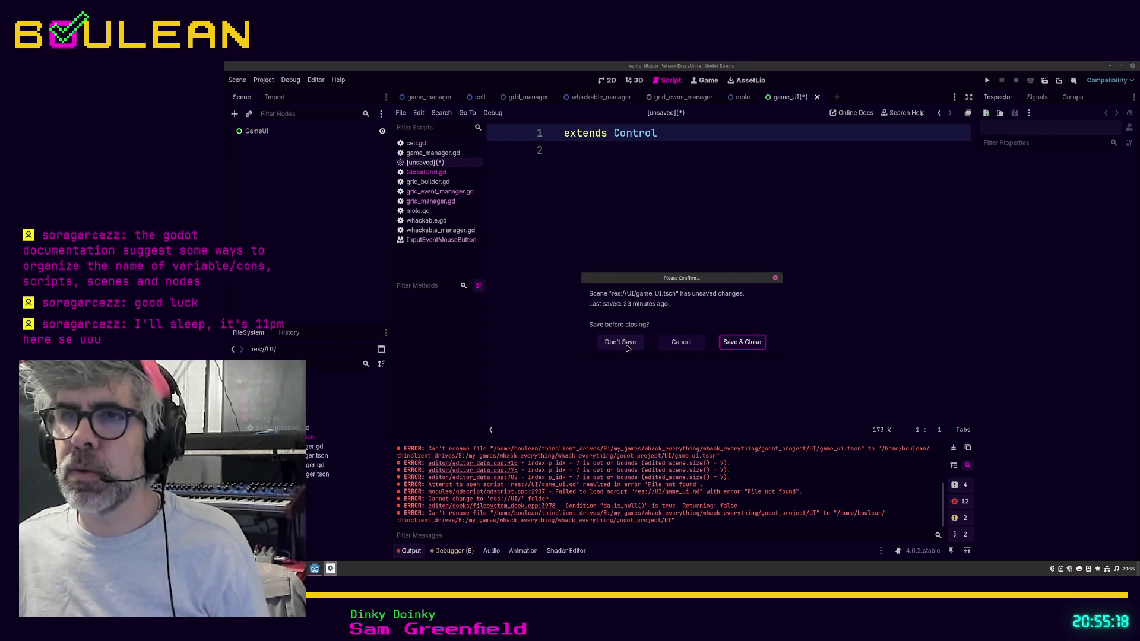
click(621, 343)
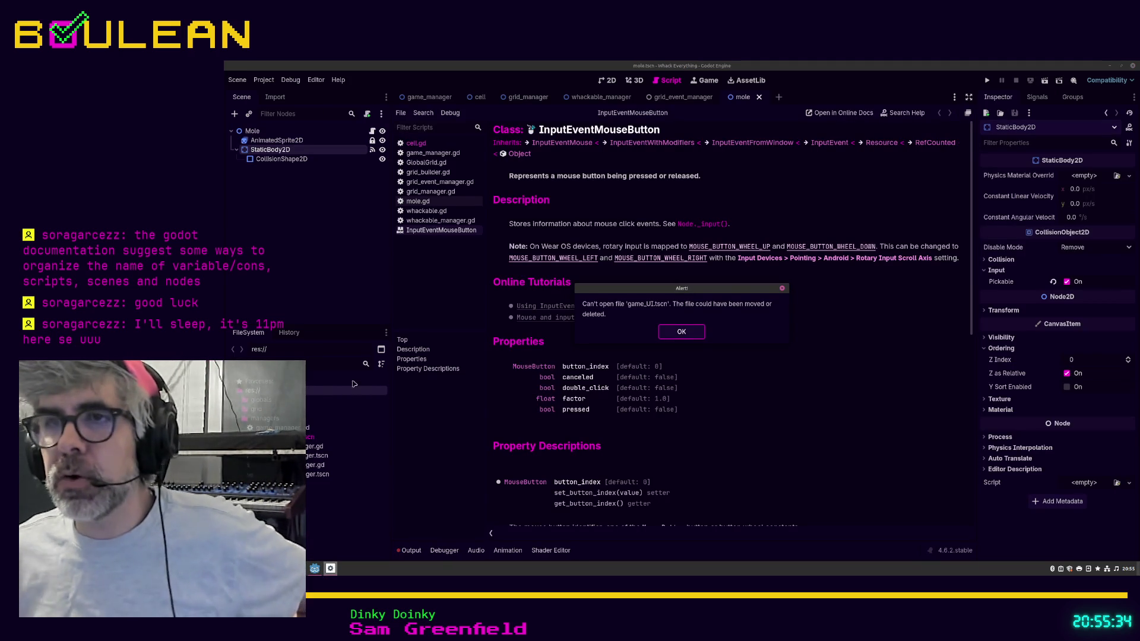
Step: Dismiss the missing game_UI.tscn alert, reload the project again, and narrow the scene tree dock slightly
click(683, 333)
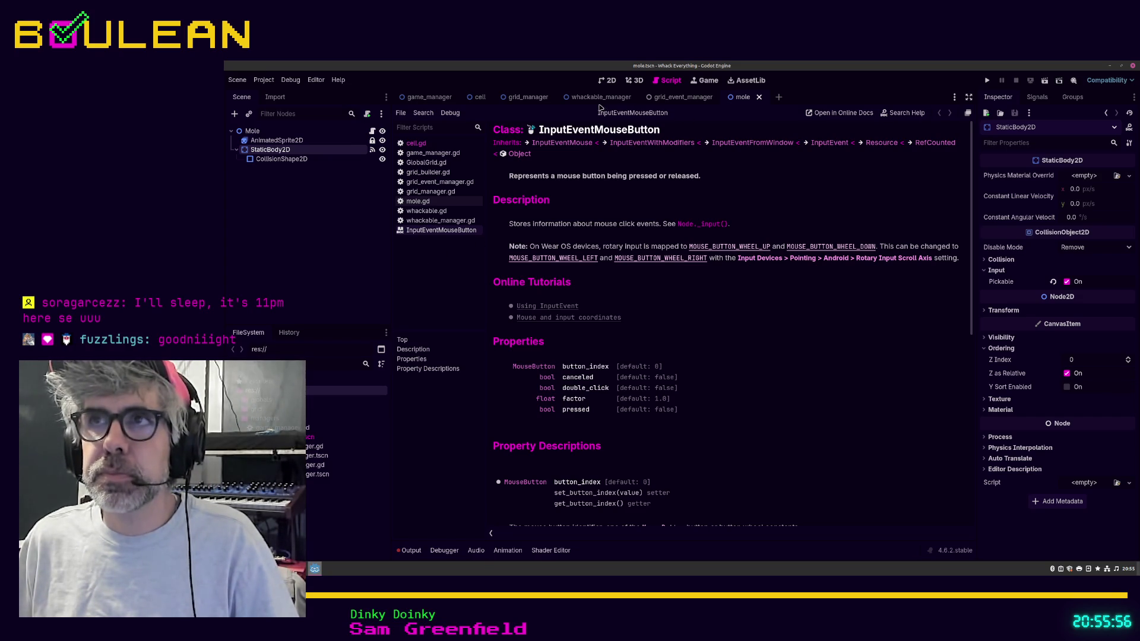
click(263, 80)
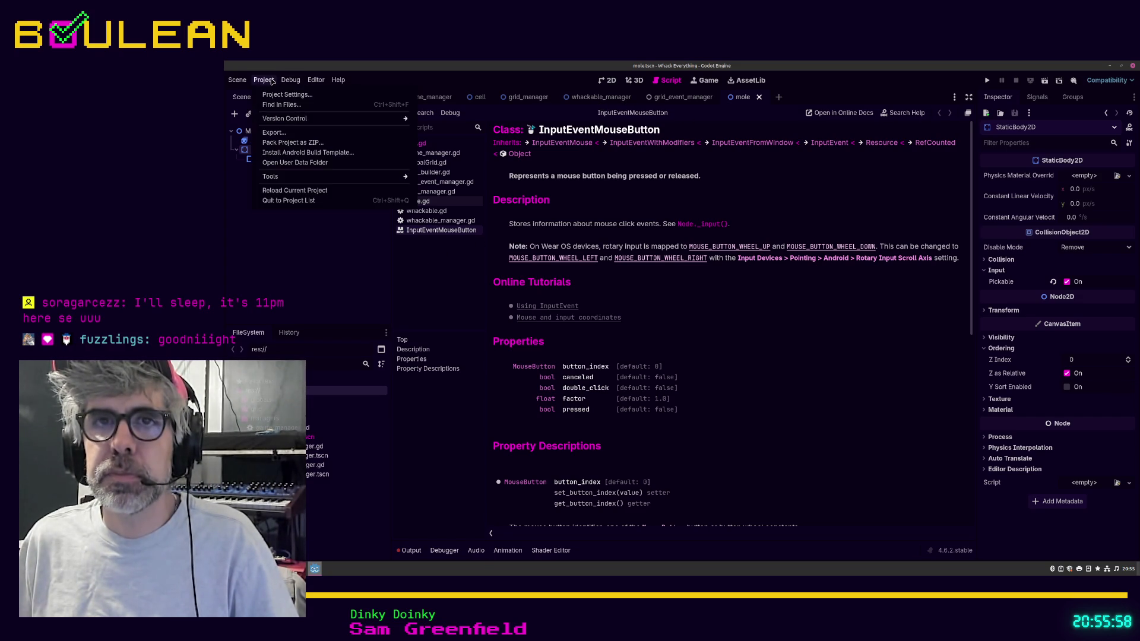
click(304, 191)
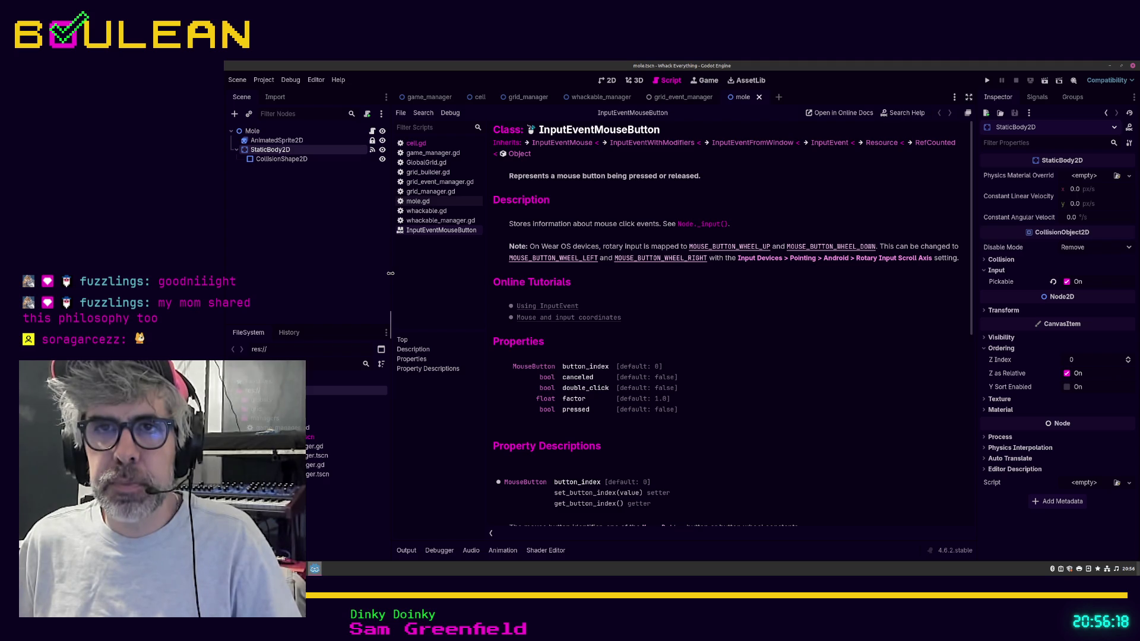
drag(390, 274, 385, 274)
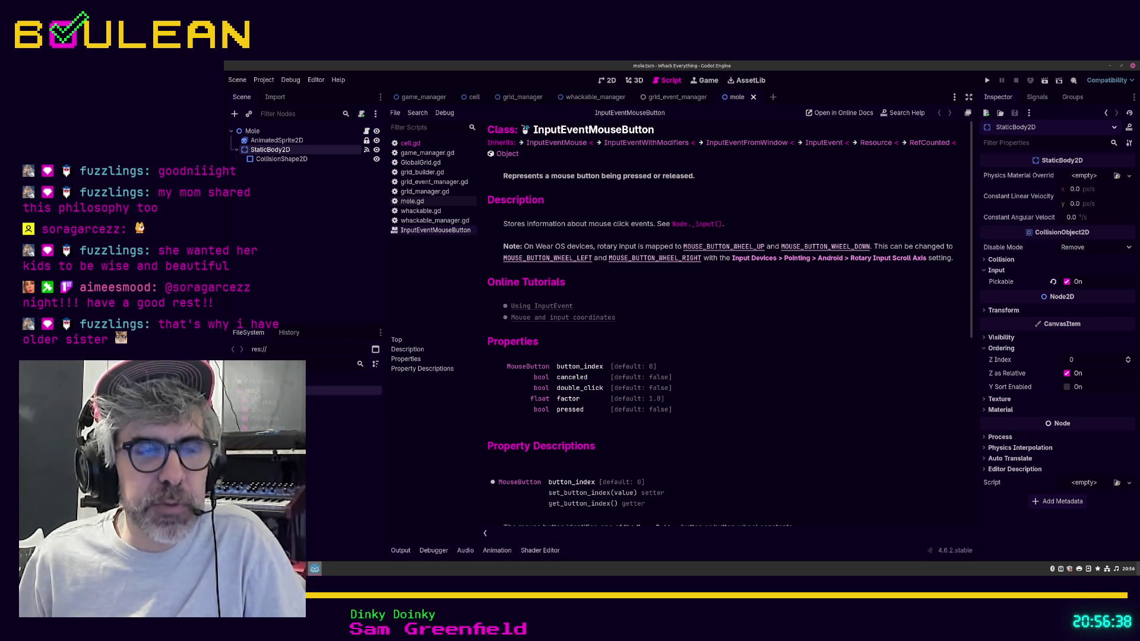
right_click(265, 394)
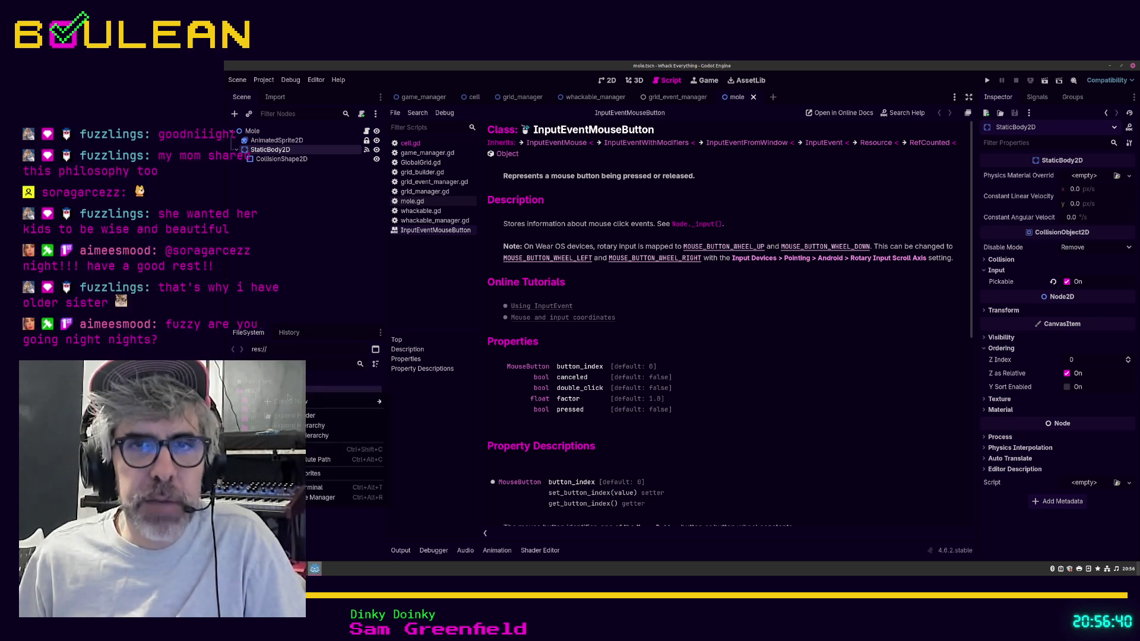
Step: Create a new folder named 'ui' at res:// in the FileSystem dock
mouse_move(324, 405)
click(408, 403)
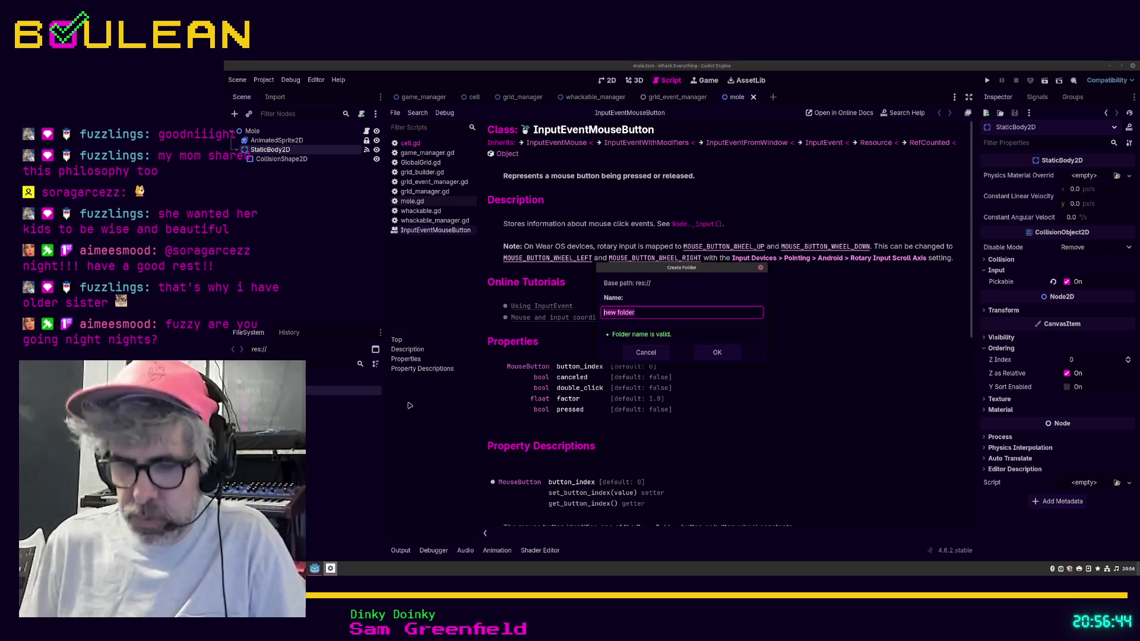
text(ui)
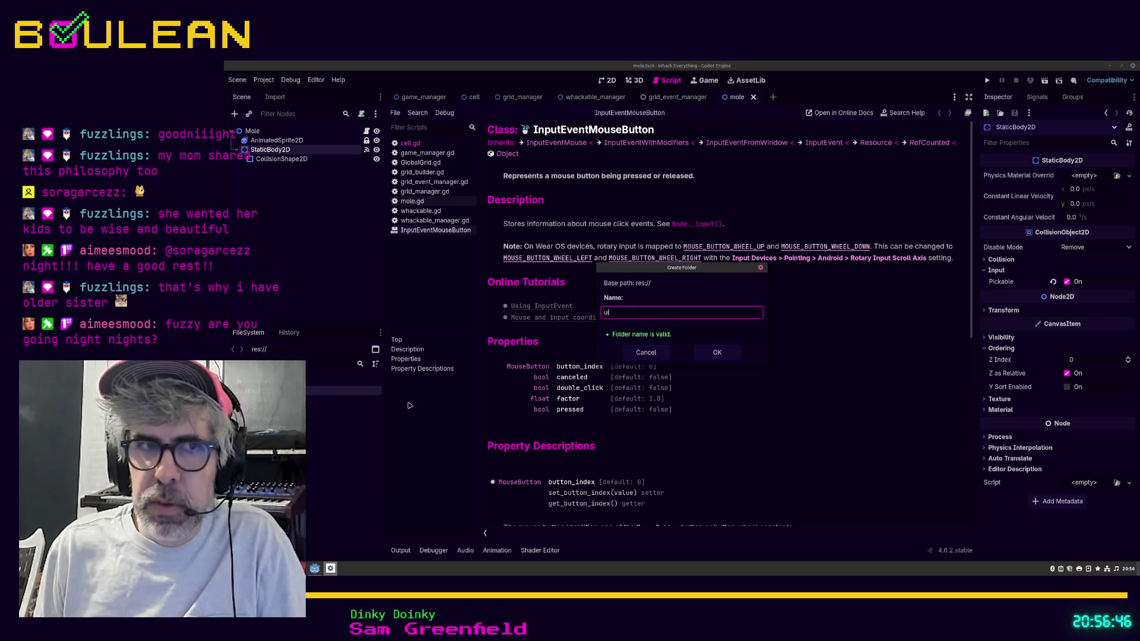
key(Return)
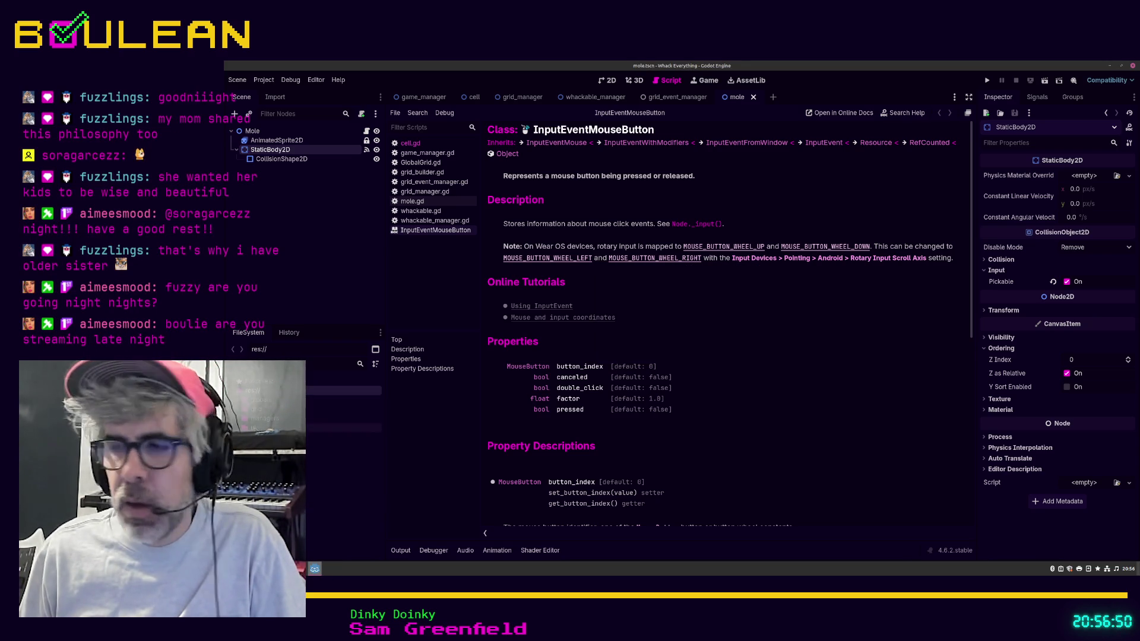
right_click(273, 427)
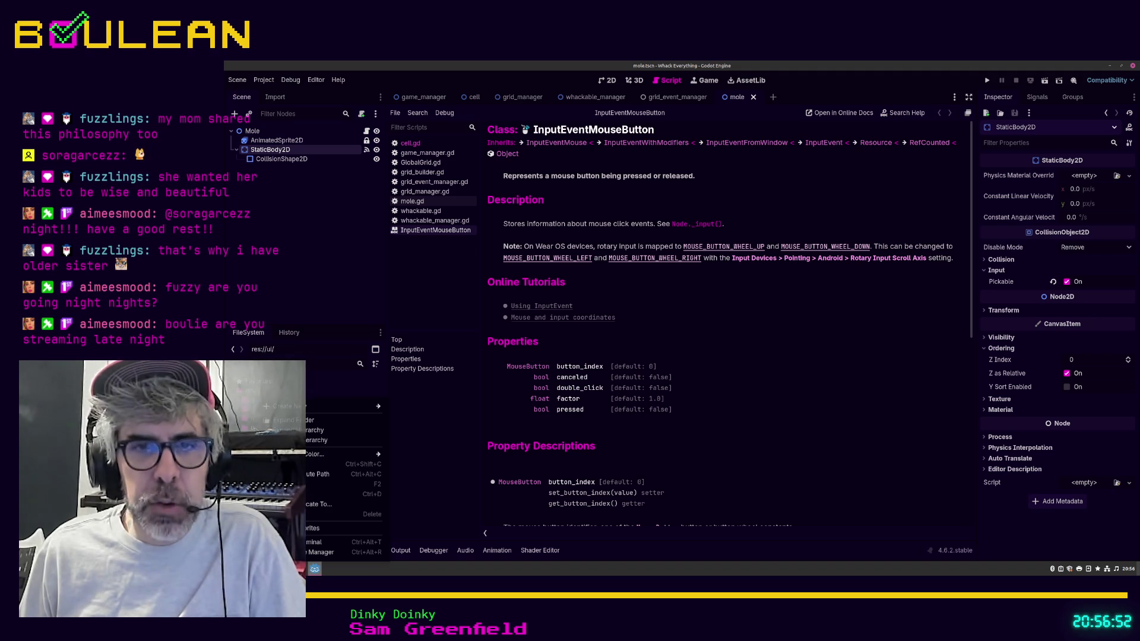
mouse_move(332, 410)
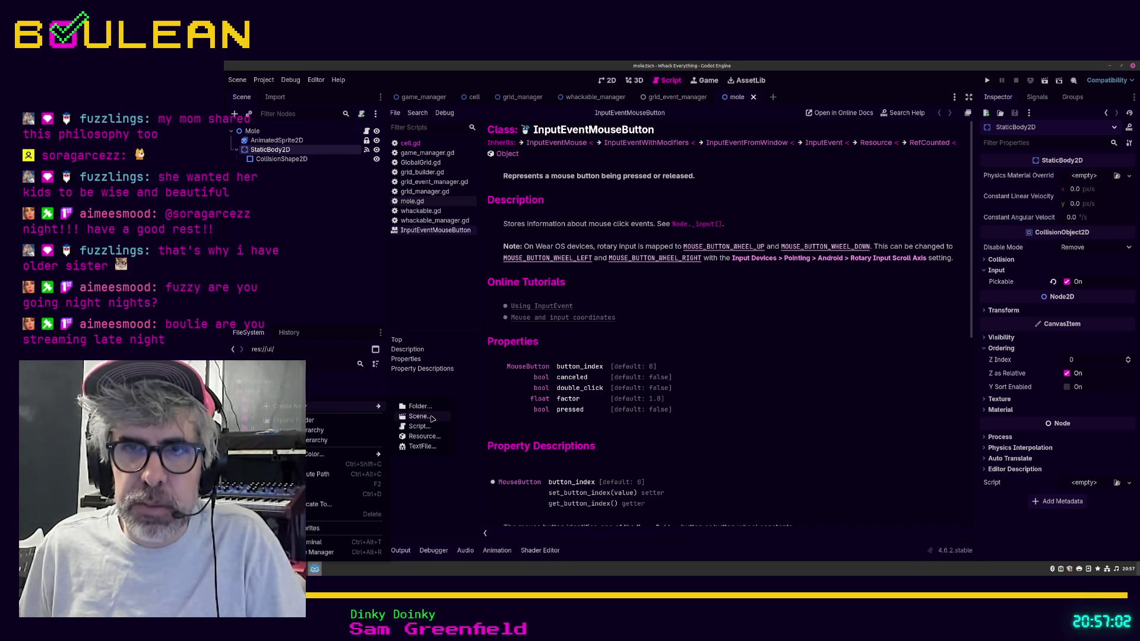
Step: Create game_ui.tscn in res://ui/ as a User Interface scene with a GameUI root
click(418, 416)
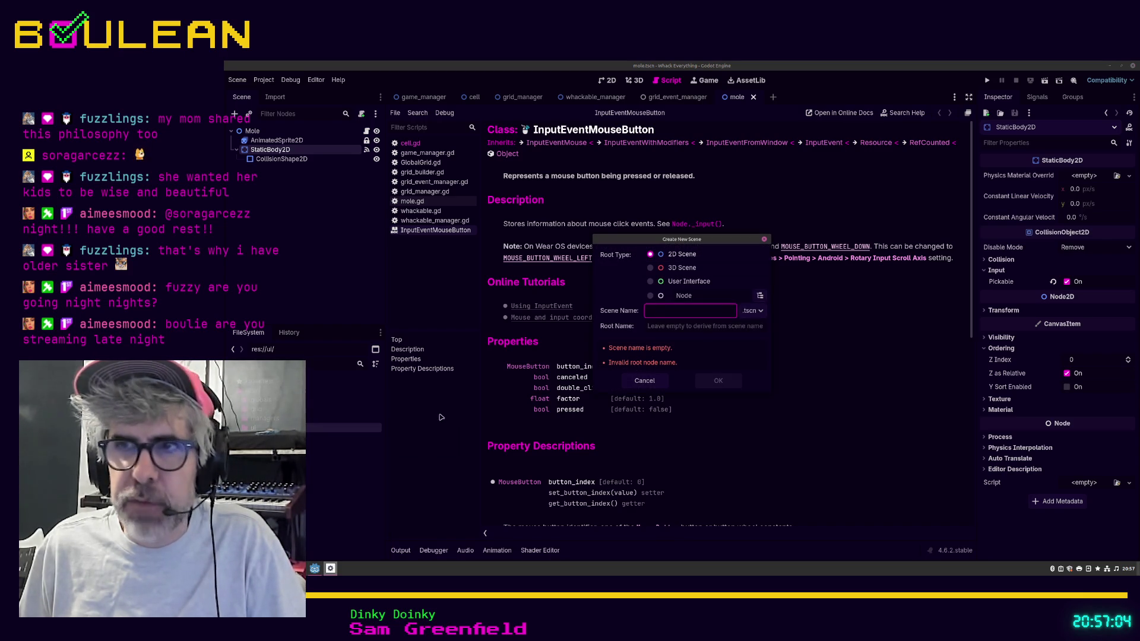
click(649, 282)
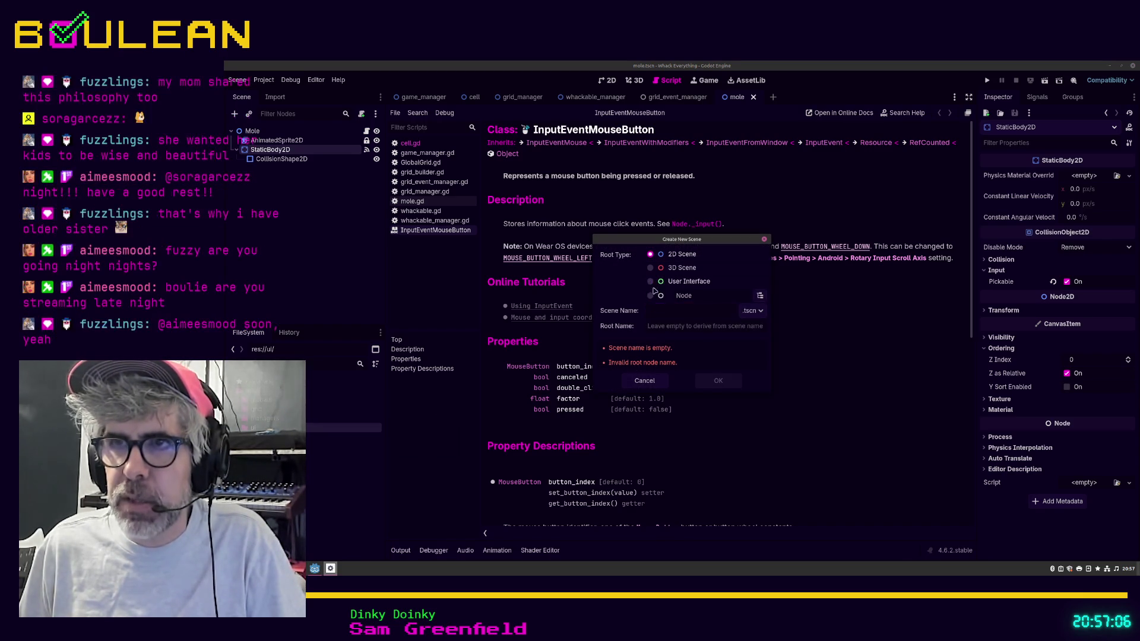
text(game)
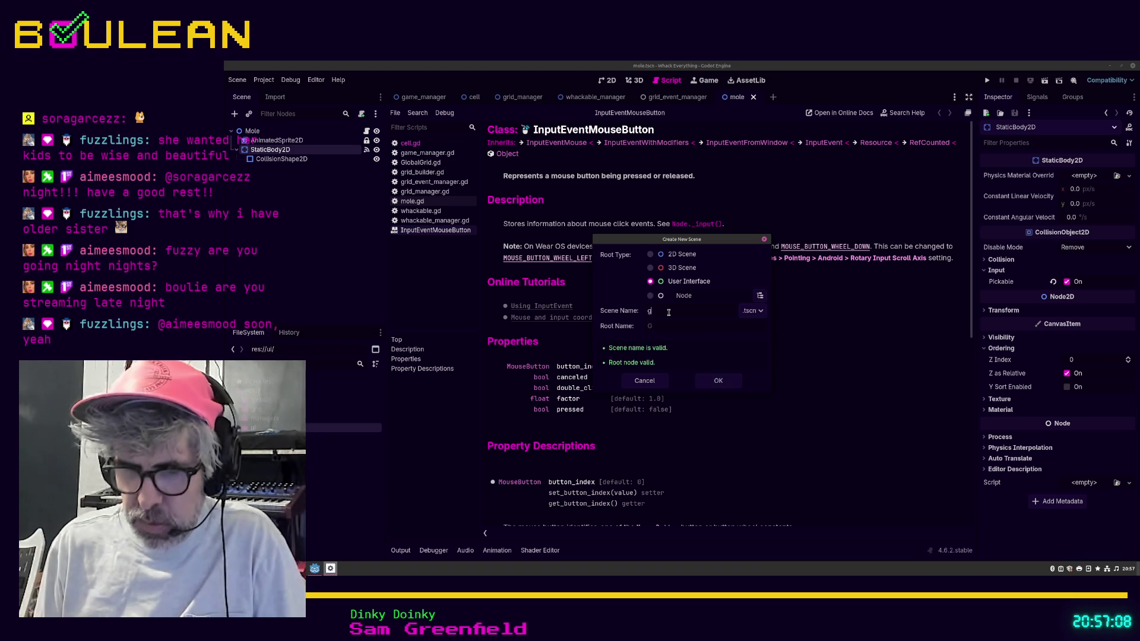
text(_ui)
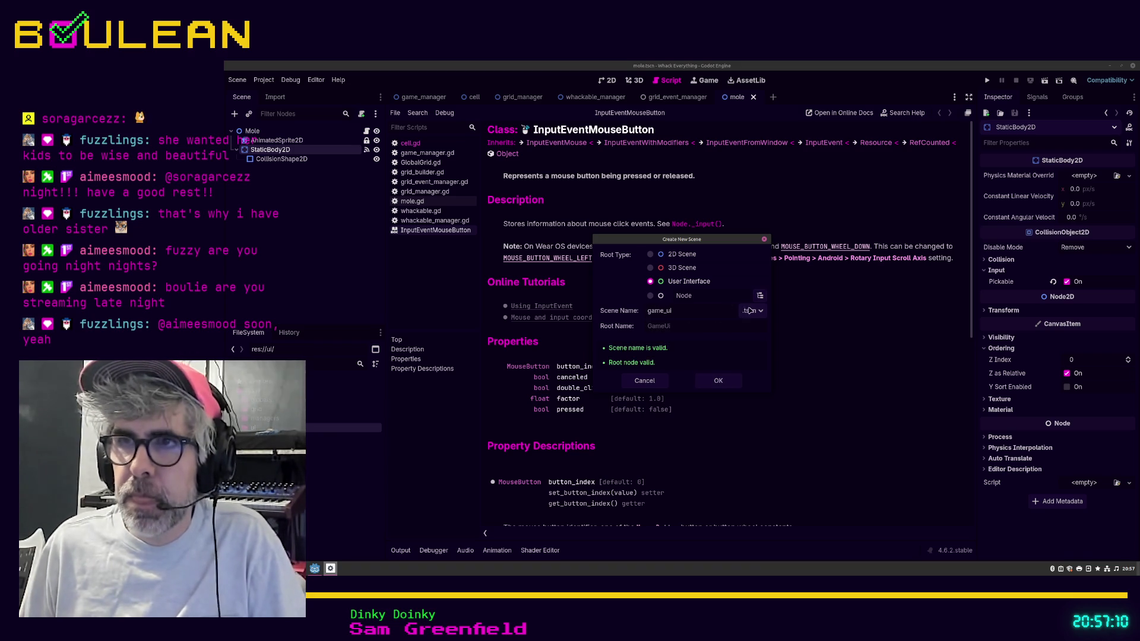
click(719, 384)
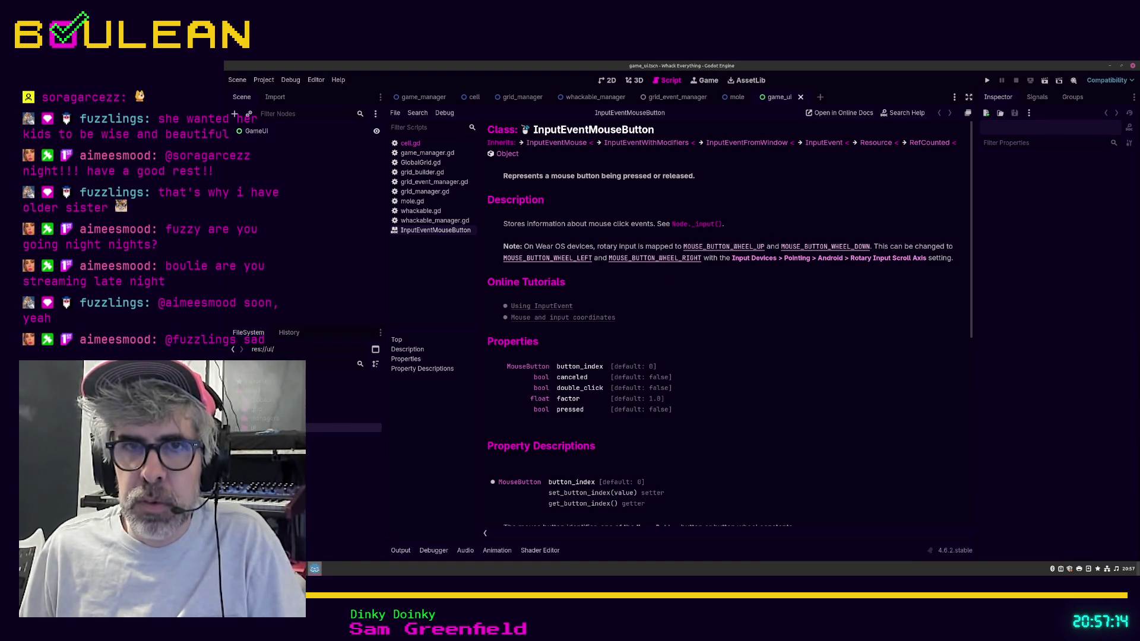
click(267, 437)
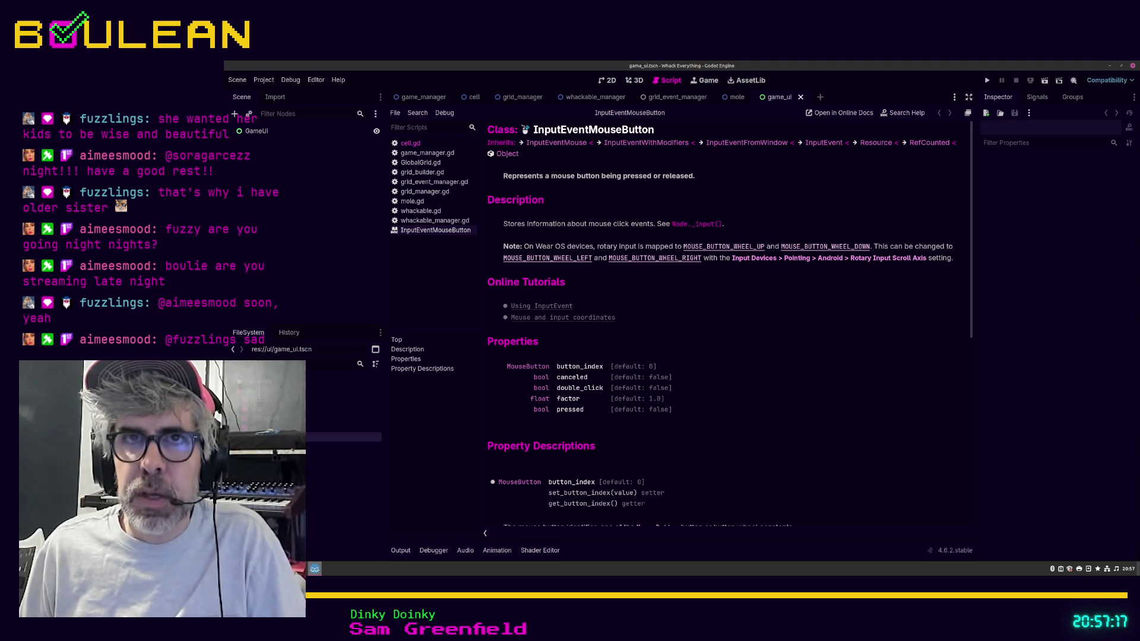
right_click(265, 133)
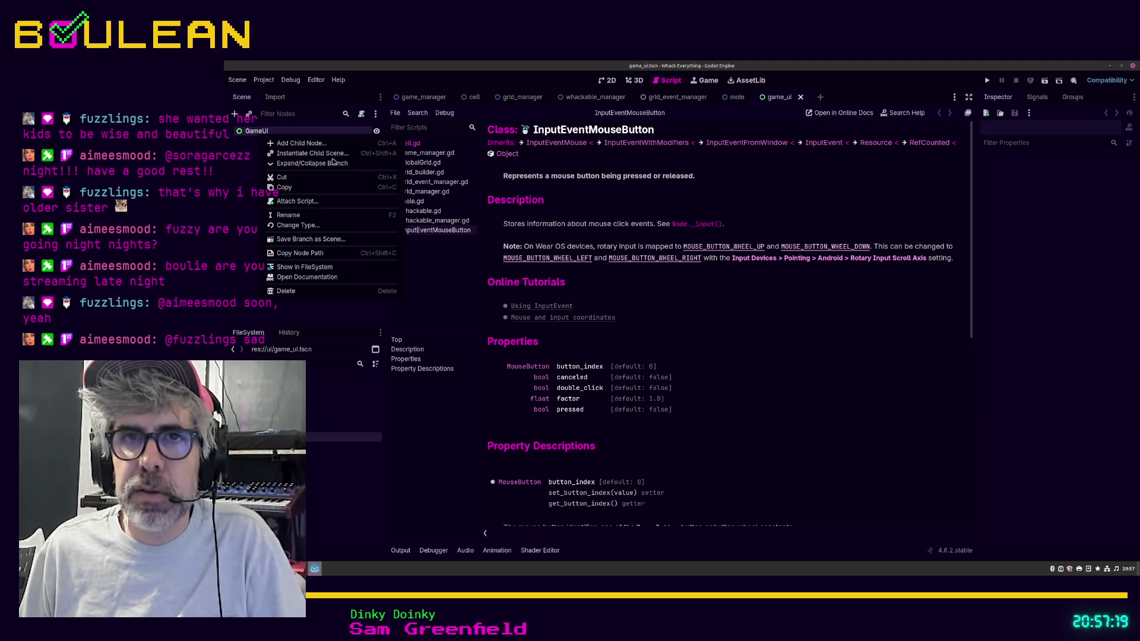
Step: Attach a new game_ui.gd script to GameUI, add 'class_name GameUI' above extends Control, and save
click(356, 201)
click(727, 391)
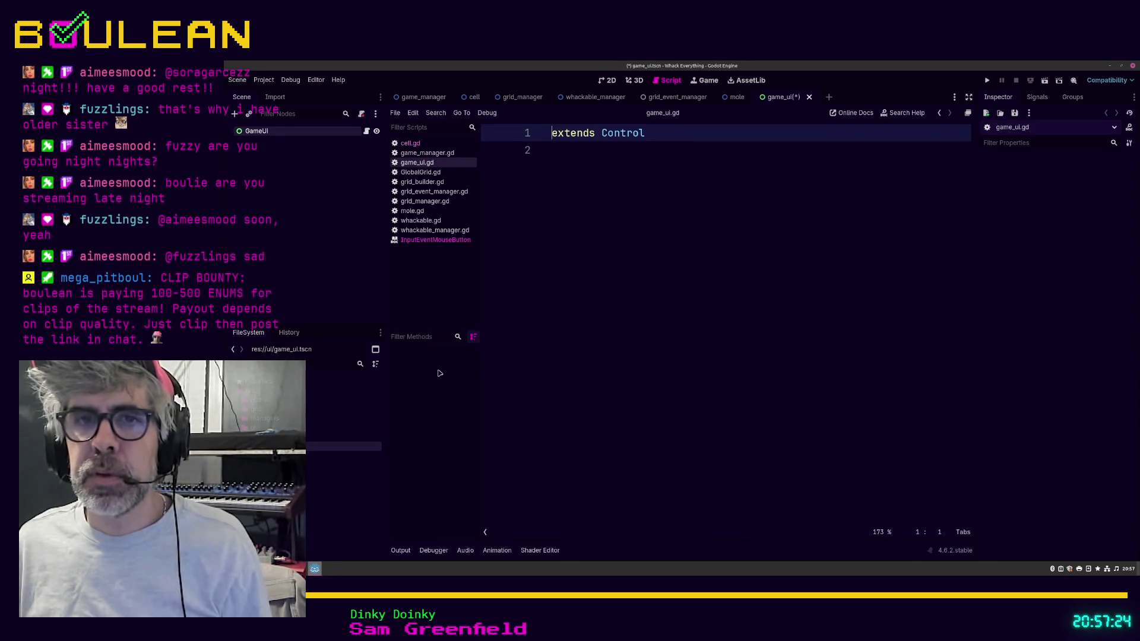
key(Return)
key(Up)
text(class_name GameUI)
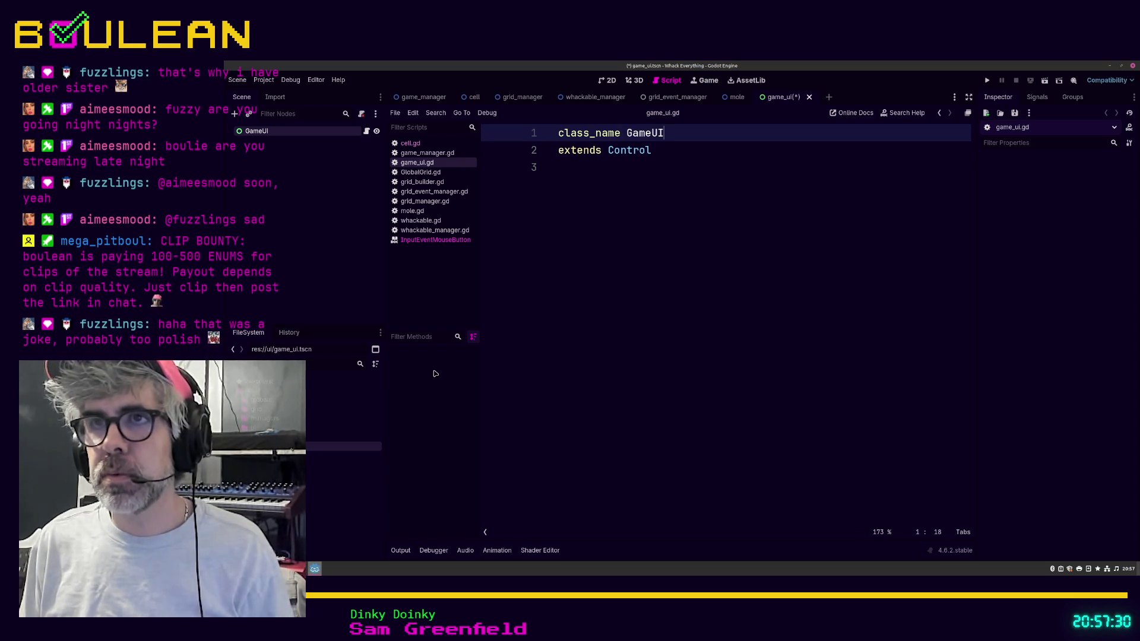
key(Down)
key(Down)
key(ctrl+s)
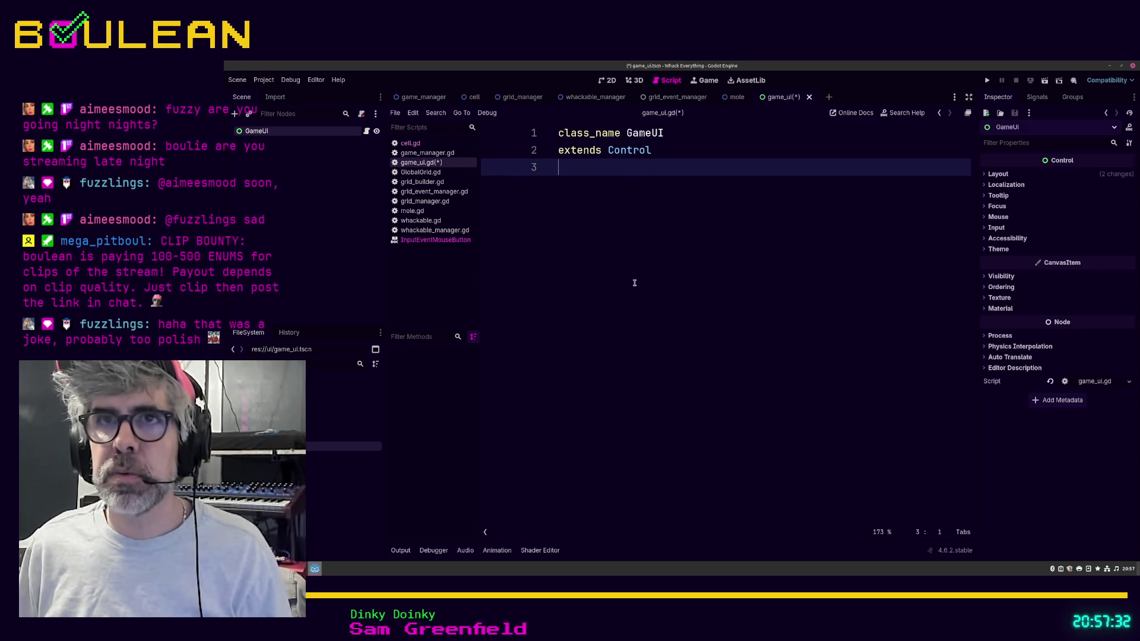
click(529, 101)
Step: Close all open scene tabs and all open scripts
right_click(530, 102)
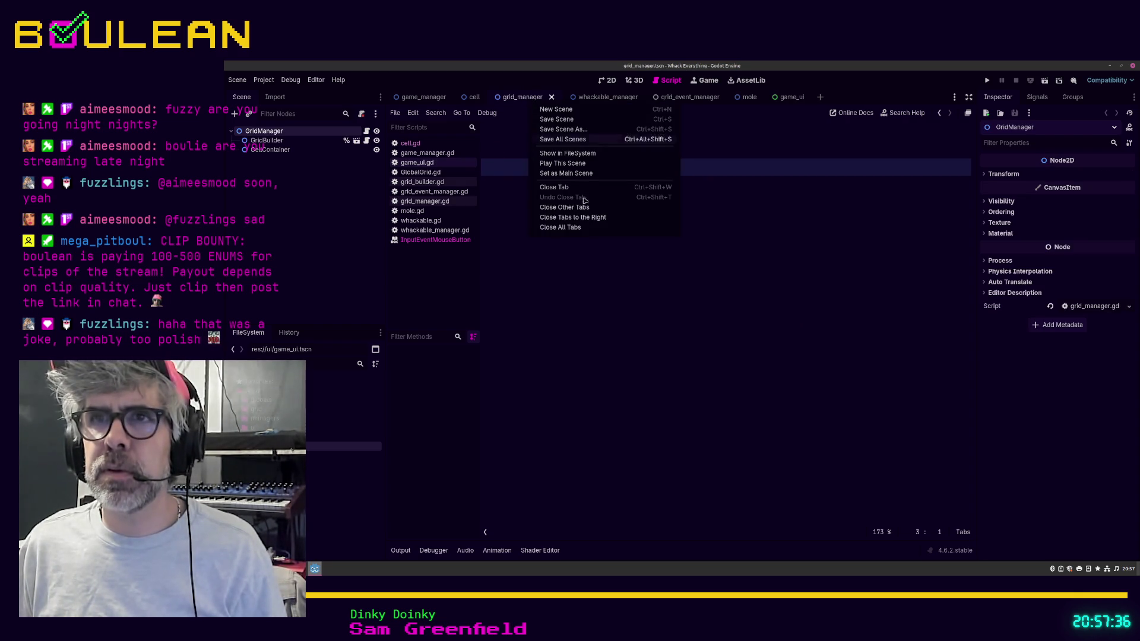
click(585, 228)
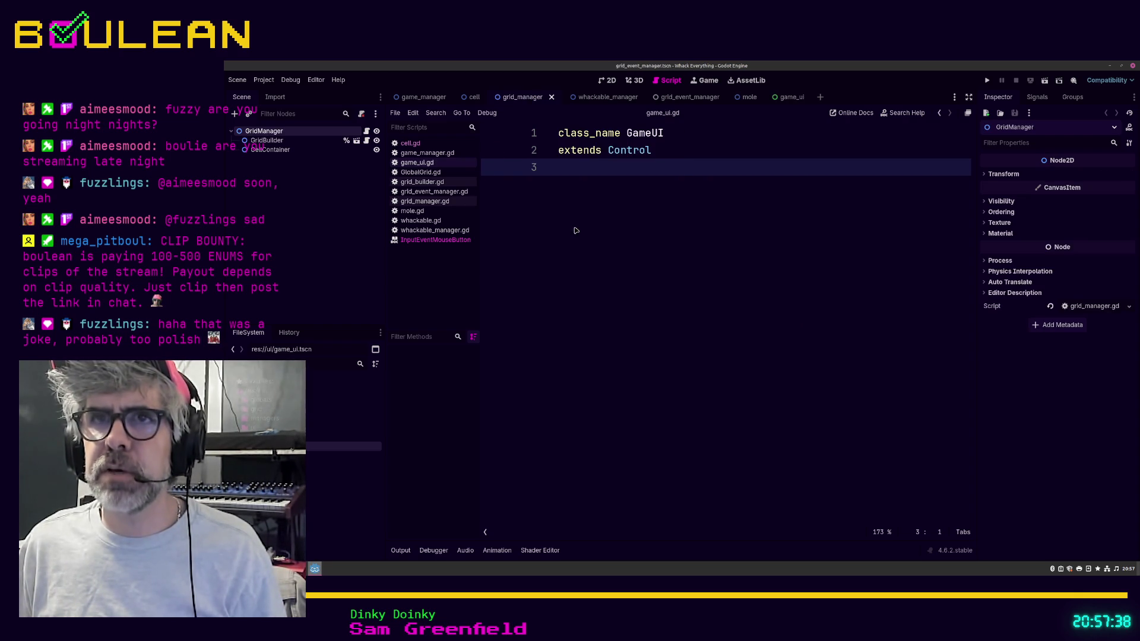
right_click(439, 186)
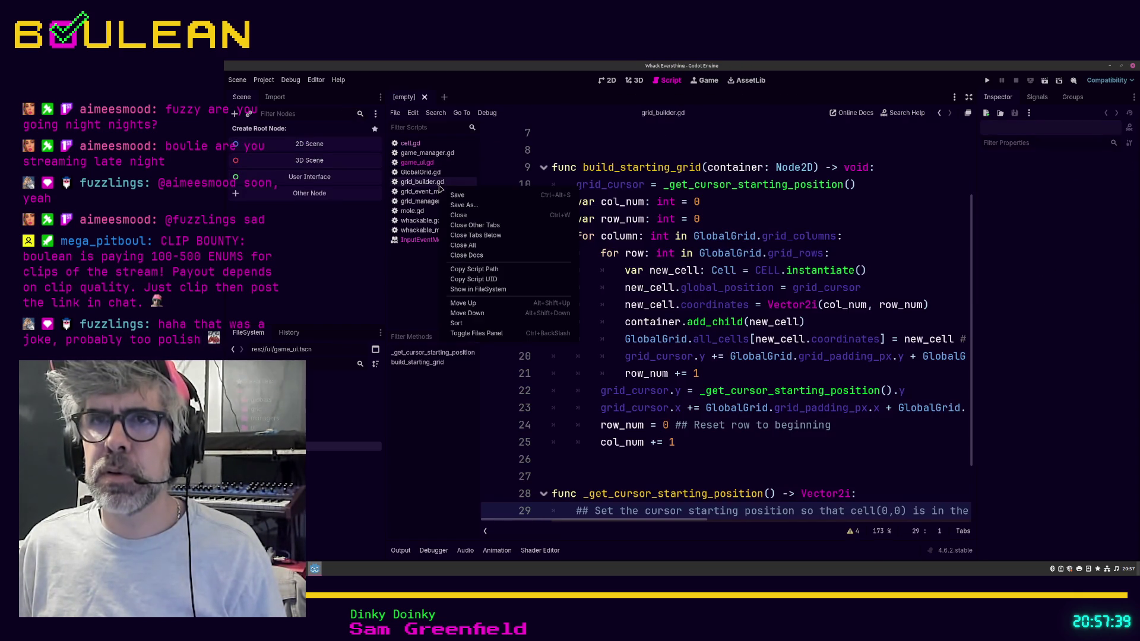
click(482, 251)
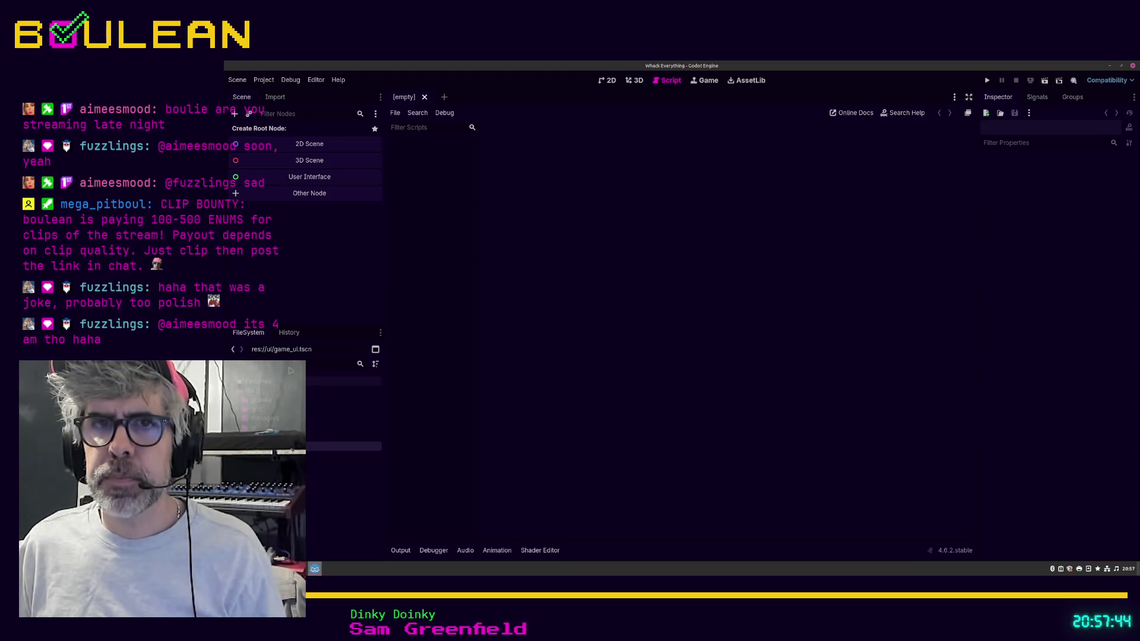
Step: Add game_ui.tscn and game_manager.tscn to Favorites, then open the game_manager scene
right_click(291, 446)
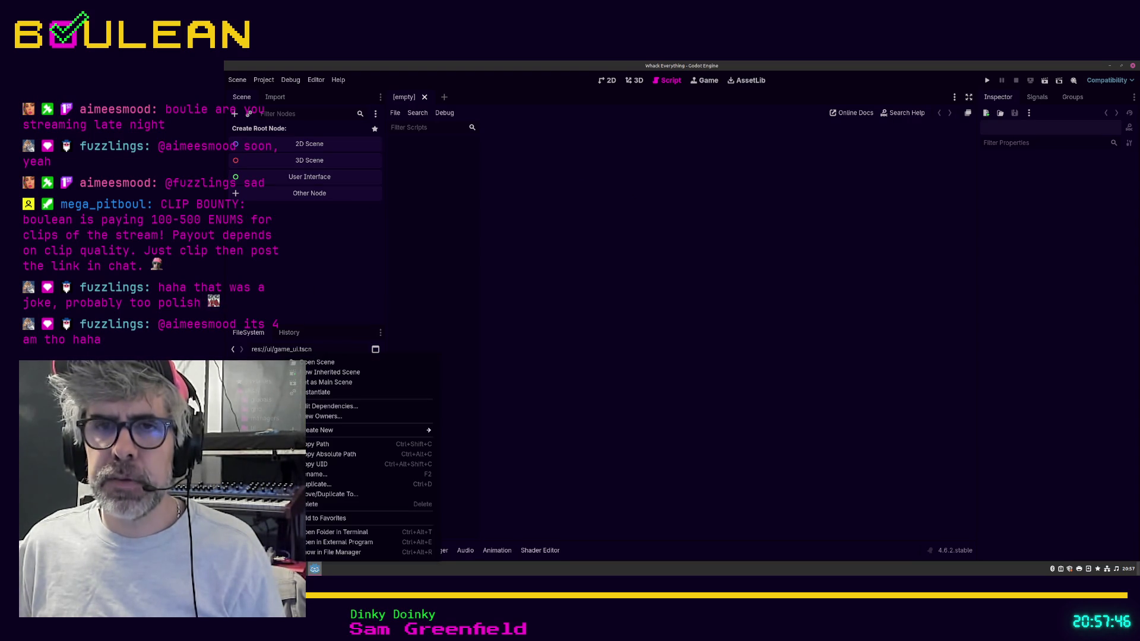
click(326, 518)
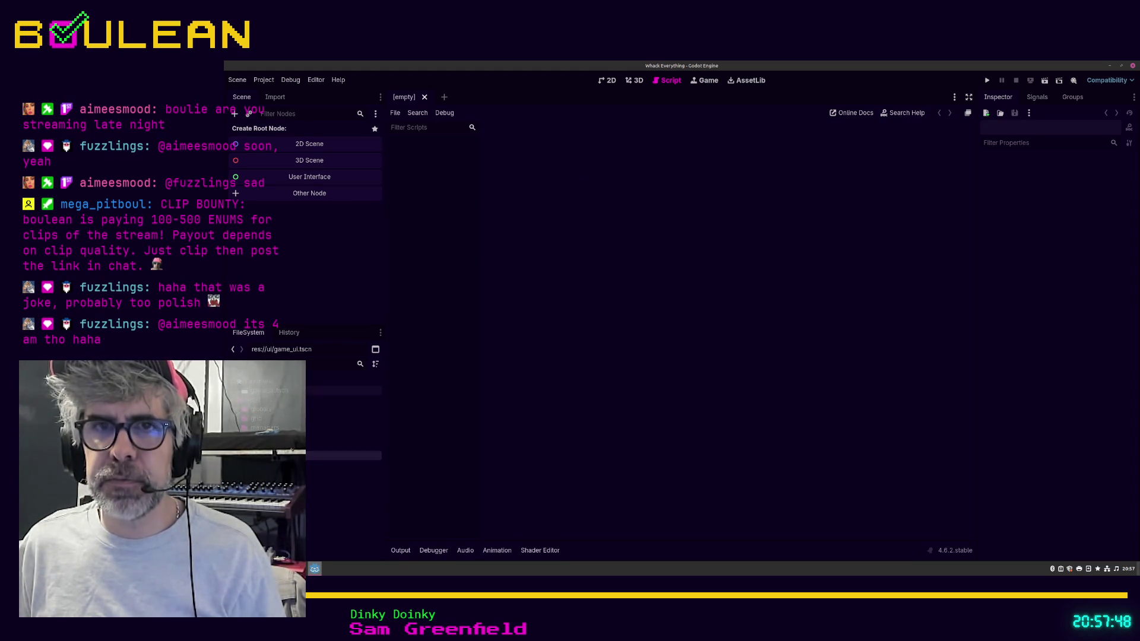
double_click(261, 428)
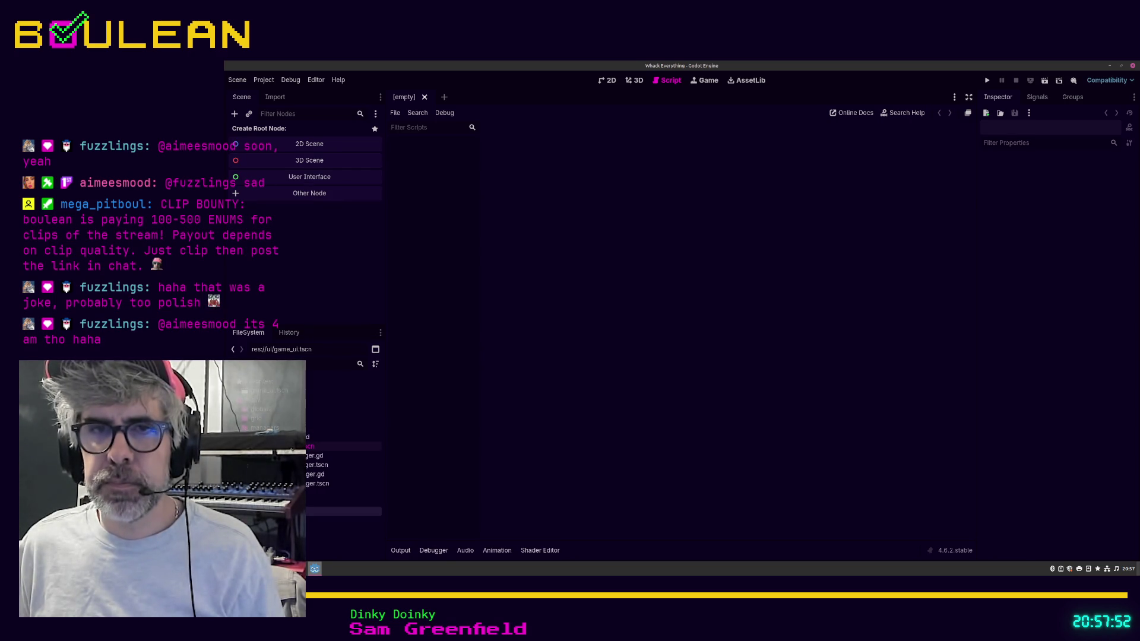
right_click(300, 446)
click(332, 518)
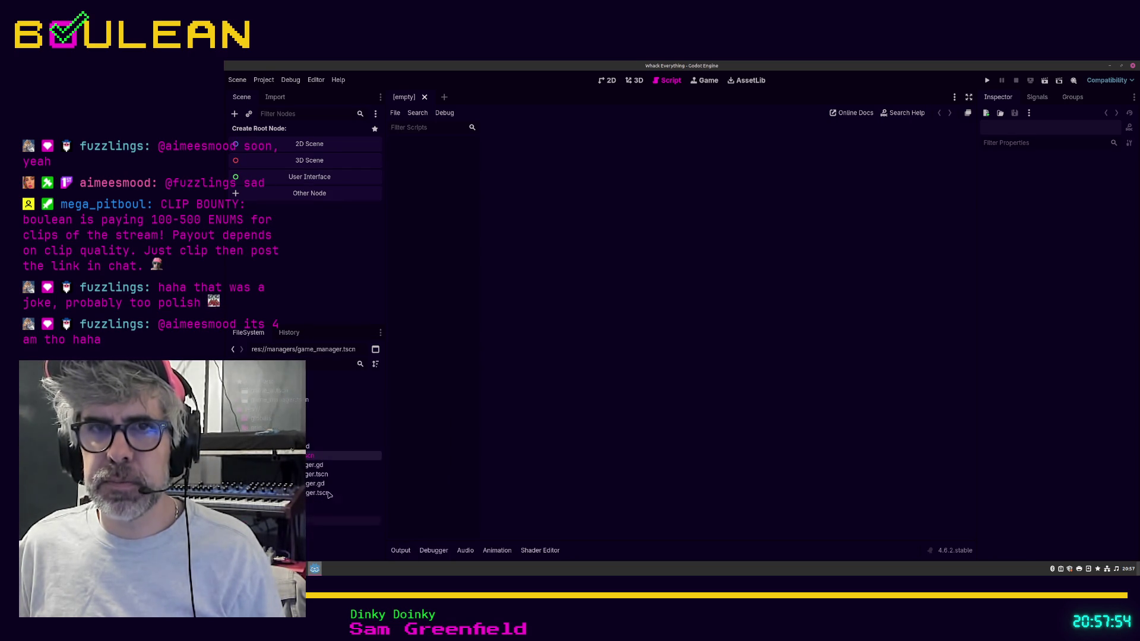
double_click(344, 400)
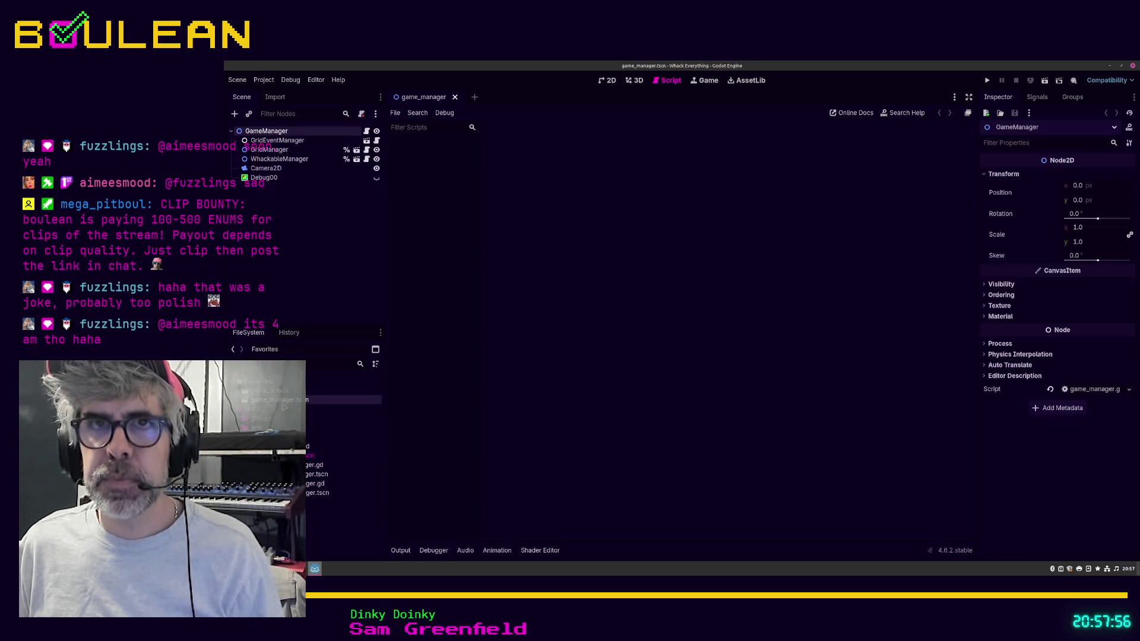
Step: Instance game_ui.tscn into the GameManager scene tree
click(367, 132)
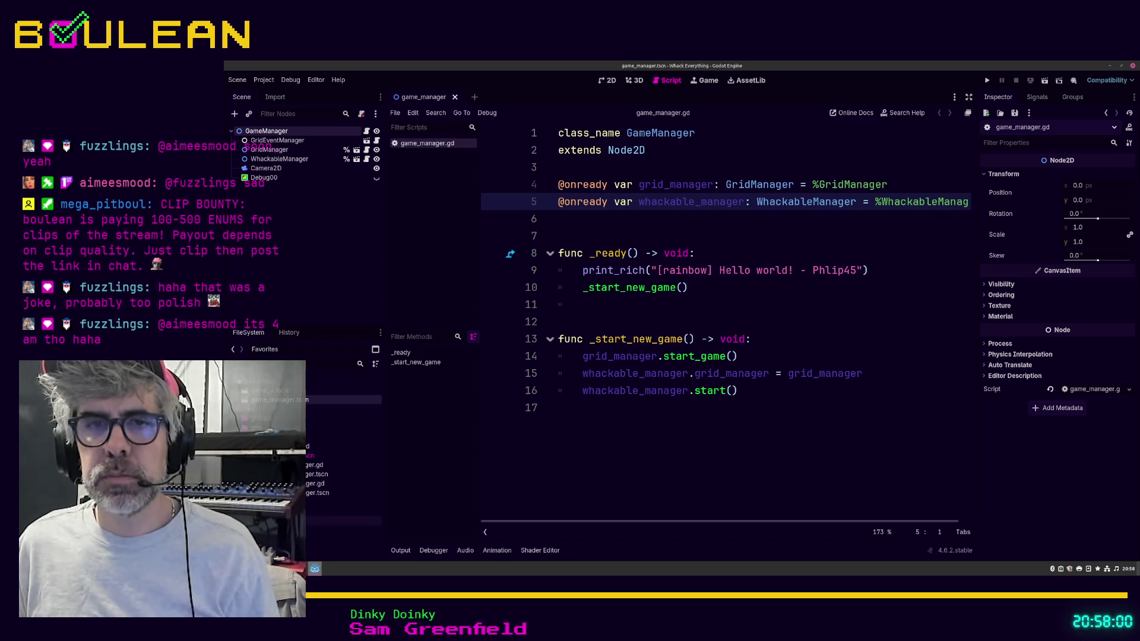
click(344, 521)
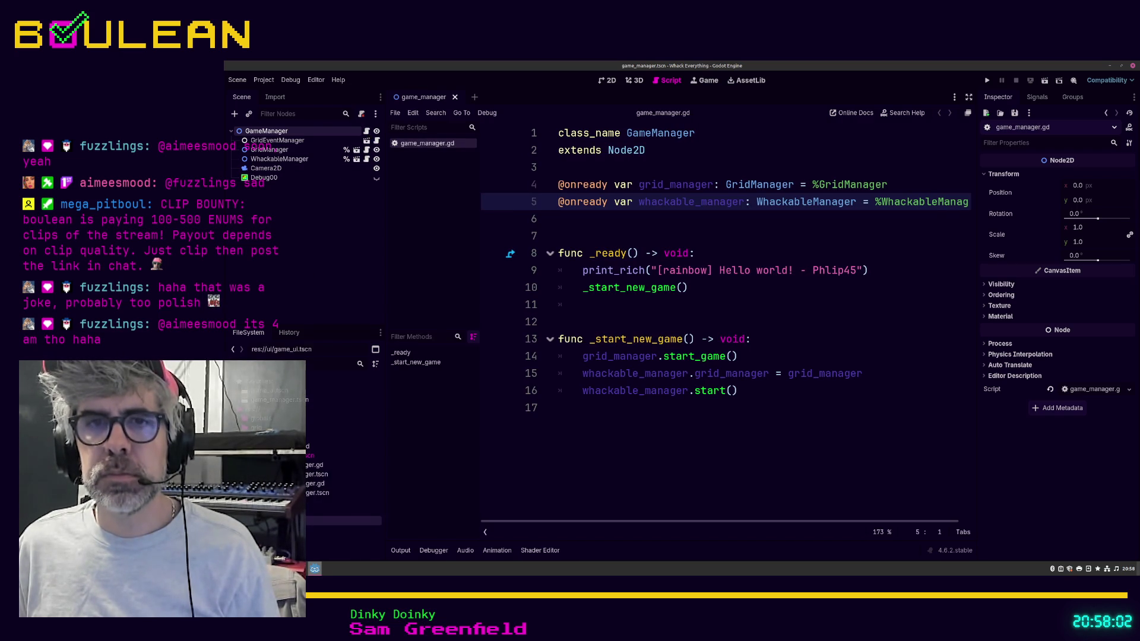
mouse_move(285, 521)
mouse_down()
mouse_move(302, 310)
mouse_move(271, 168)
mouse_up()
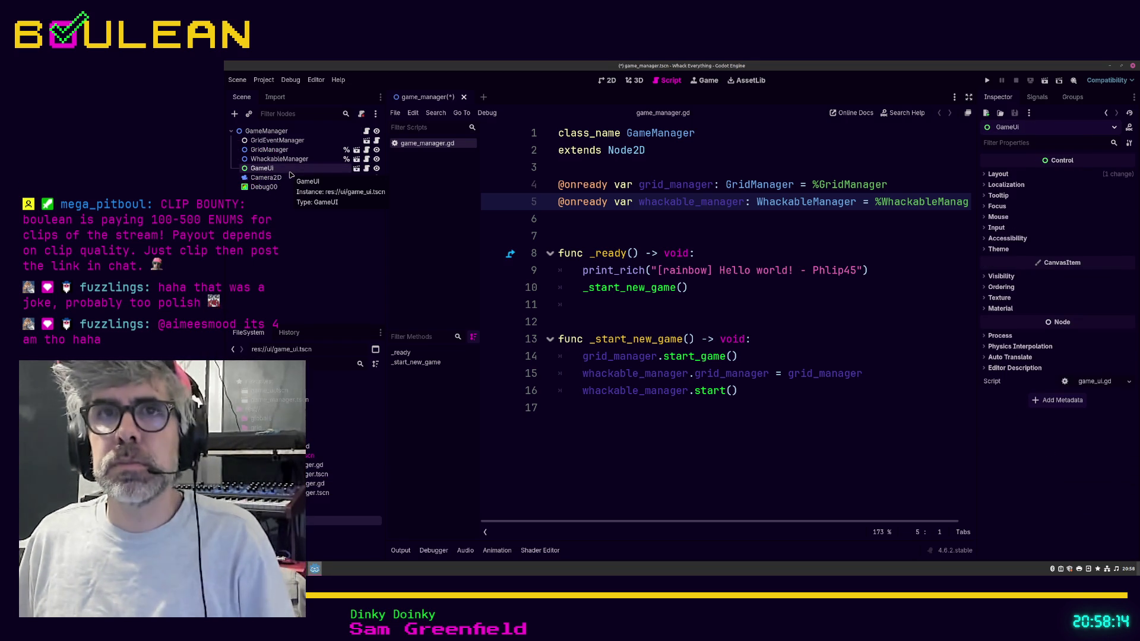
Step: Rename the game_ui scene's root node from GameUi to GameUI and save all scenes
click(356, 168)
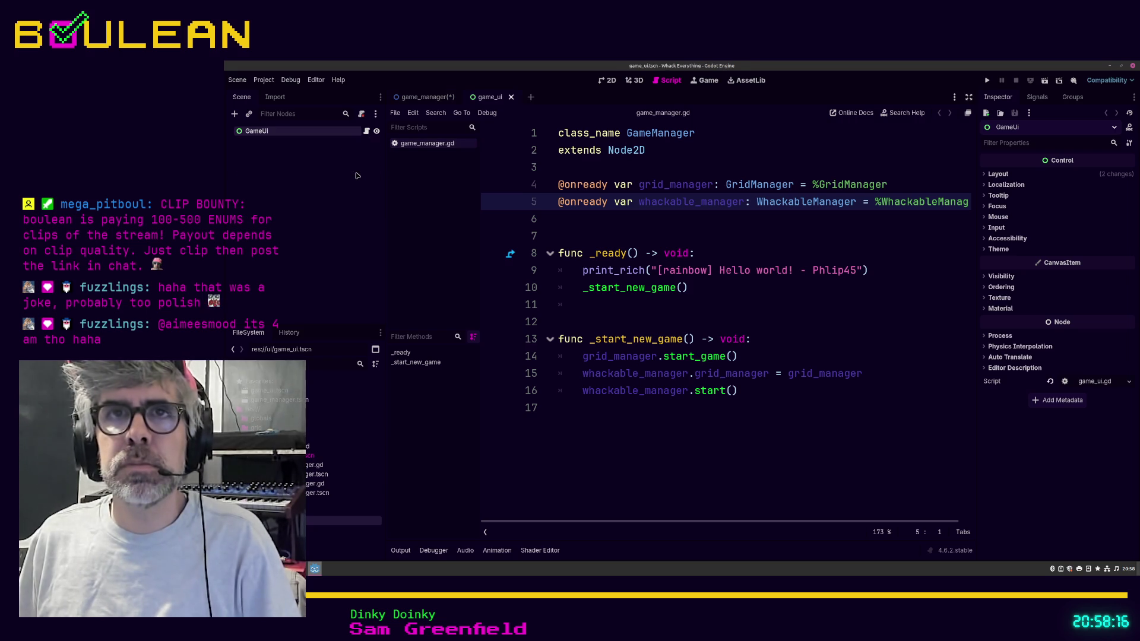
double_click(300, 131)
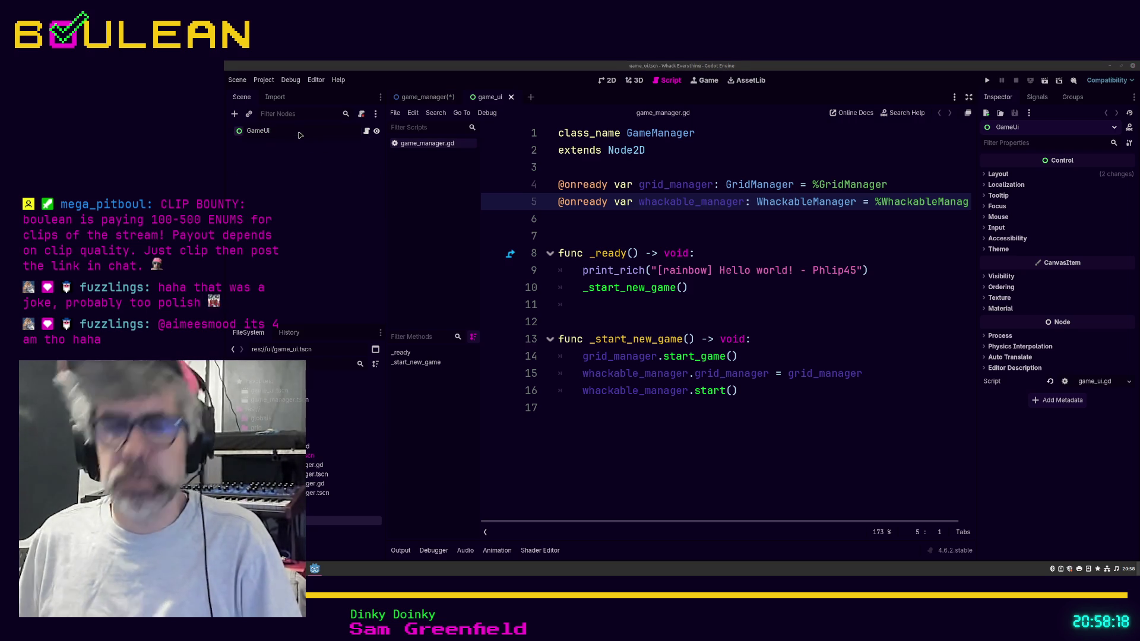
key(BackSpace)
text(I)
key(Return)
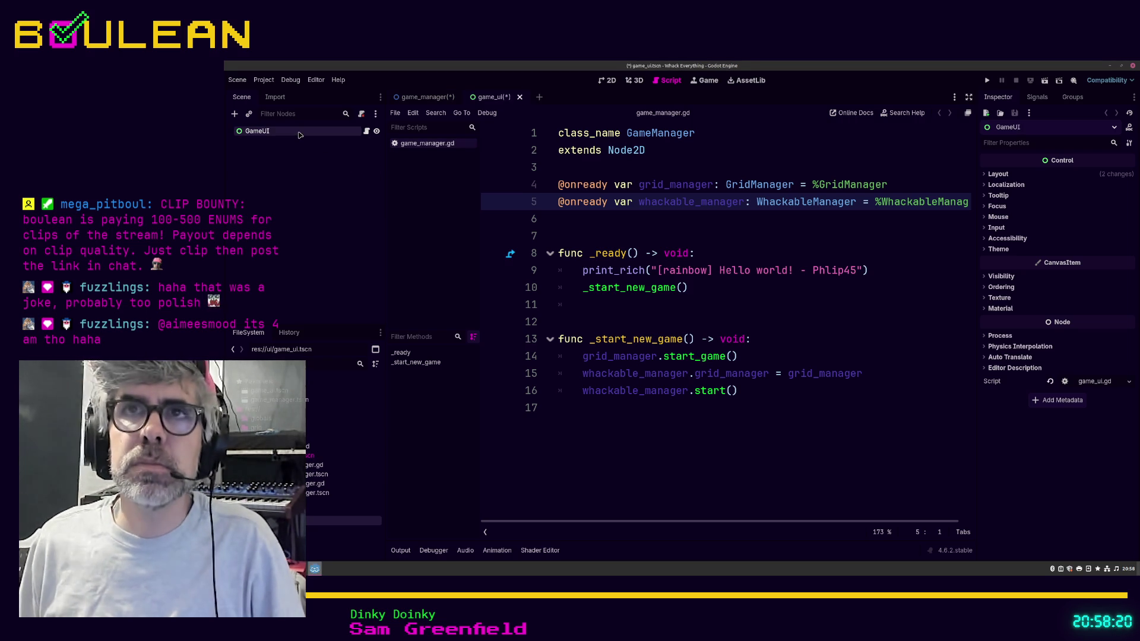
key(ctrl+s)
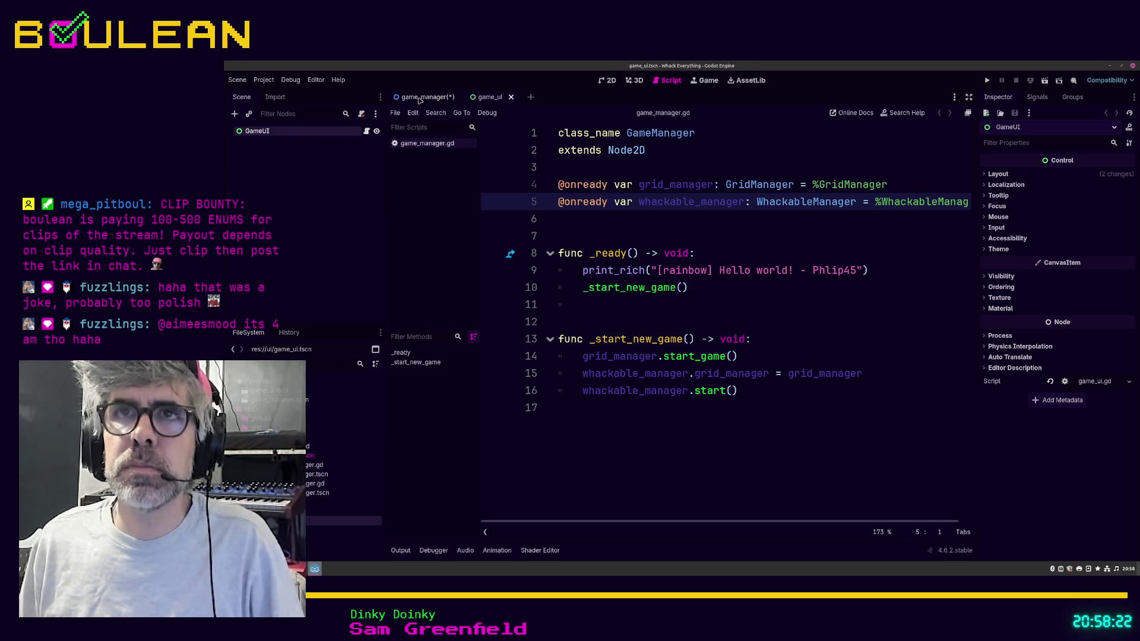
click(423, 97)
click(317, 225)
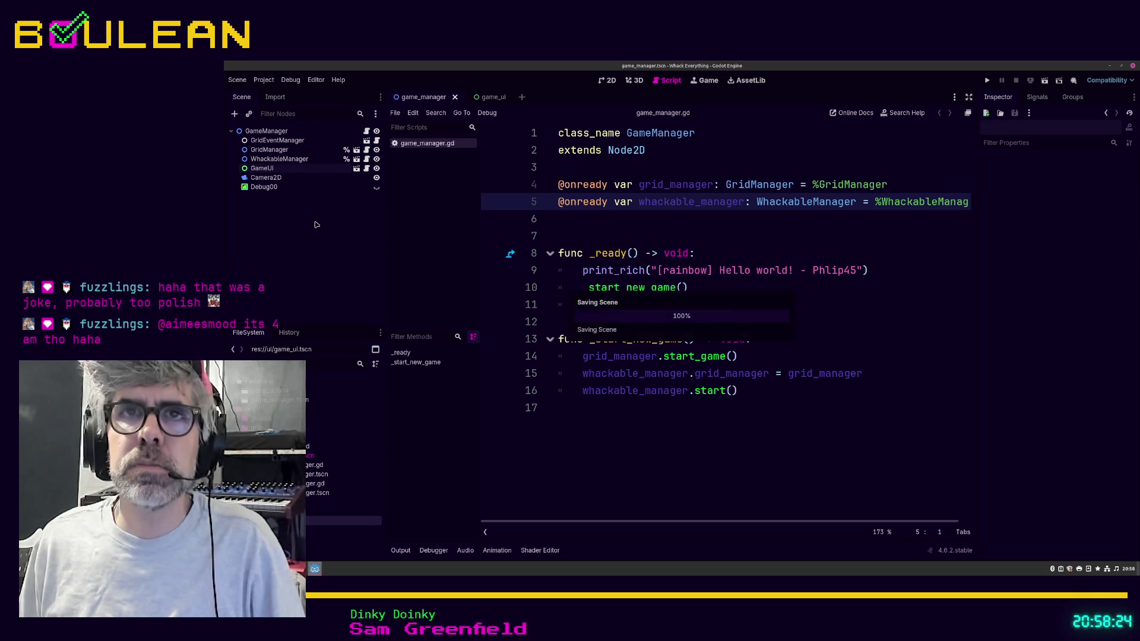
Step: Delete the old GameUi instance and instance game_ui.tscn again below Debug00
click(314, 170)
right_click(315, 169)
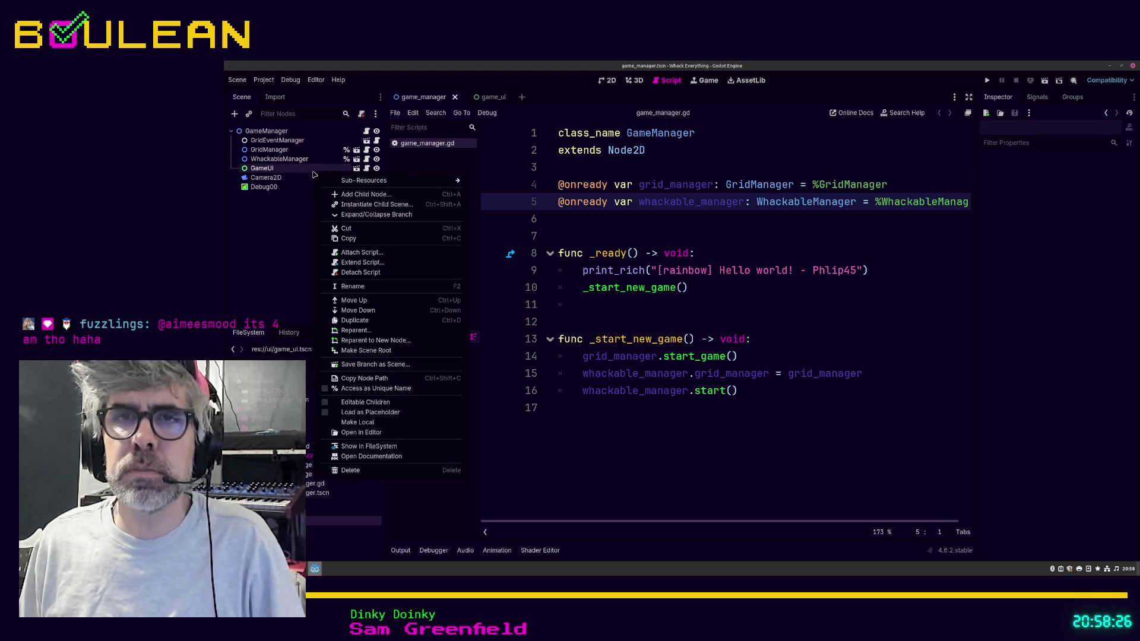
click(350, 471)
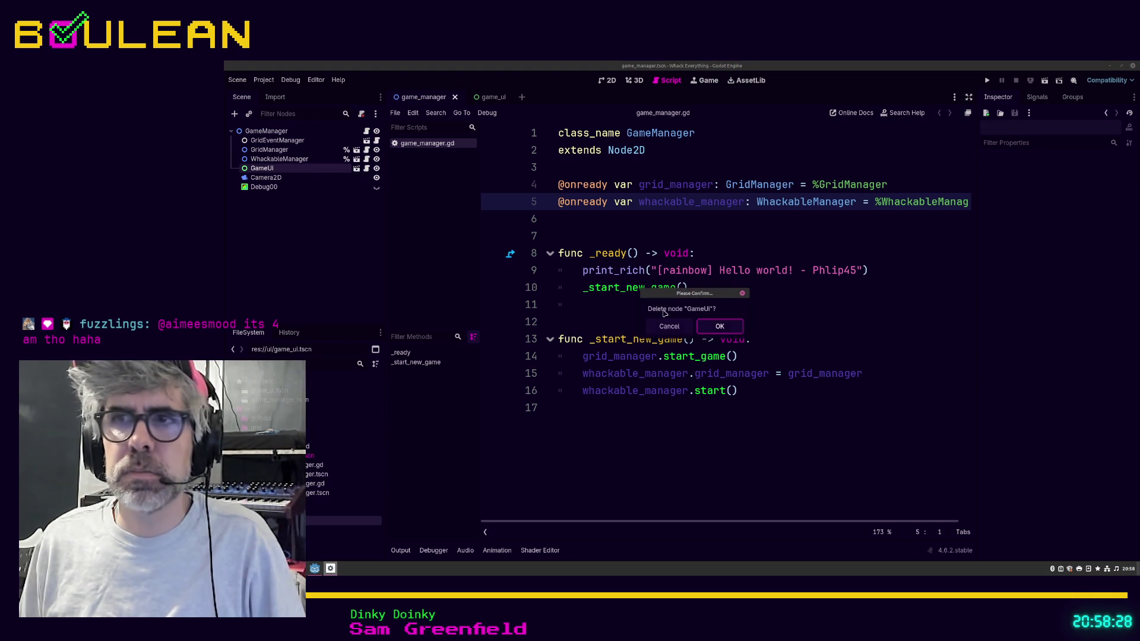
click(713, 328)
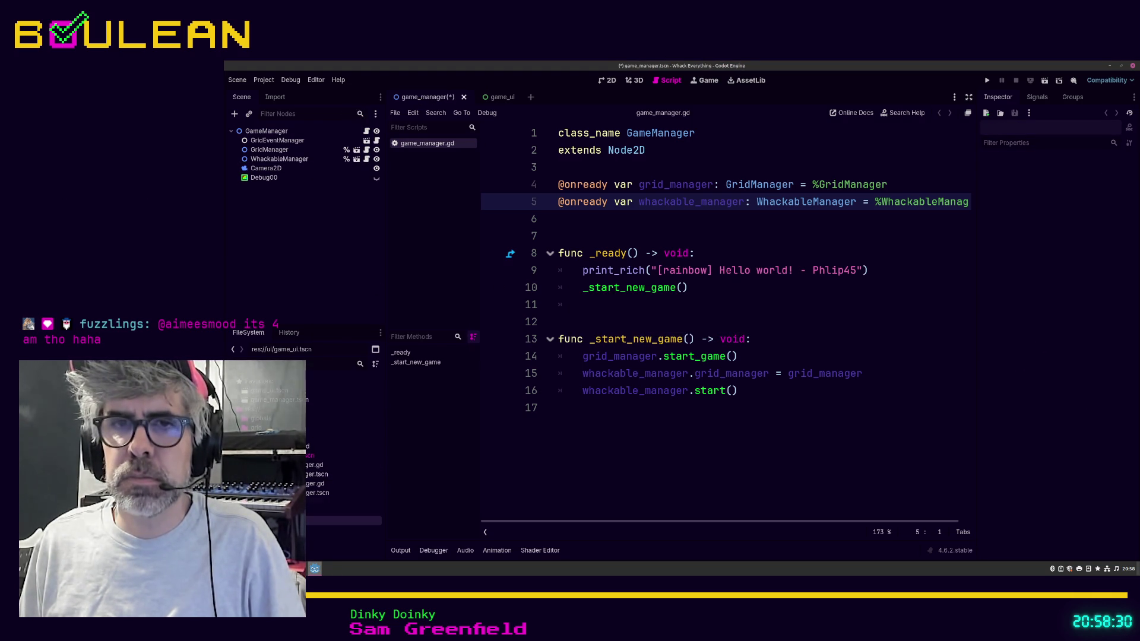
mouse_move(269, 390)
mouse_down()
mouse_move(307, 239)
mouse_move(289, 164)
mouse_move(283, 185)
mouse_up()
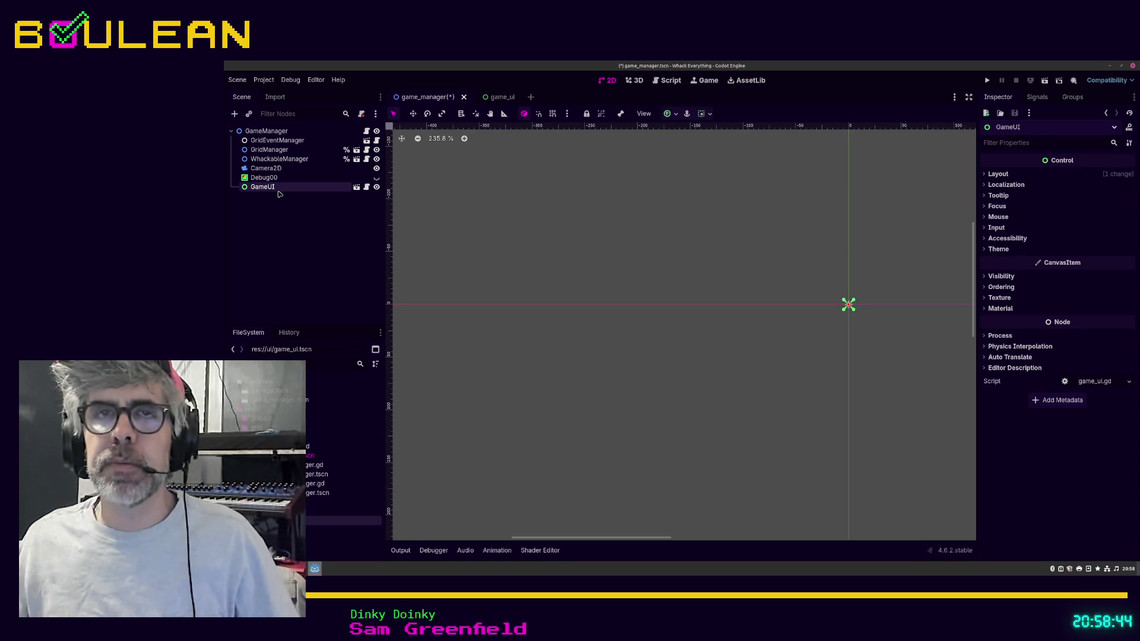
Step: Open the GameUI instance's game_ui.tscn in its own tab and unmaximize the editor window
click(356, 188)
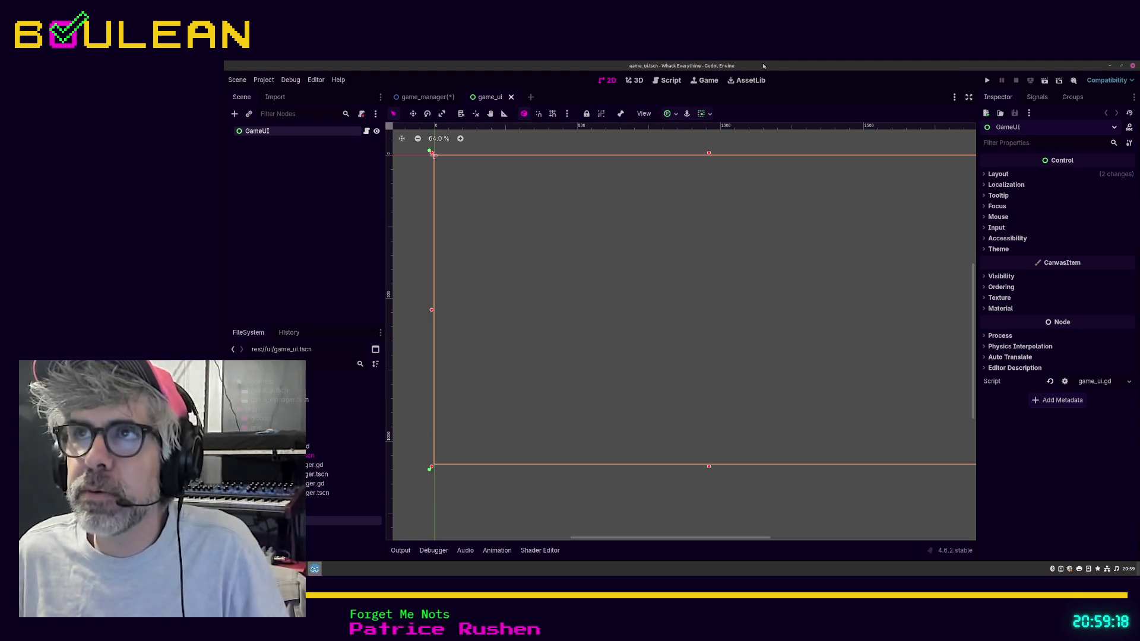
double_click(714, 64)
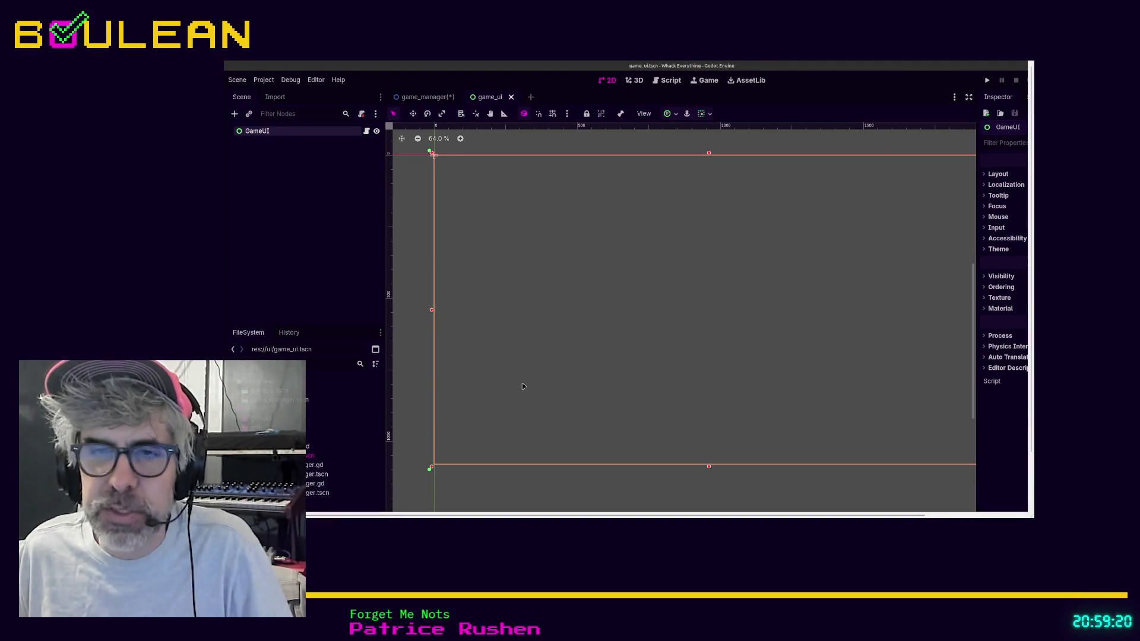
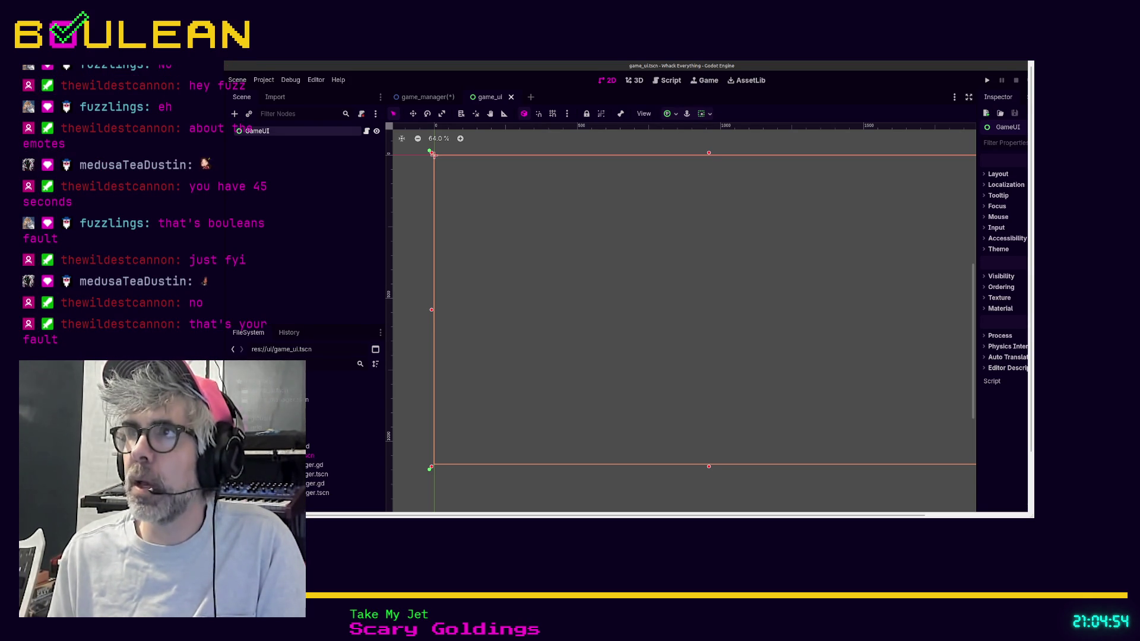
Step: Maximize the editor and add a MarginContainer as a child of the GameUI root node
key(super+Up)
click(267, 150)
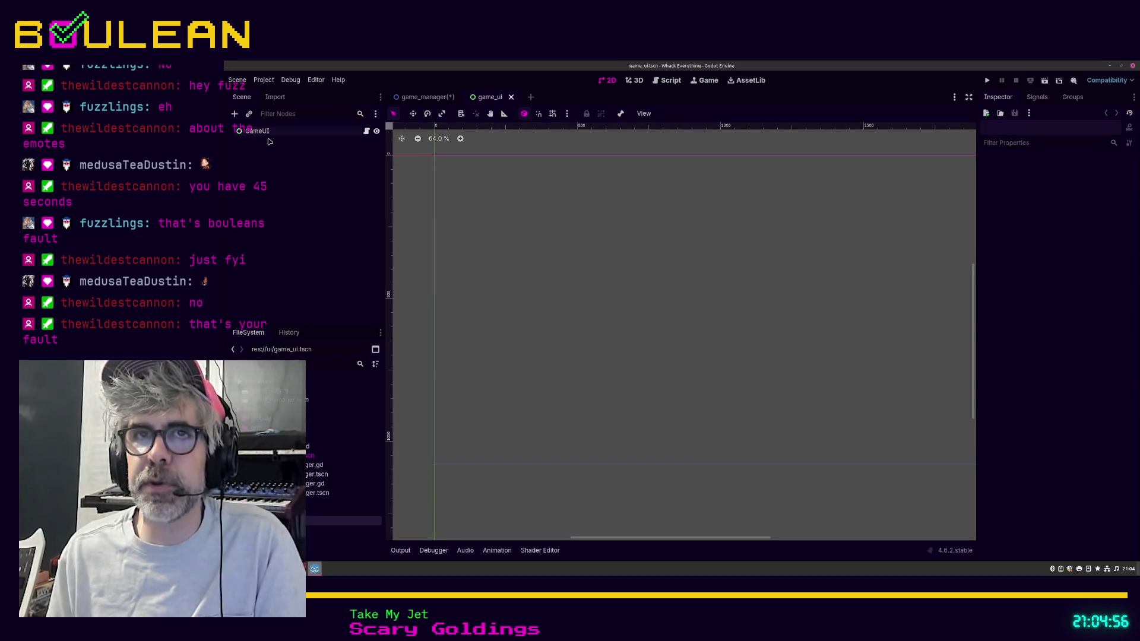
click(268, 134)
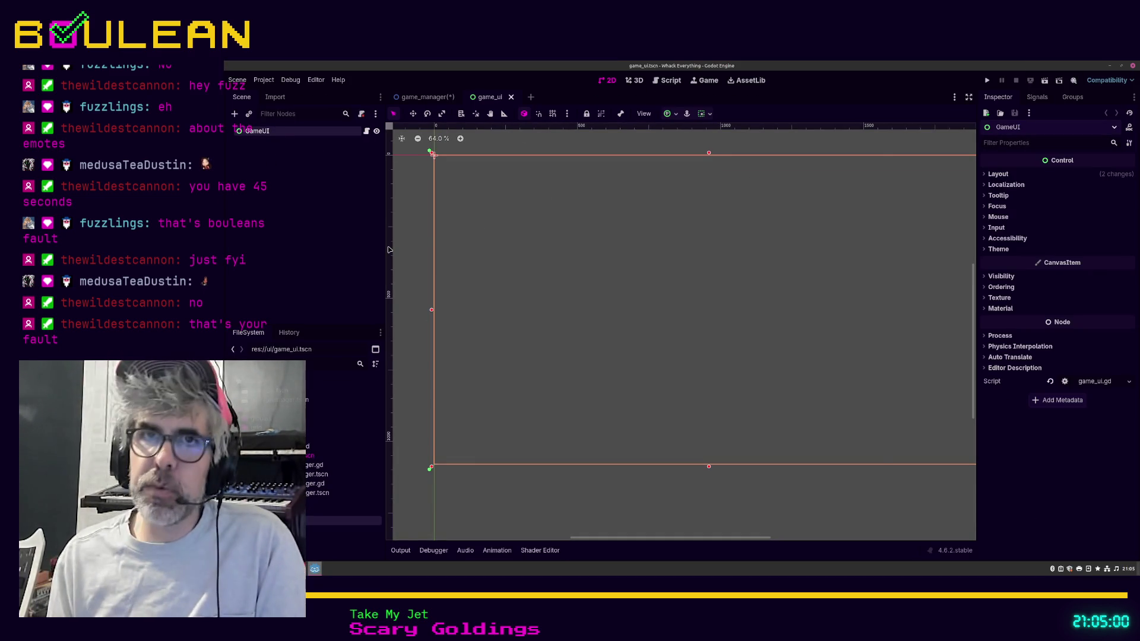
key(ctrl+a)
text(mar)
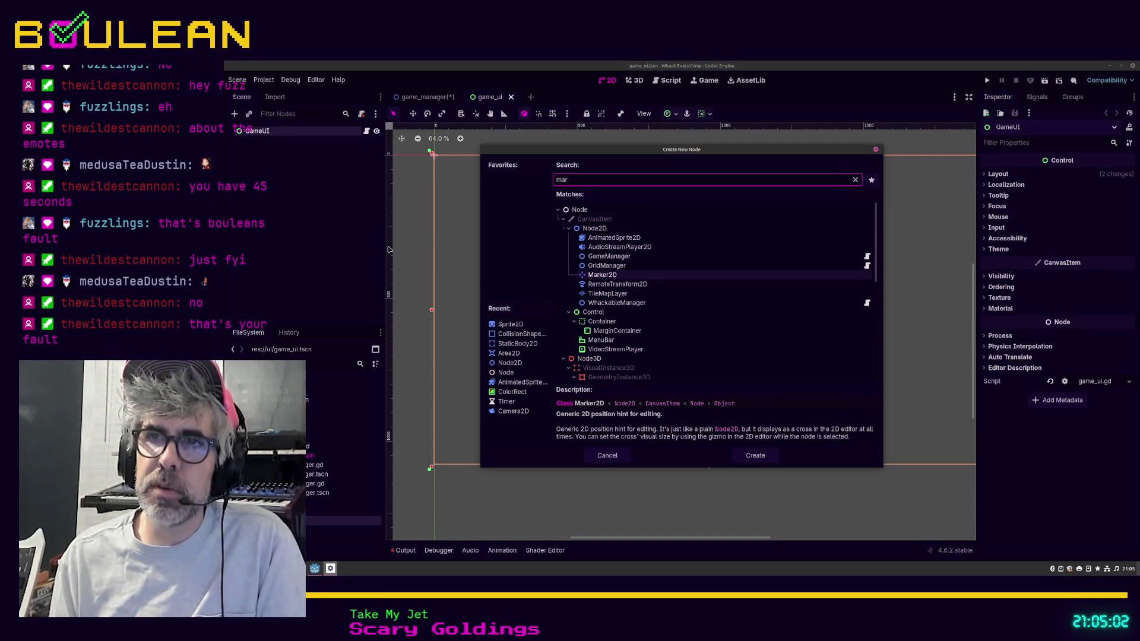
text(gin)
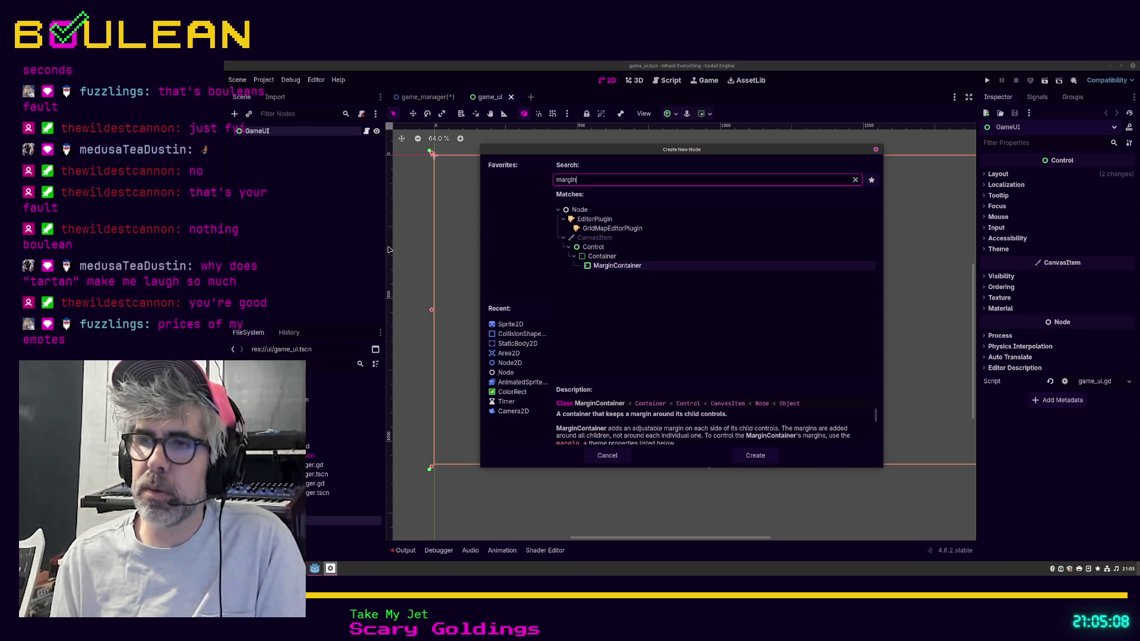
key(Return)
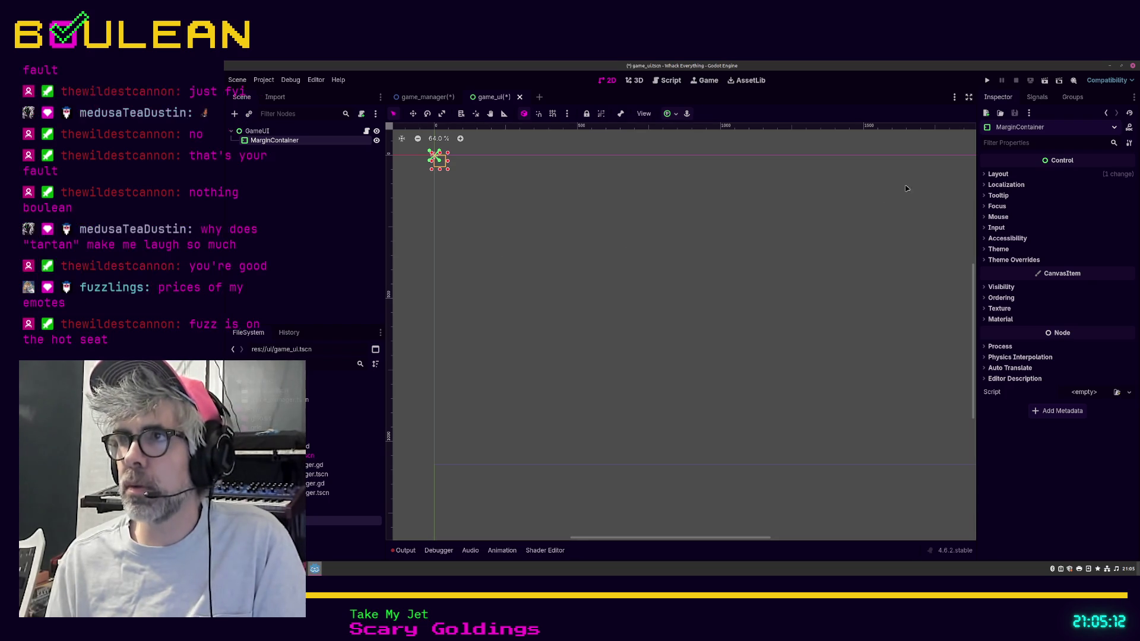
Step: Inspect the MarginContainer's Layout and Transform properties
click(986, 174)
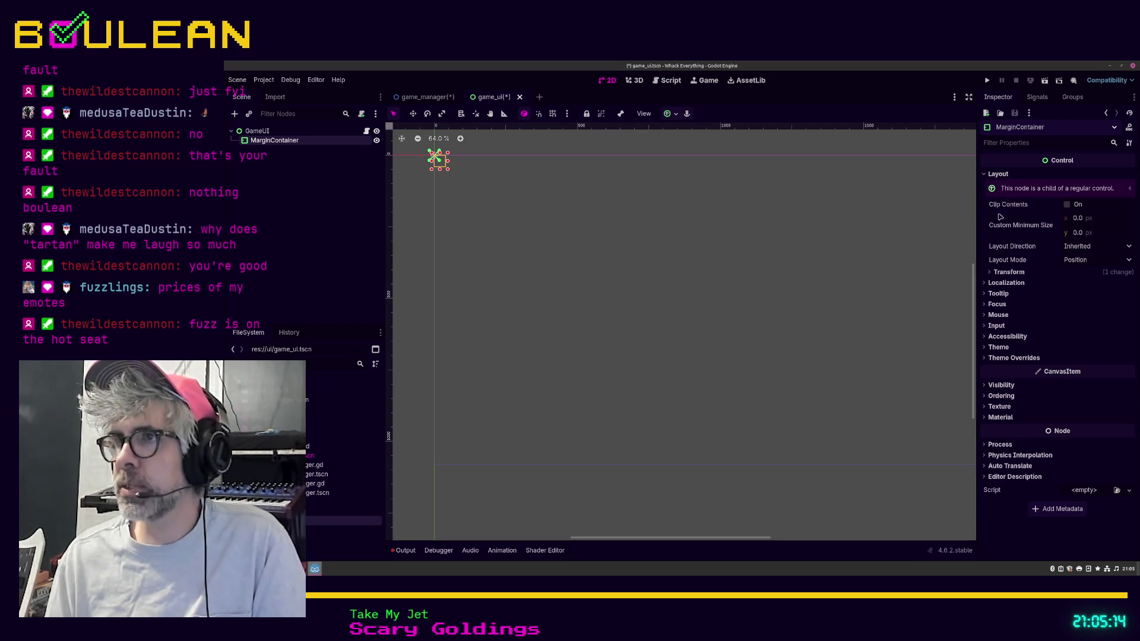
click(1013, 273)
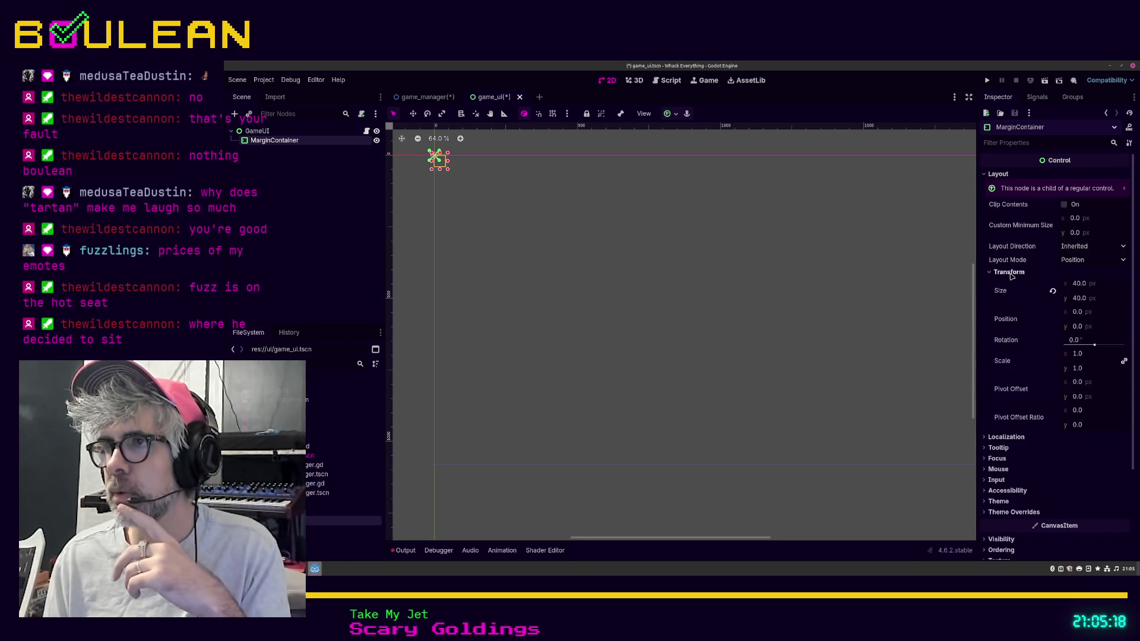
click(1011, 273)
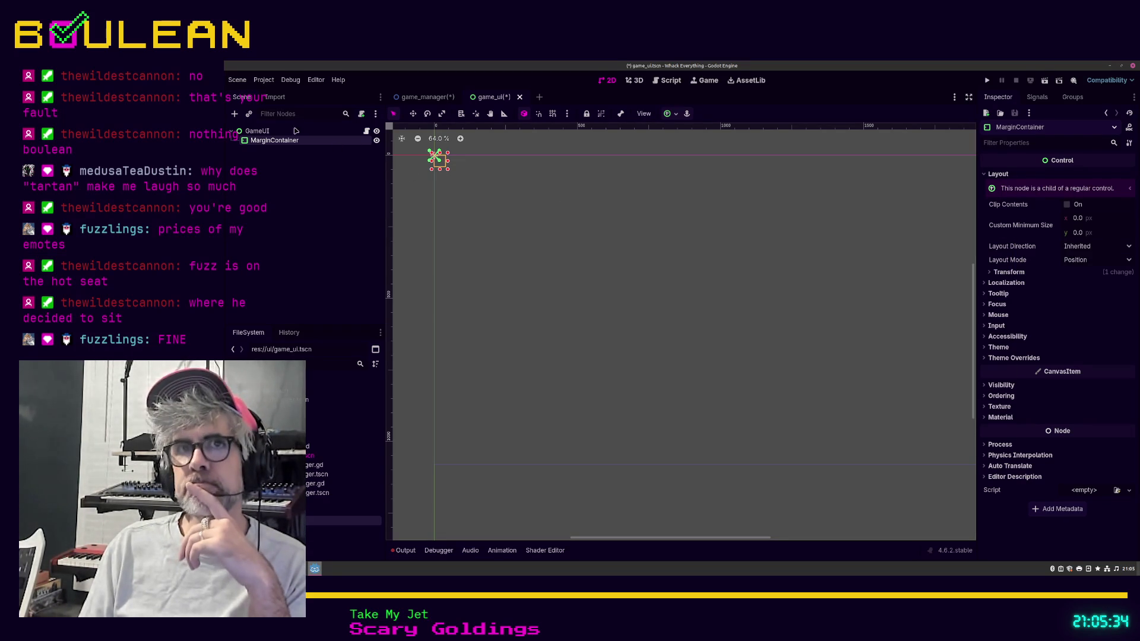
Step: Turn on Expand for both horizontal and vertical Container Sizing on GameUI
click(277, 133)
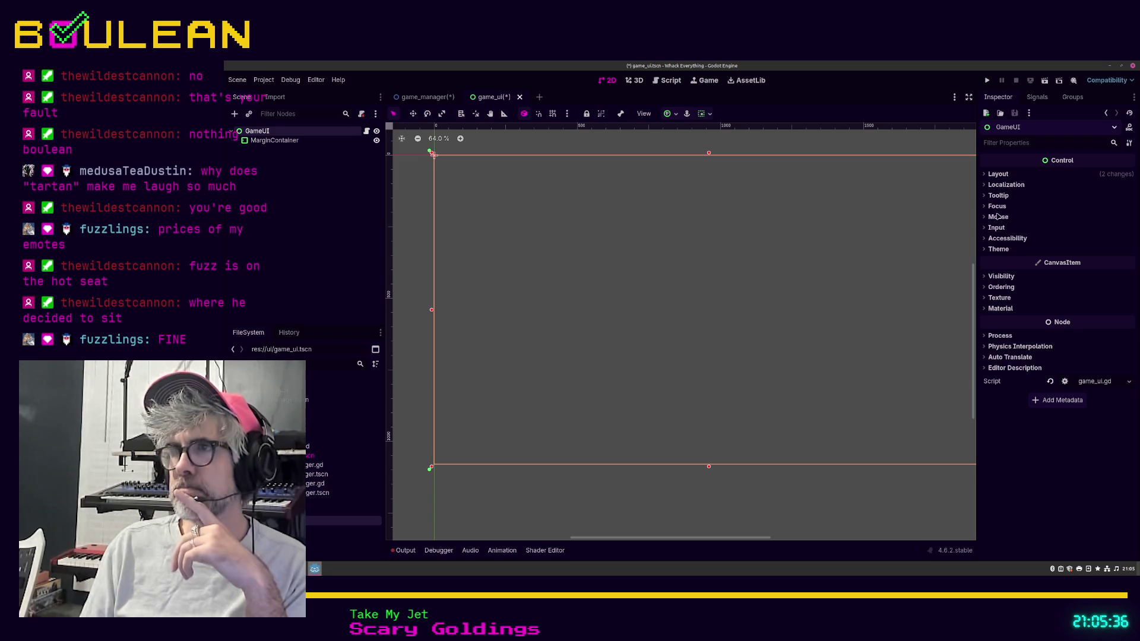
click(993, 175)
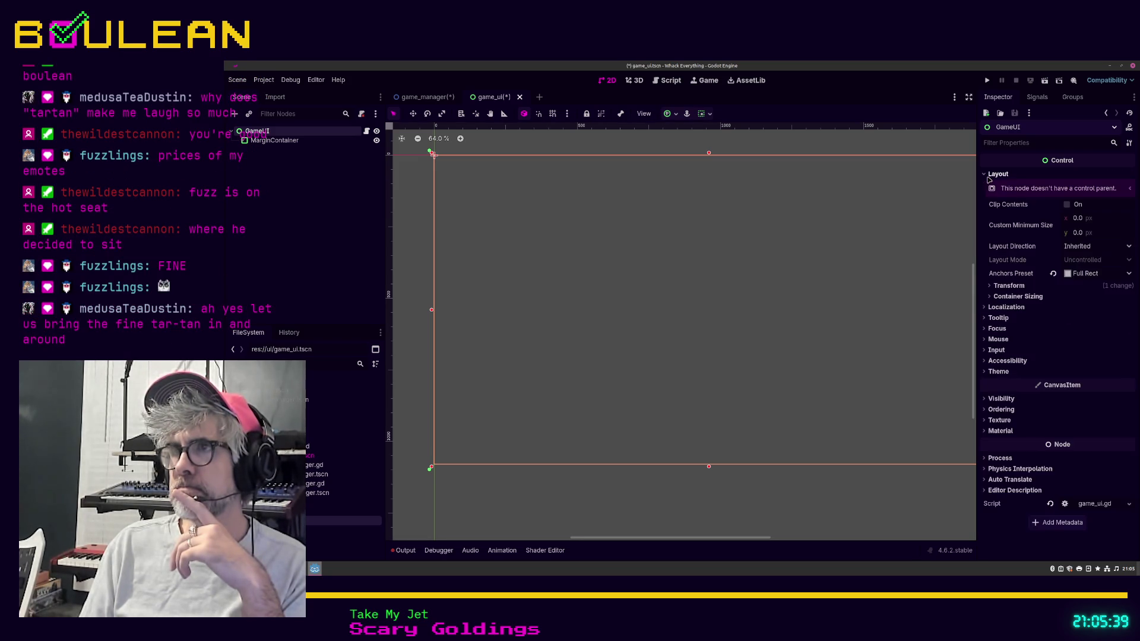
click(1017, 297)
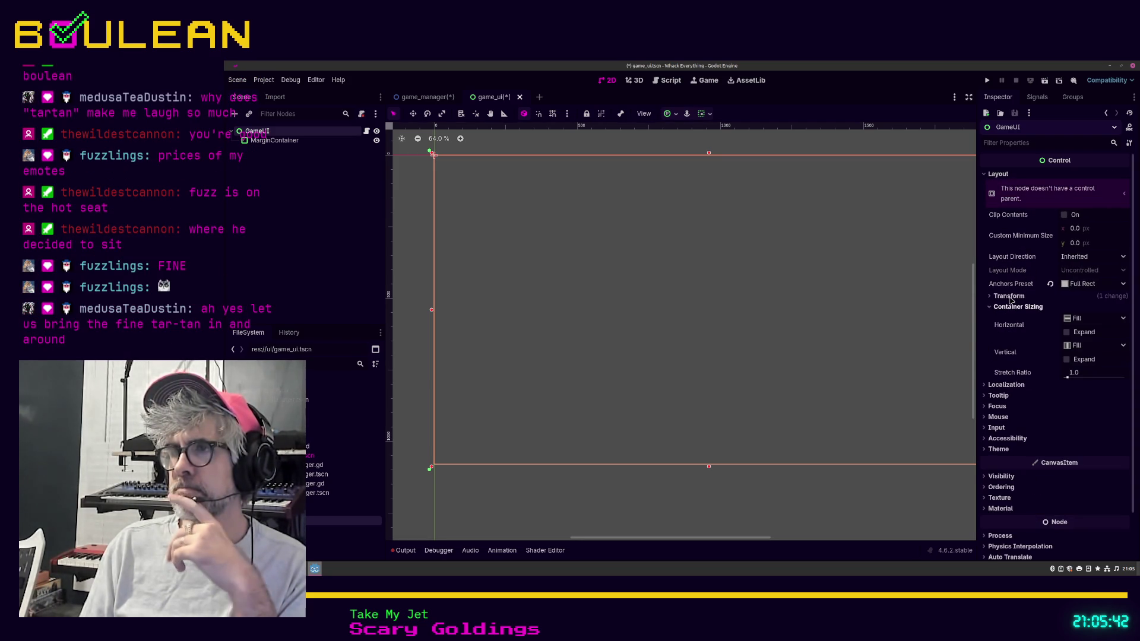
click(1067, 332)
click(1067, 359)
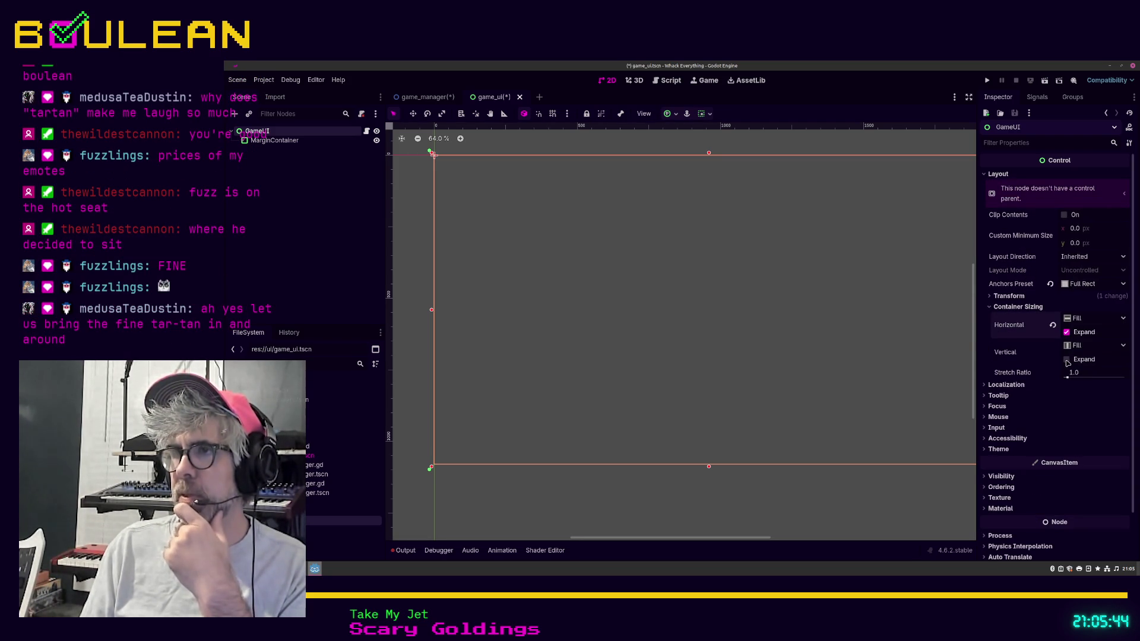
click(282, 140)
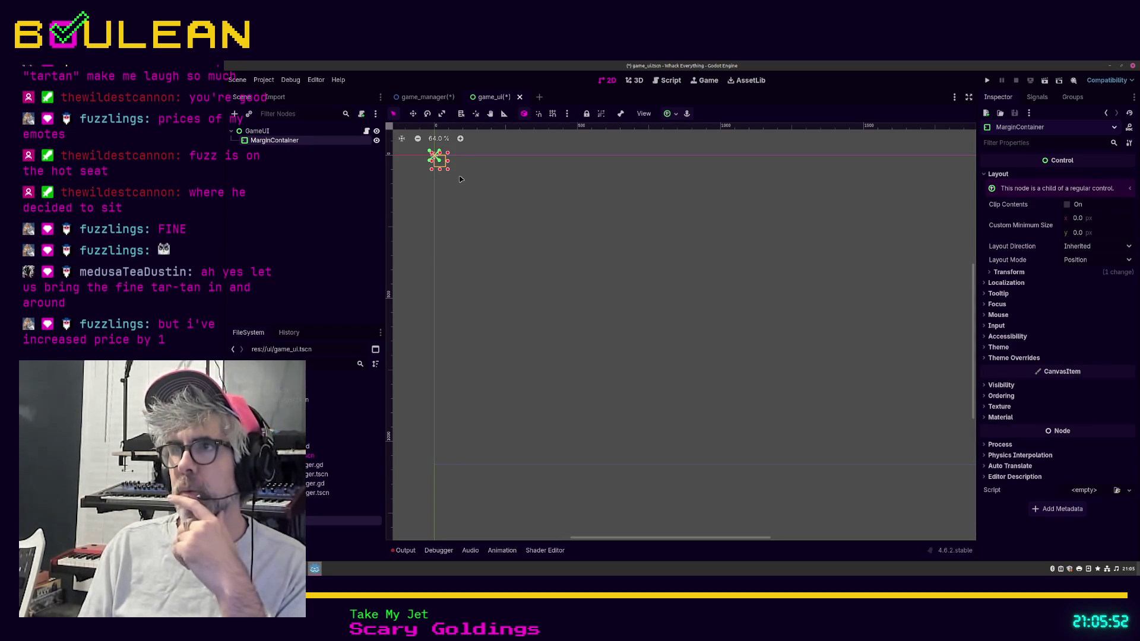
click(275, 132)
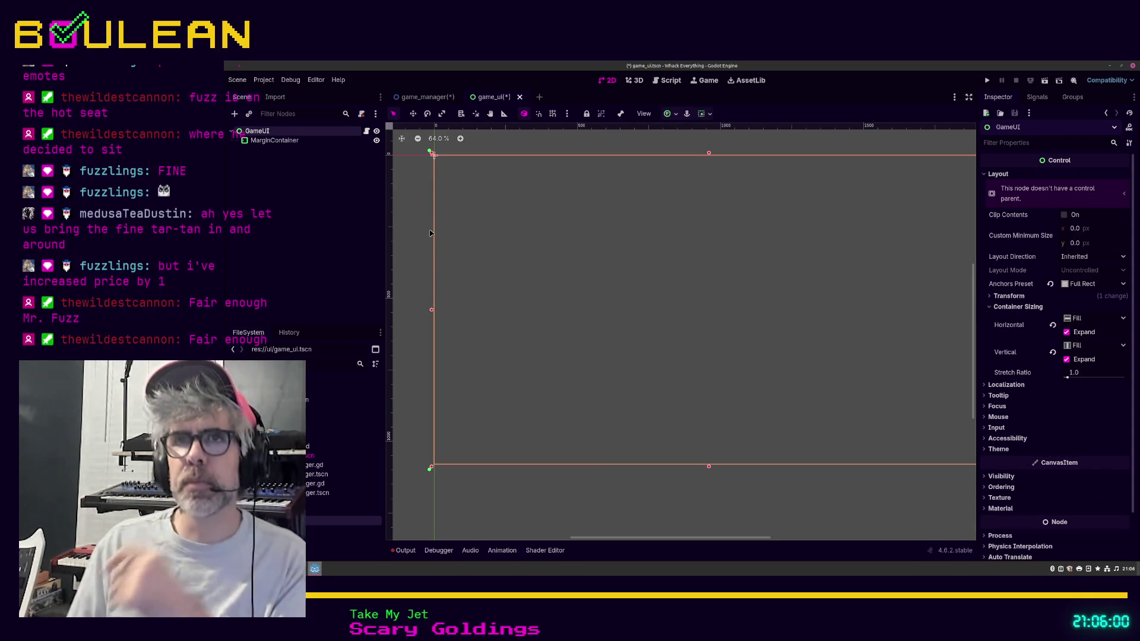
click(269, 155)
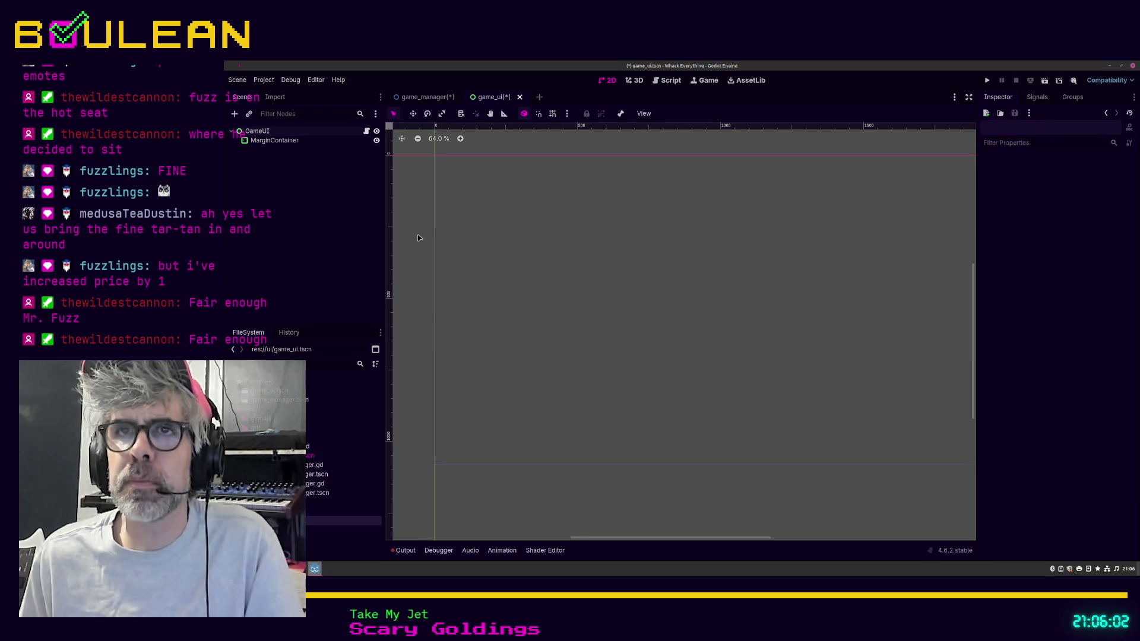
Step: Keep the MarginContainer's layout mode at Position and reset its size to zero
click(269, 142)
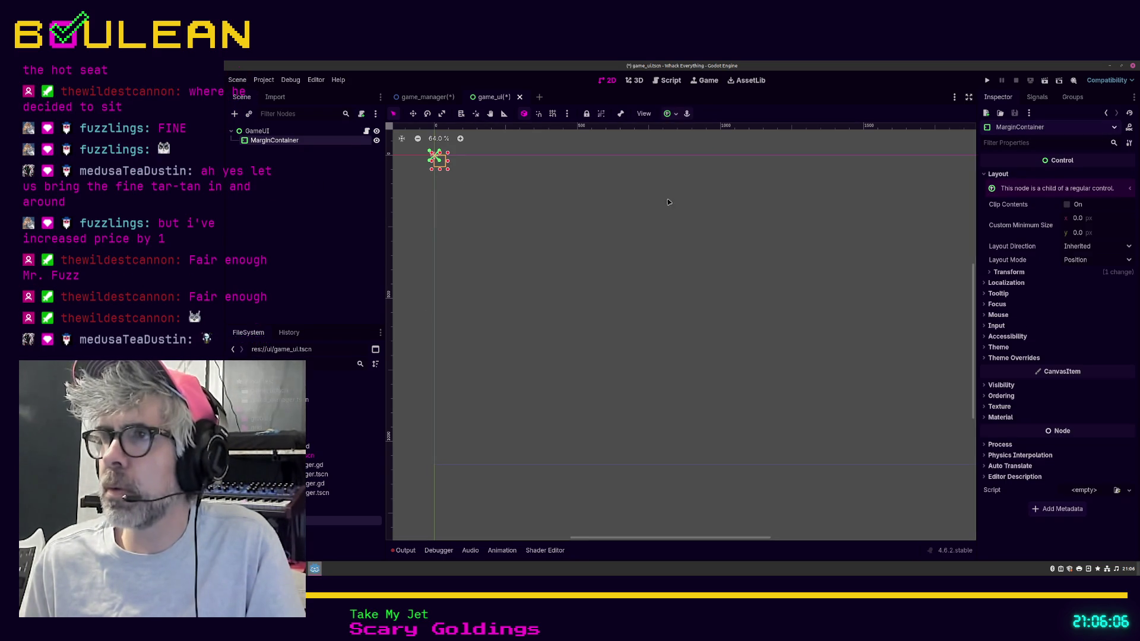
click(1089, 262)
click(1088, 262)
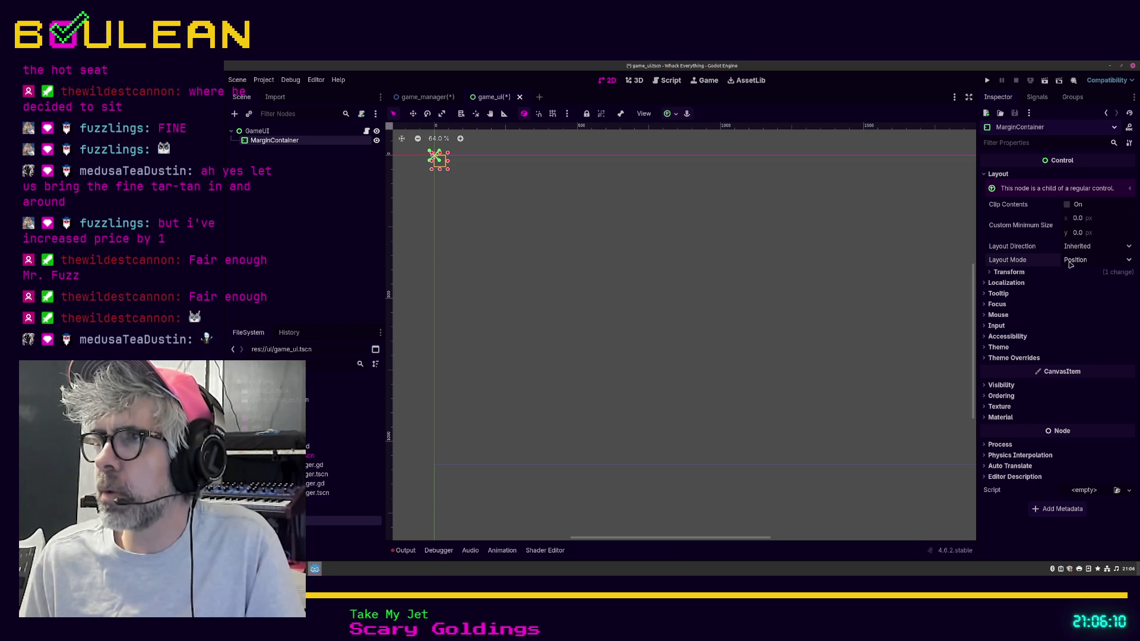
click(1019, 273)
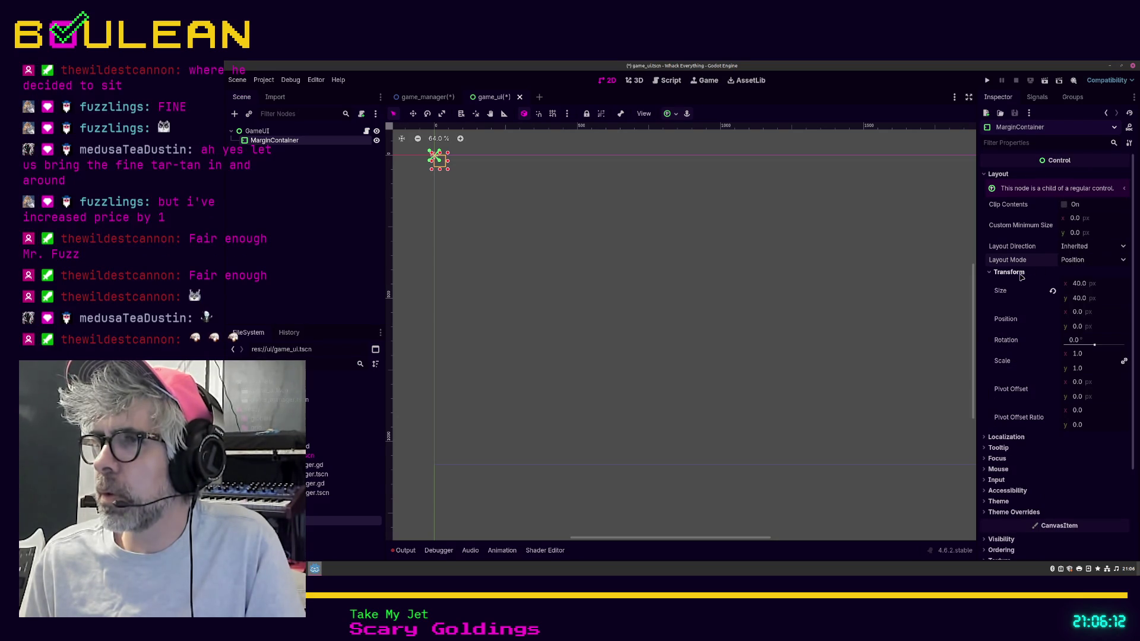
click(1053, 291)
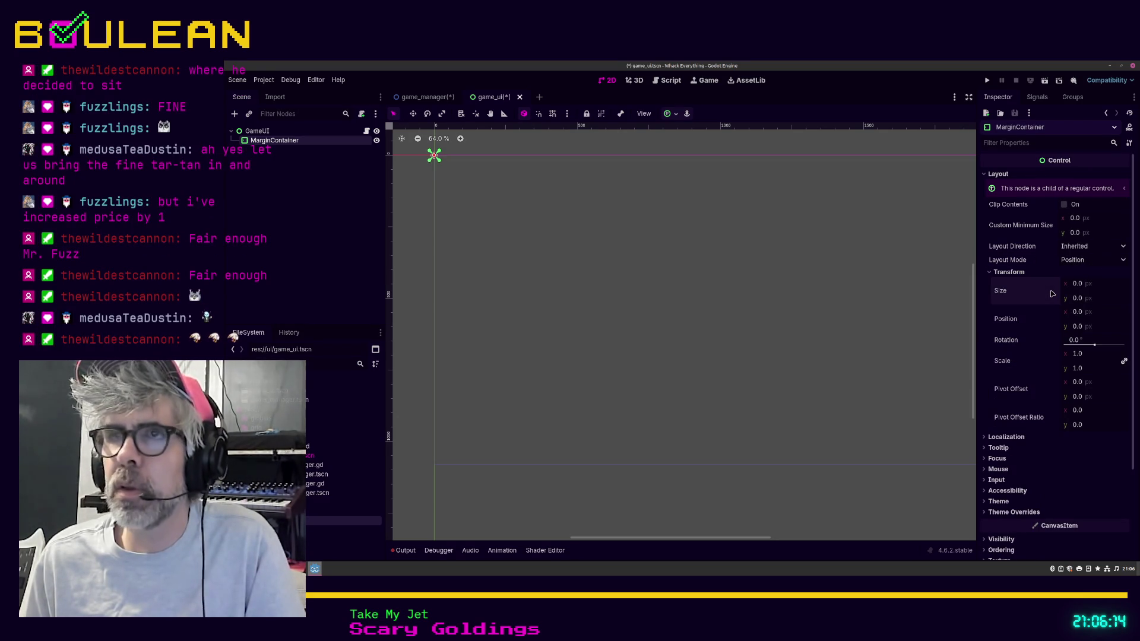
click(265, 132)
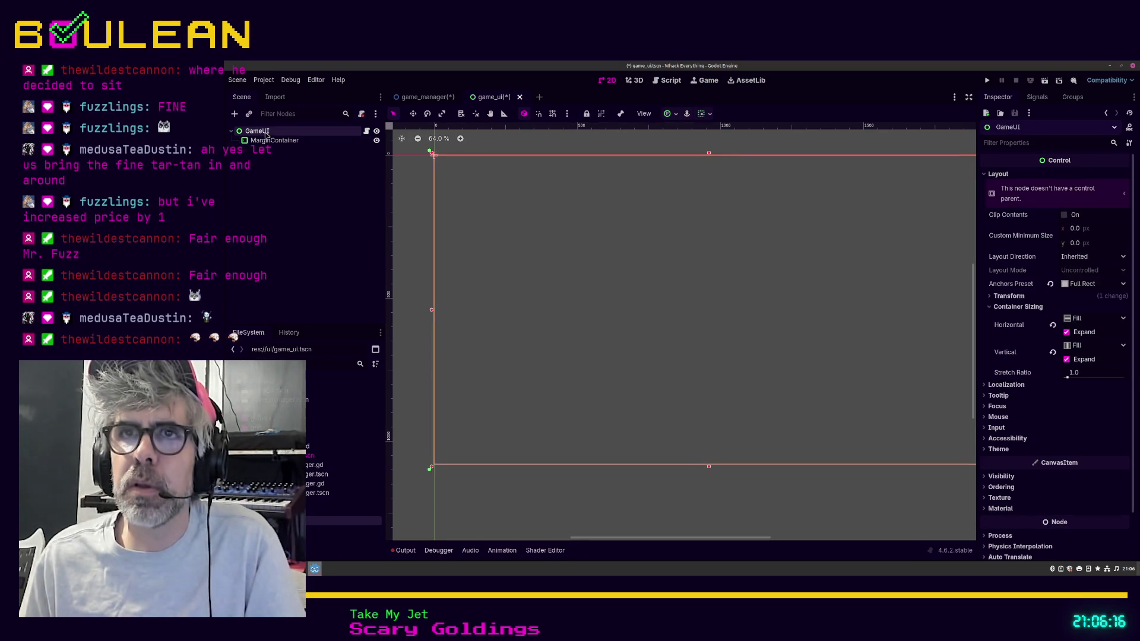
click(270, 142)
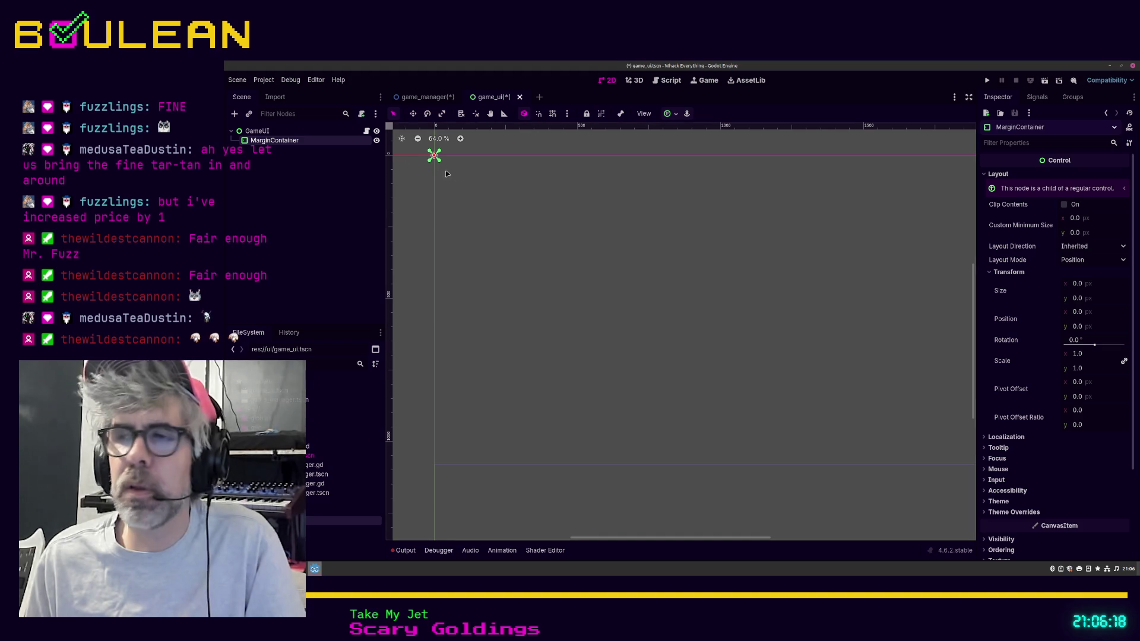
click(1003, 437)
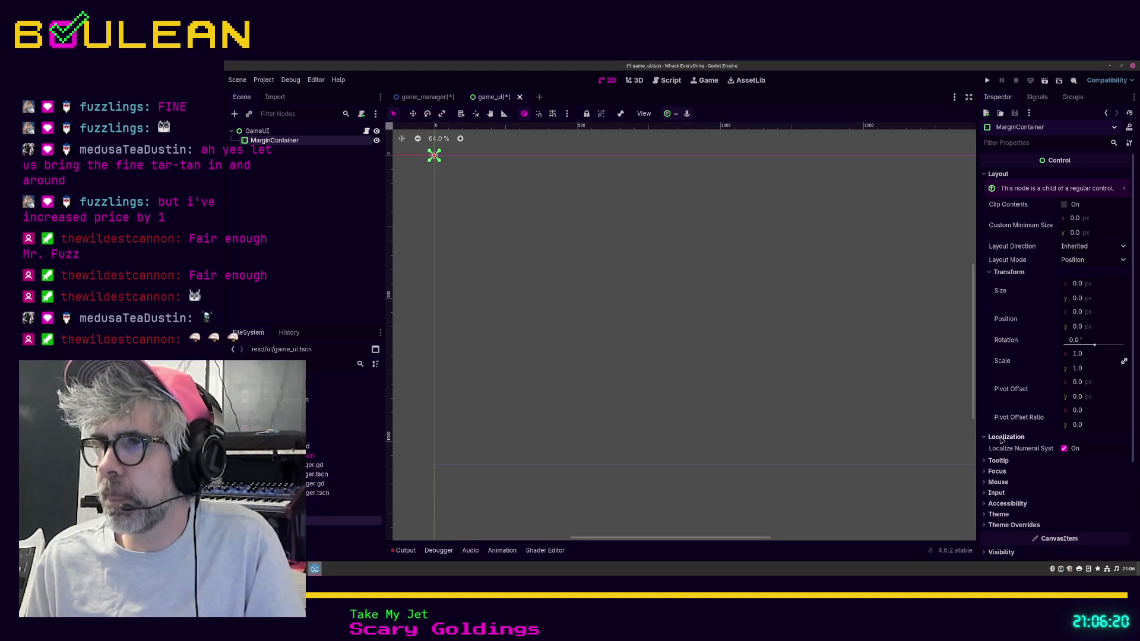
click(1003, 437)
Step: Set the MarginContainer's Transform Size to 1920 × 1080
click(1085, 291)
text(19)
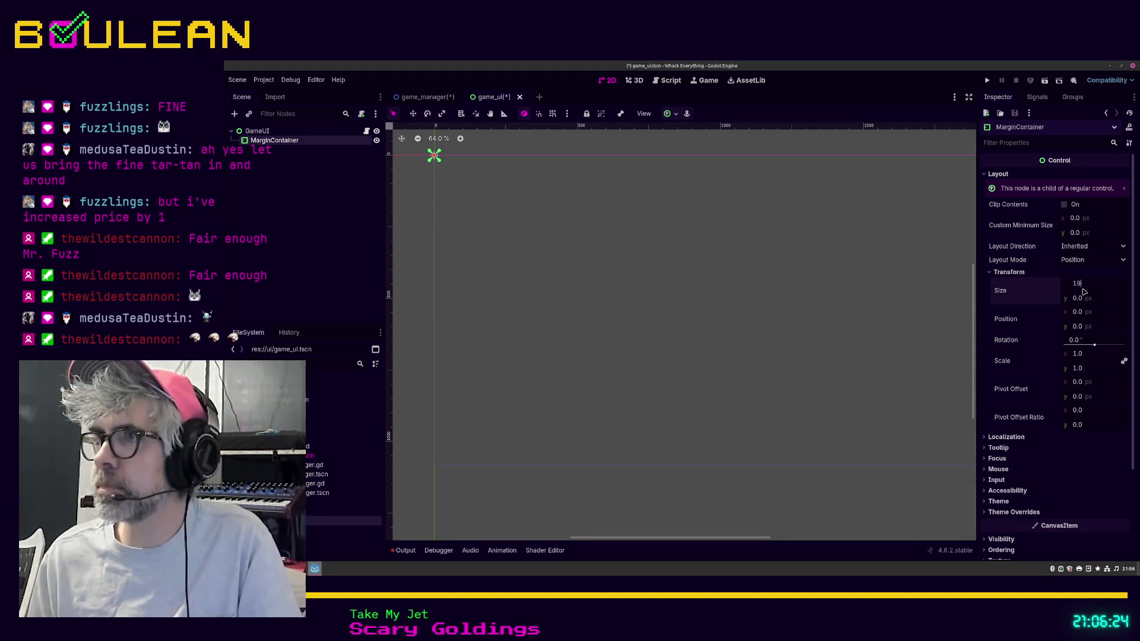
text(20)
key(Tab)
text(1080)
key(Return)
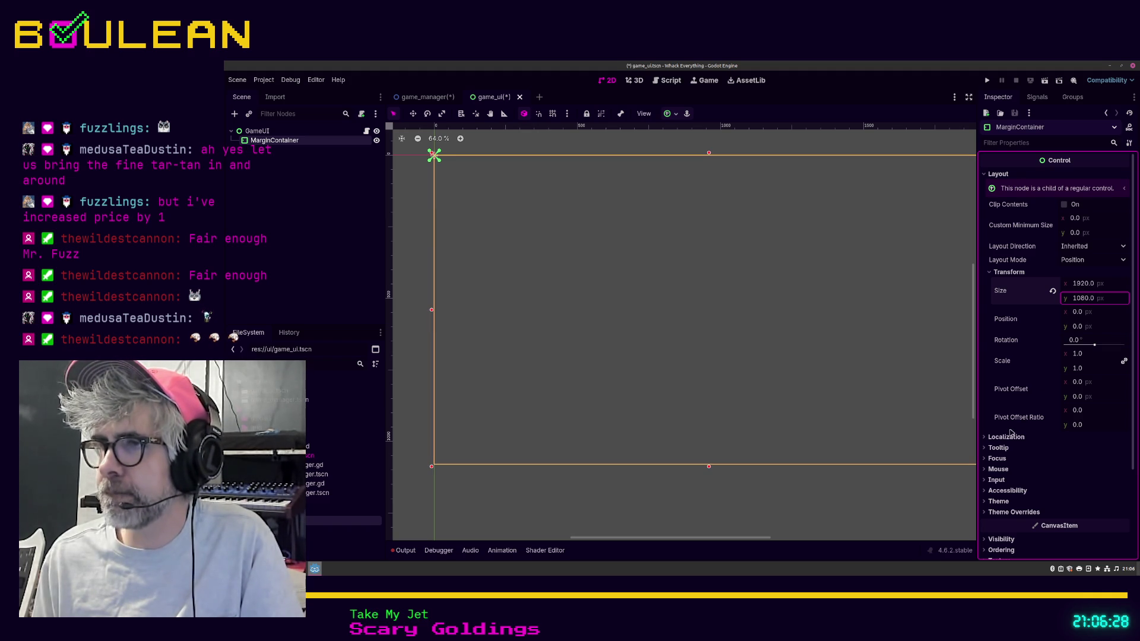
Step: Browse the MarginContainer's Theme properties, then select the GameUI node
click(999, 501)
scroll(1055, 441, down, 3)
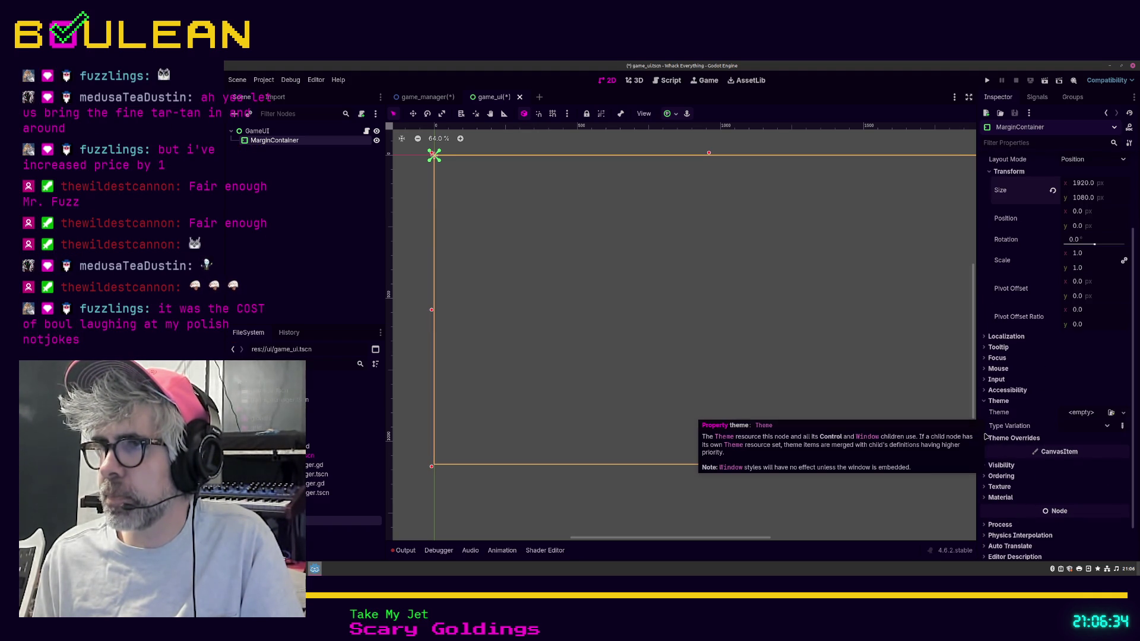
scroll(1026, 401, up, 3)
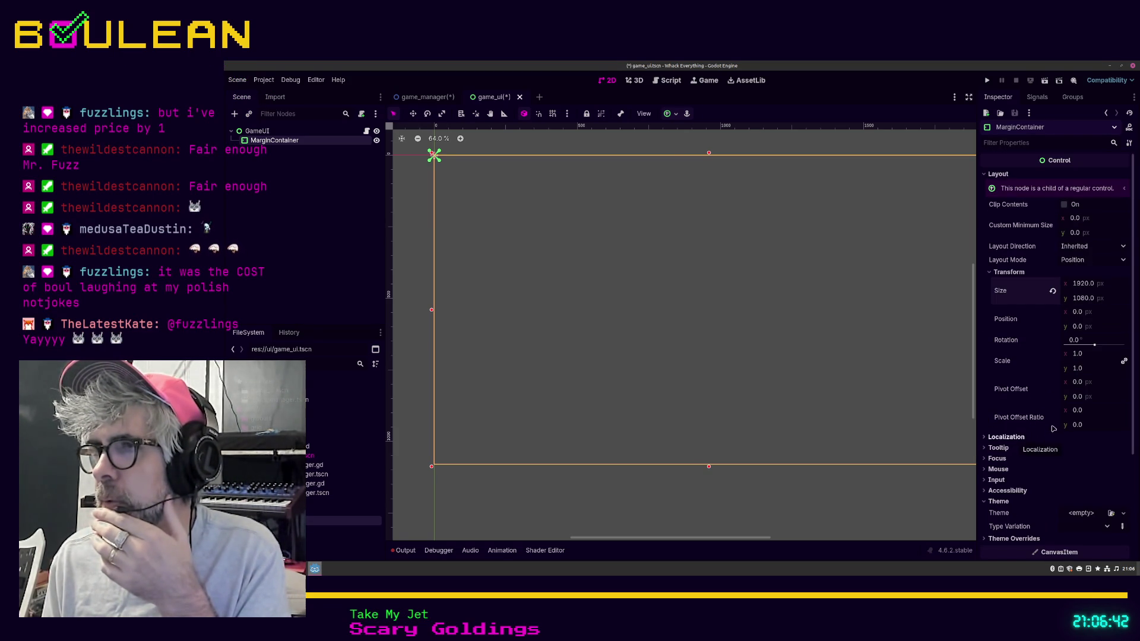
mouse_move(1054, 413)
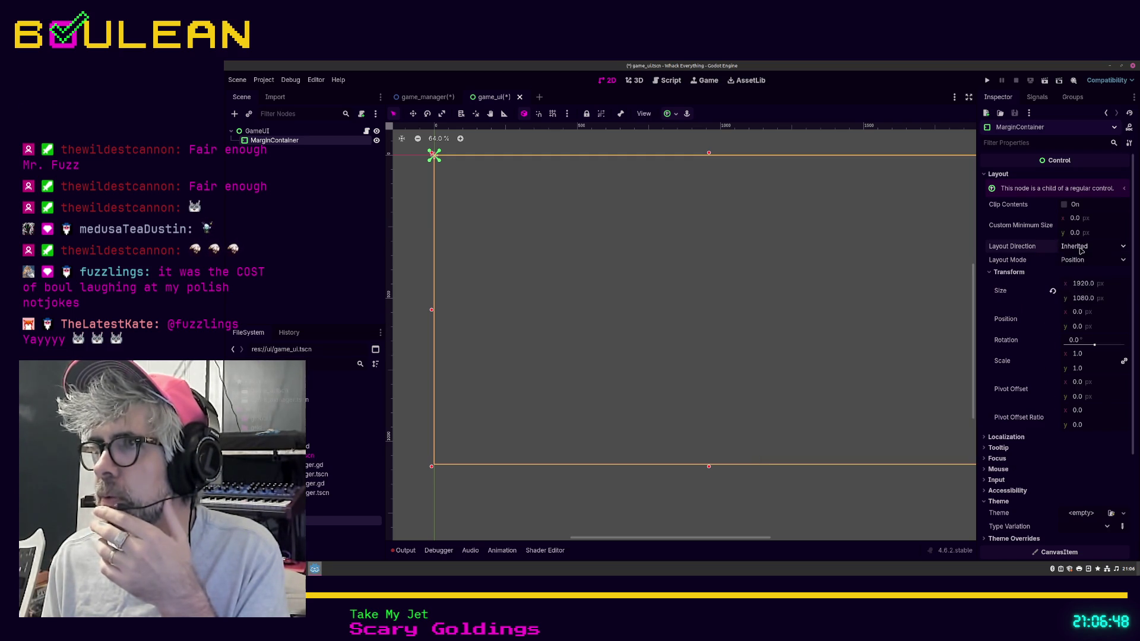
scroll(1080, 249, down, 2)
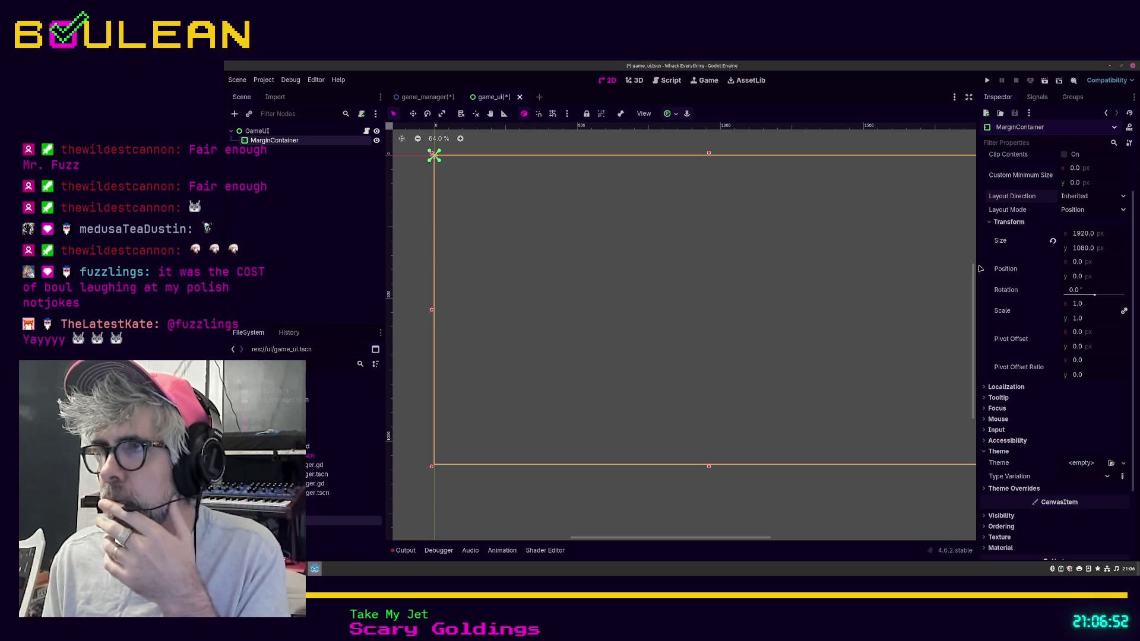
click(1081, 238)
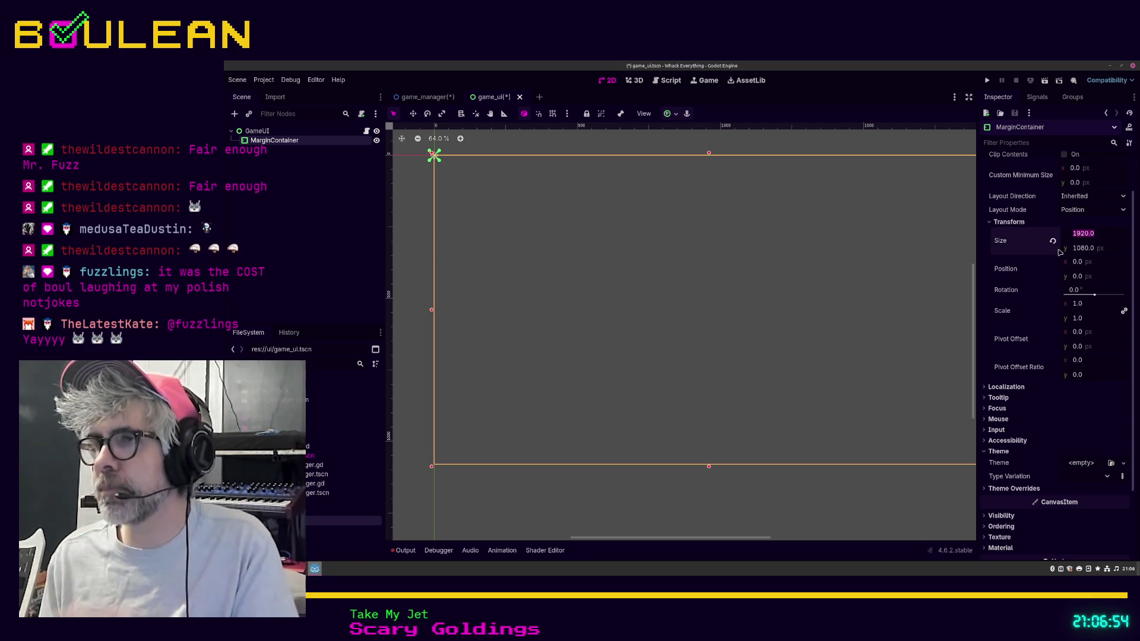
click(257, 131)
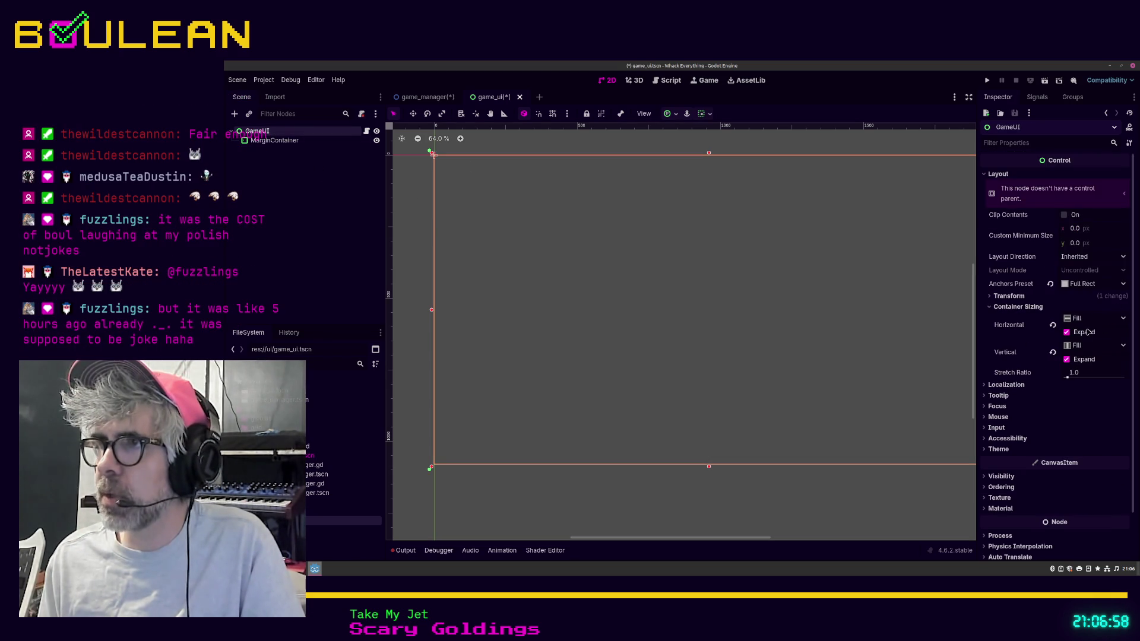
Step: Keep GameUI at Full Rect with 1920×1080 minimum size, then revert the MarginContainer's size
click(1090, 290)
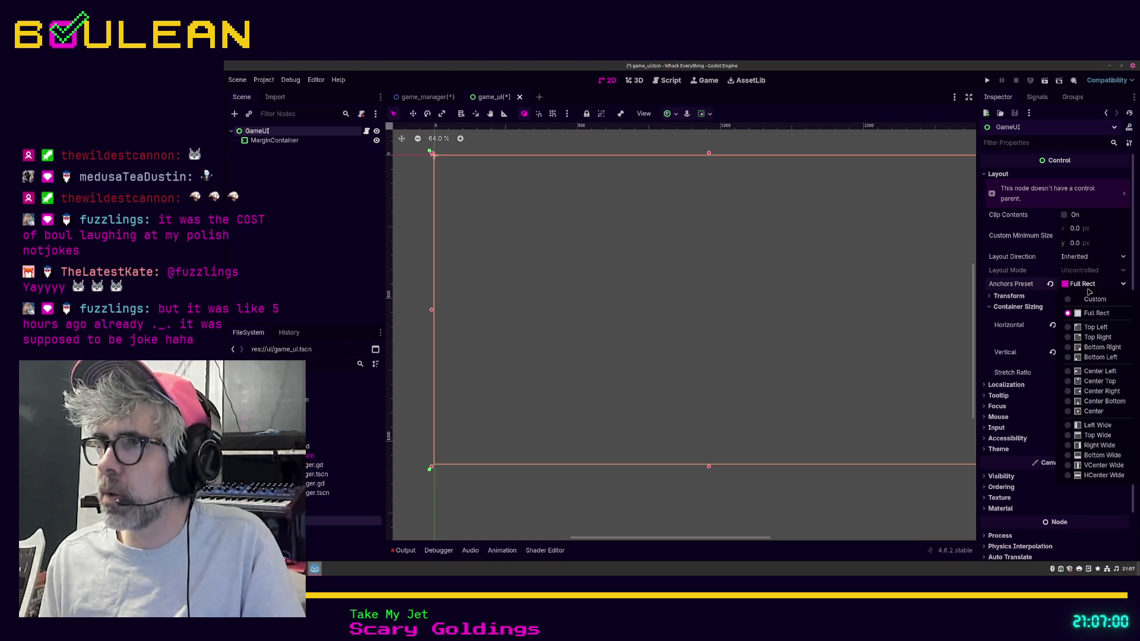
click(1089, 291)
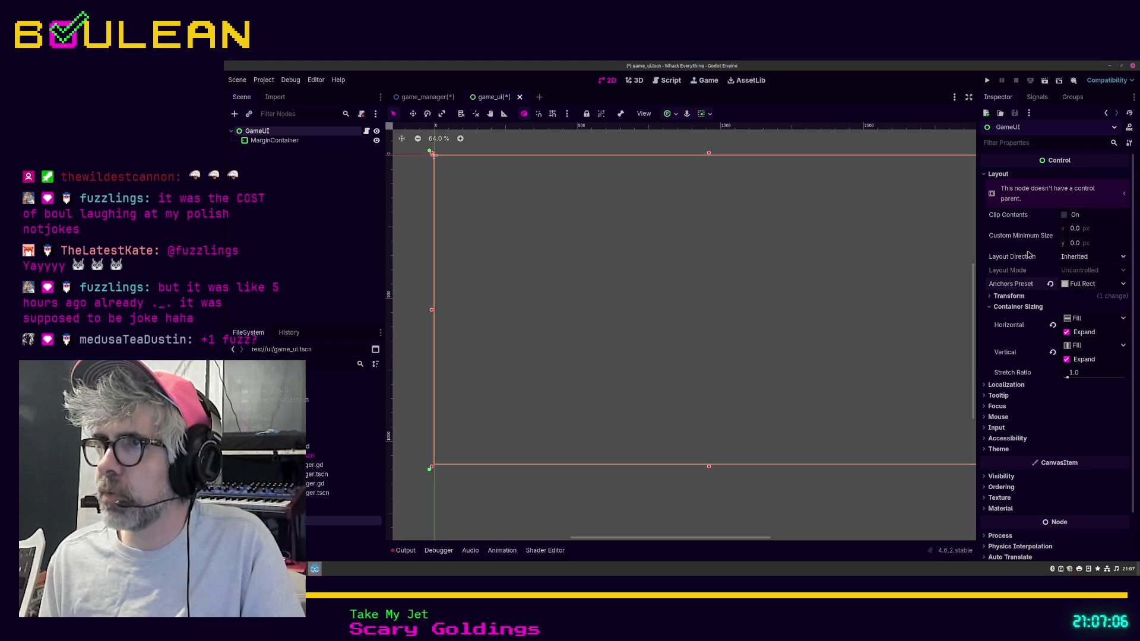
click(1074, 228)
text(1920)
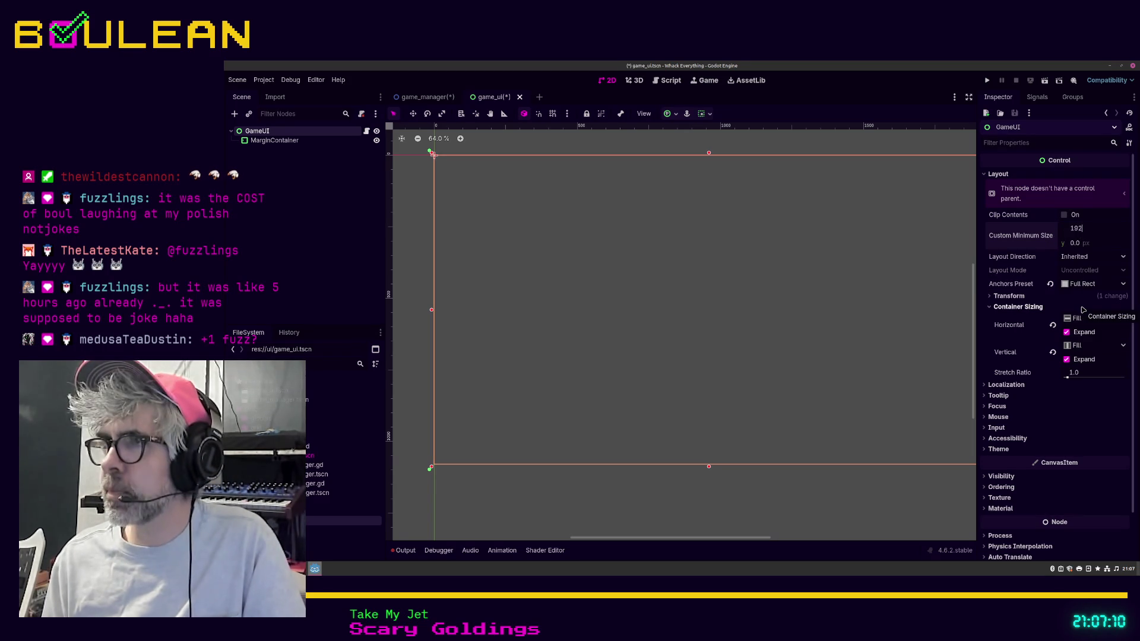
key(Tab)
text(1080)
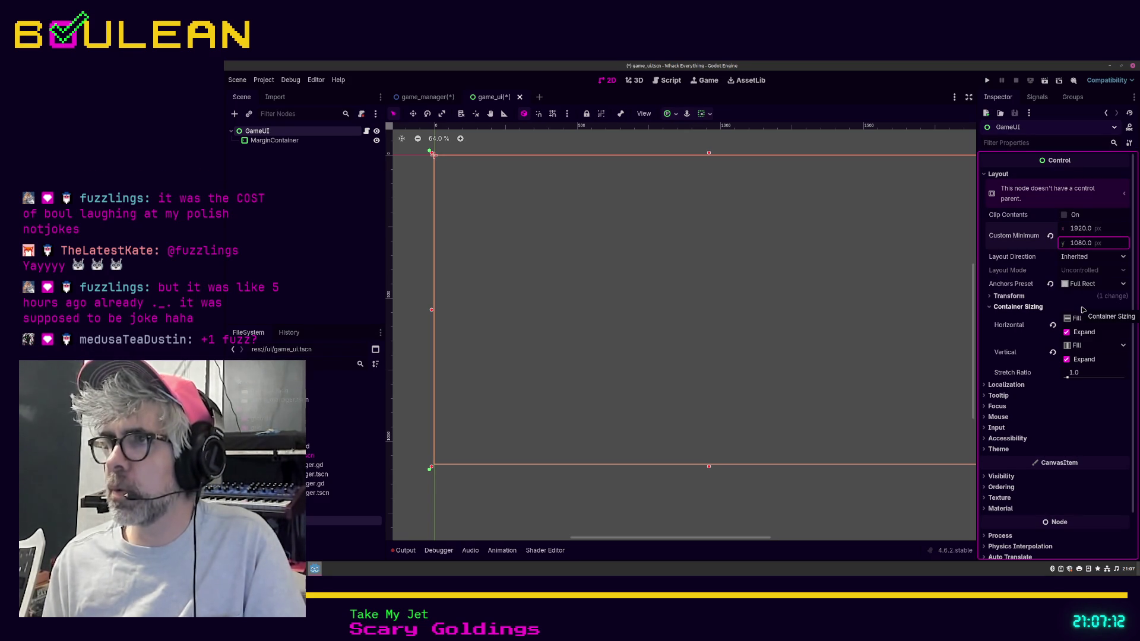
key(Return)
click(274, 140)
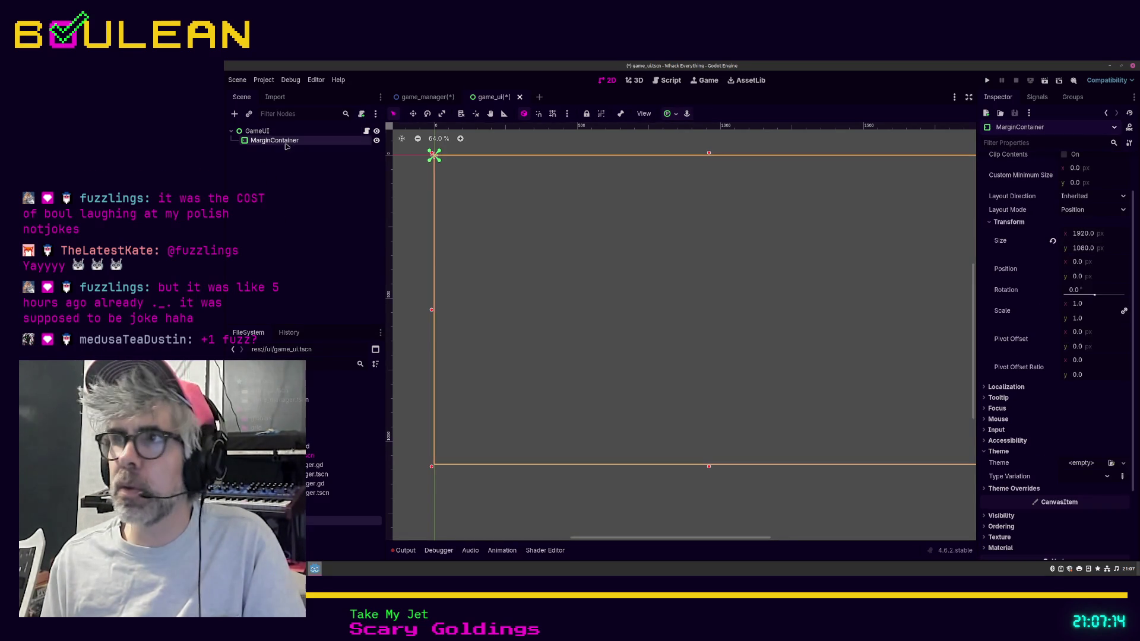
click(1052, 242)
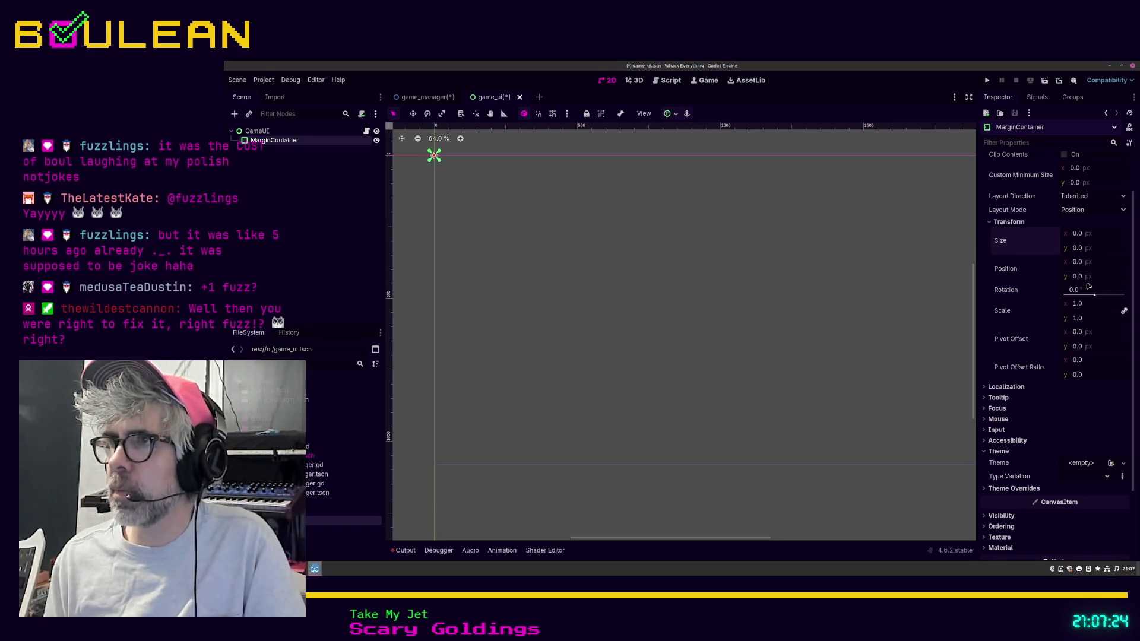
Step: Set the MarginContainer's Transform Size back to 1920 × 1080
click(1088, 234)
text(1920)
key(Tab)
text(1)
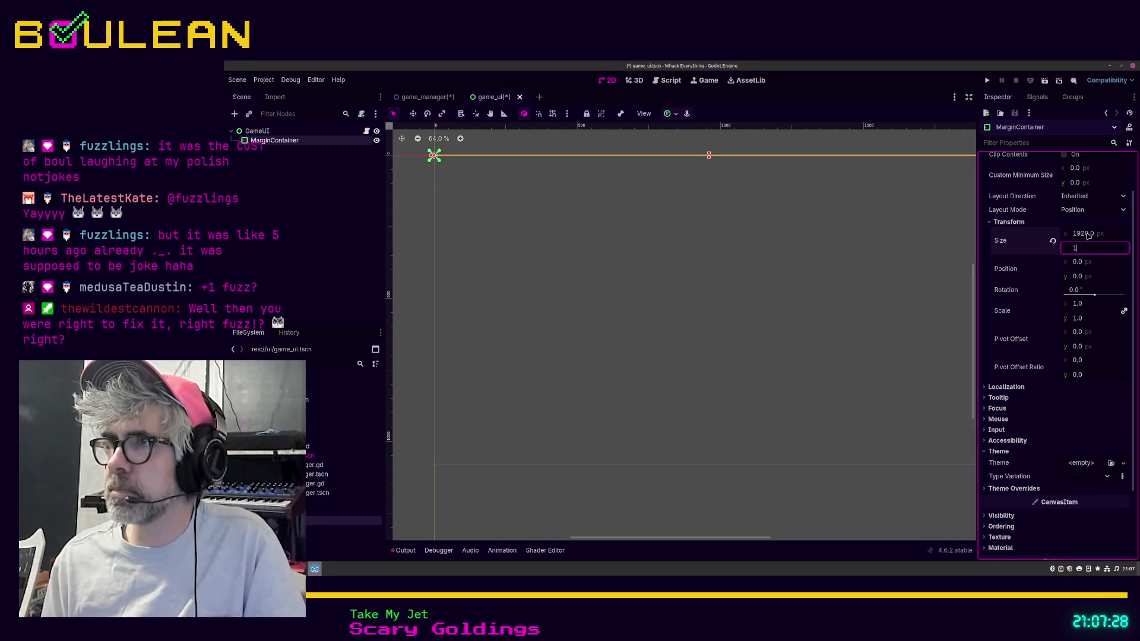
key(Return)
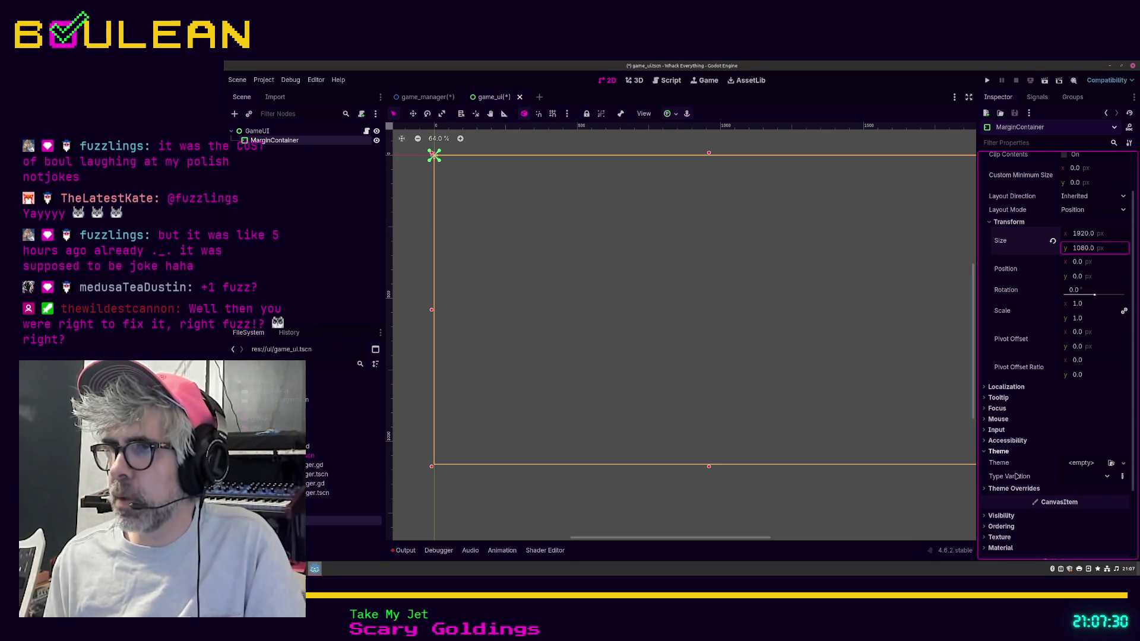
Step: Override all four MarginContainer margin constants to 32 under Theme Overrides
click(989, 490)
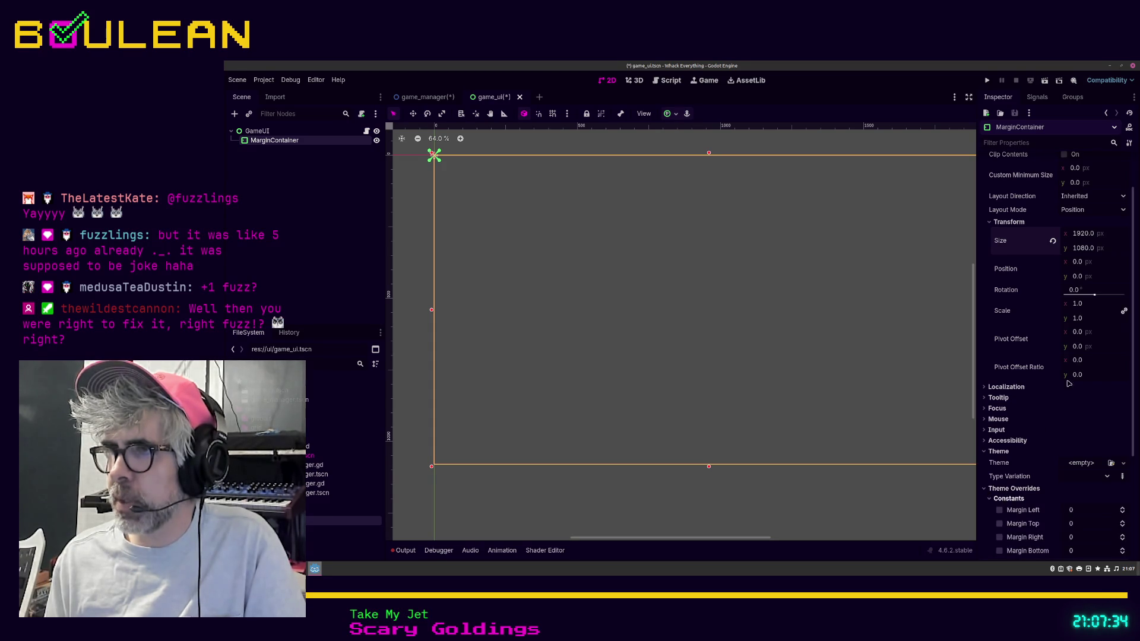
scroll(1063, 394, down, 3)
click(1075, 359)
text(32)
key(Tab)
text(32)
key(Tab)
text(32)
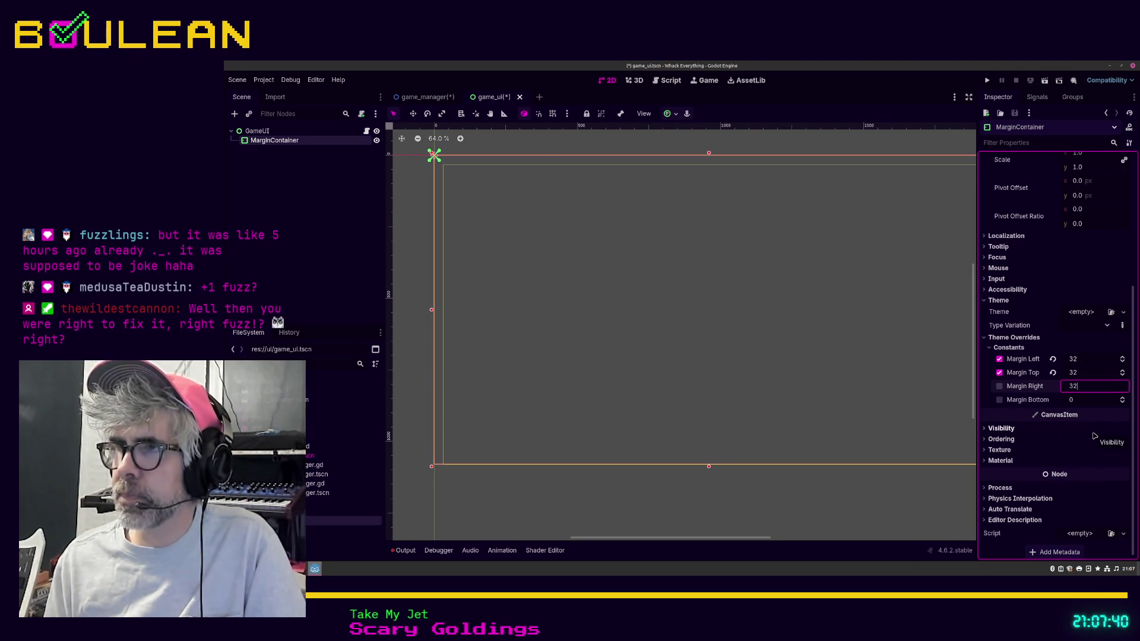
key(Tab)
text(32)
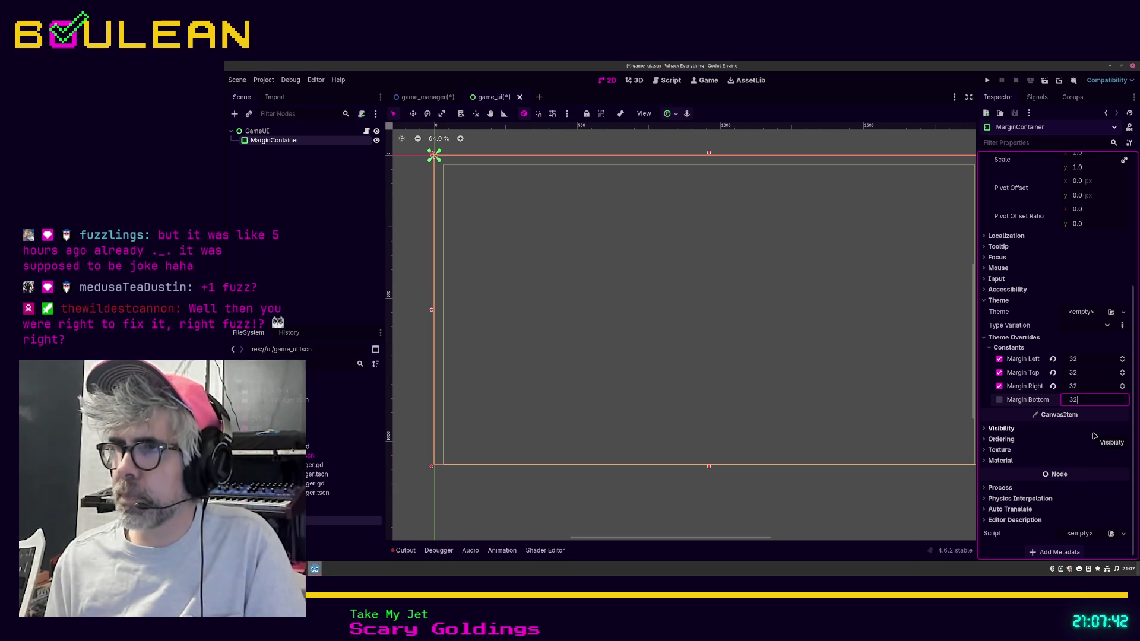
key(Tab)
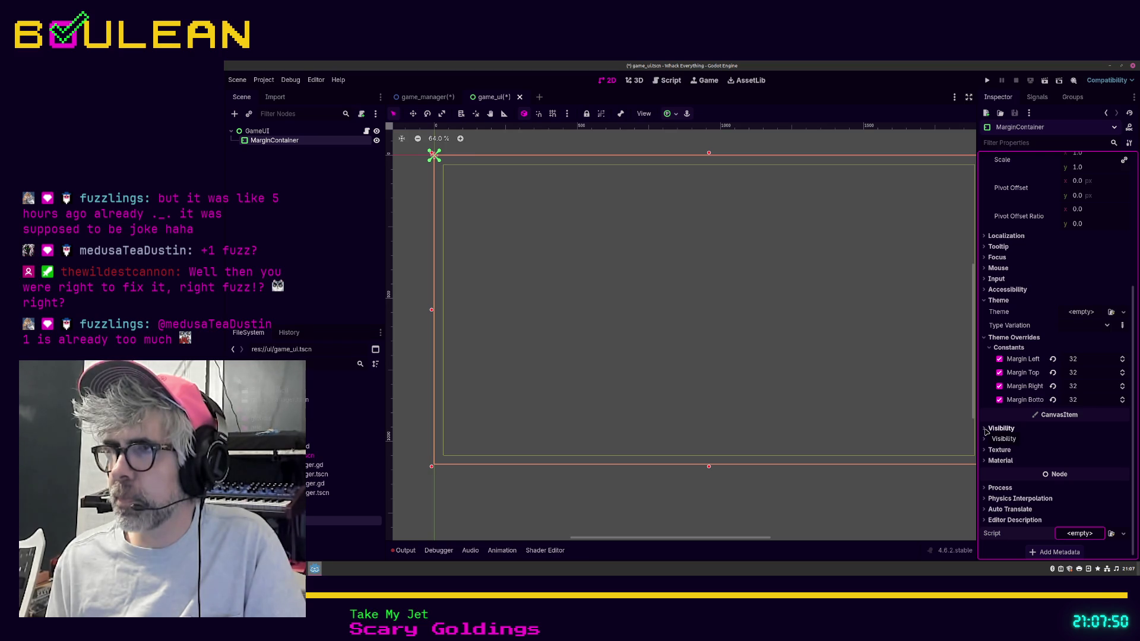
Step: Change all four margin overrides from 32 to 64 pixels
click(987, 428)
click(987, 429)
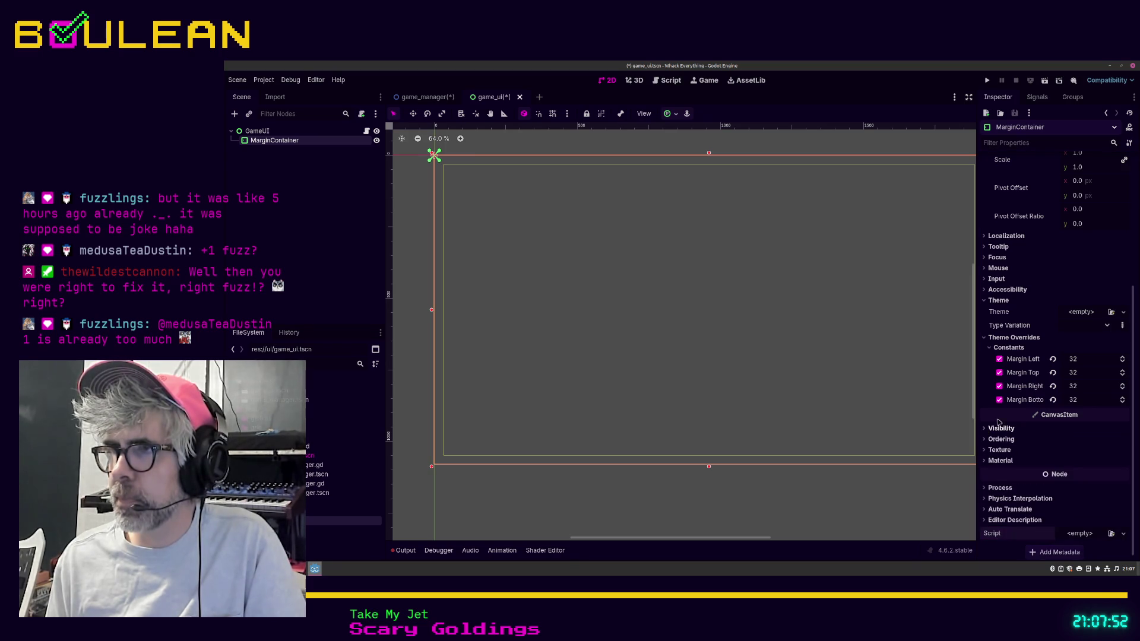
text(64)
key(Tab)
text(64)
key(Tab)
text(64)
key(Tab)
text(64)
key(Tab)
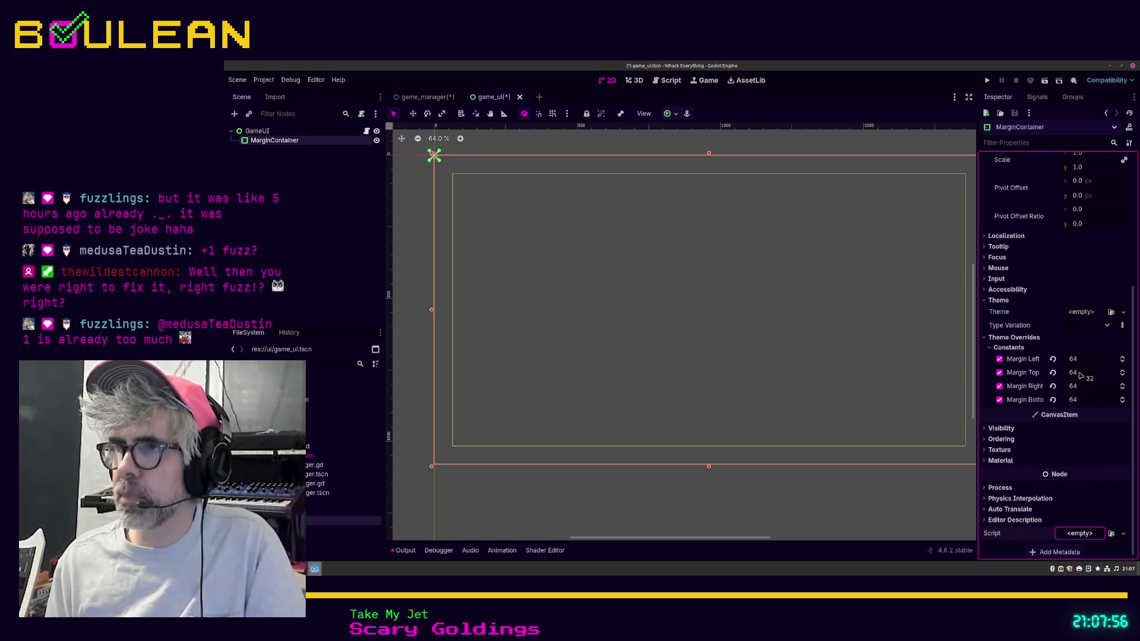
Step: Reselect the MarginContainer and collapse its Transform properties
click(879, 507)
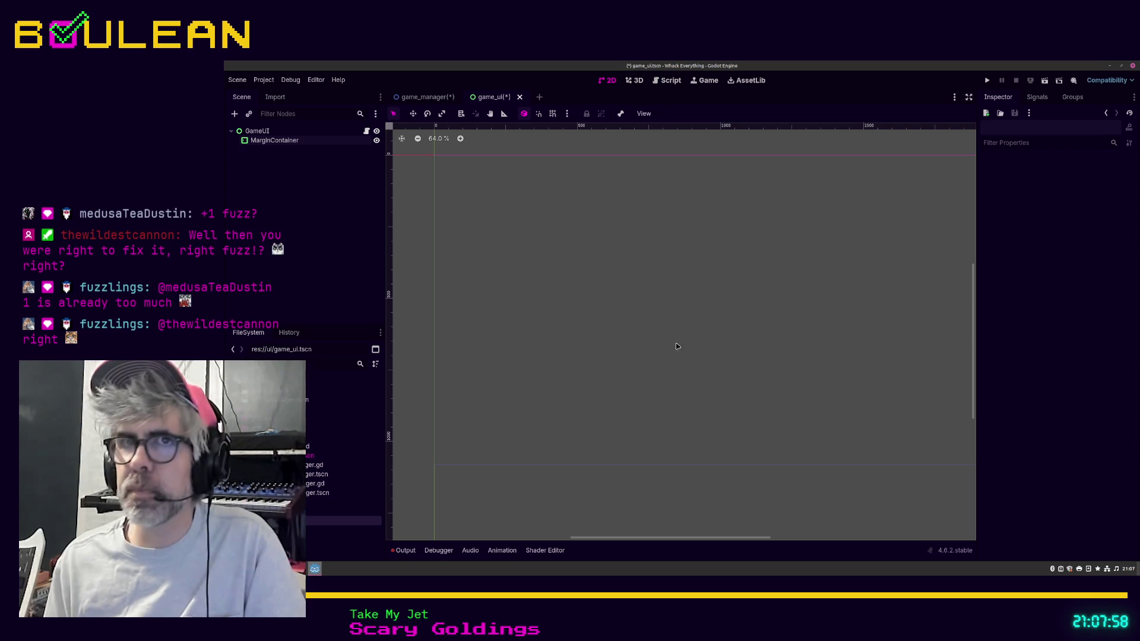
click(274, 143)
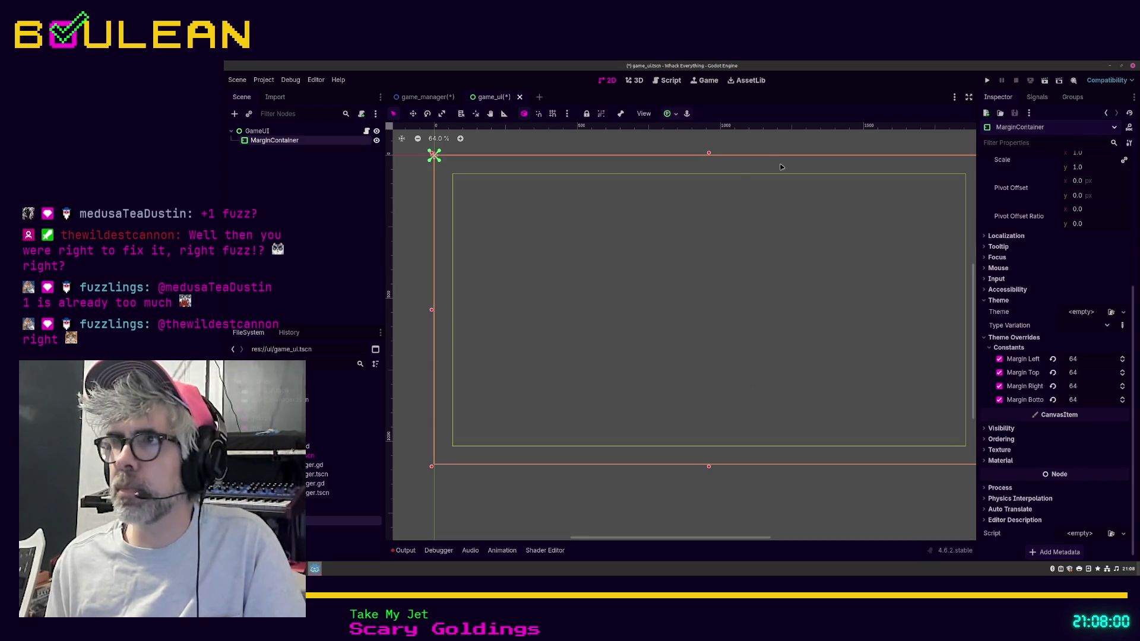
scroll(1040, 226, up, 4)
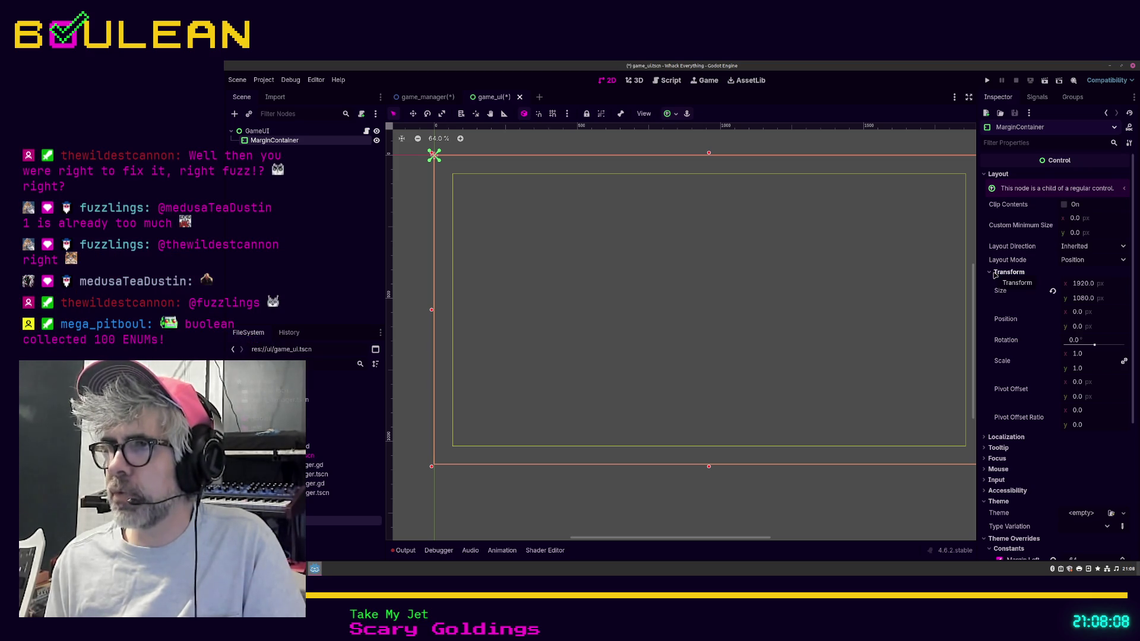
click(992, 274)
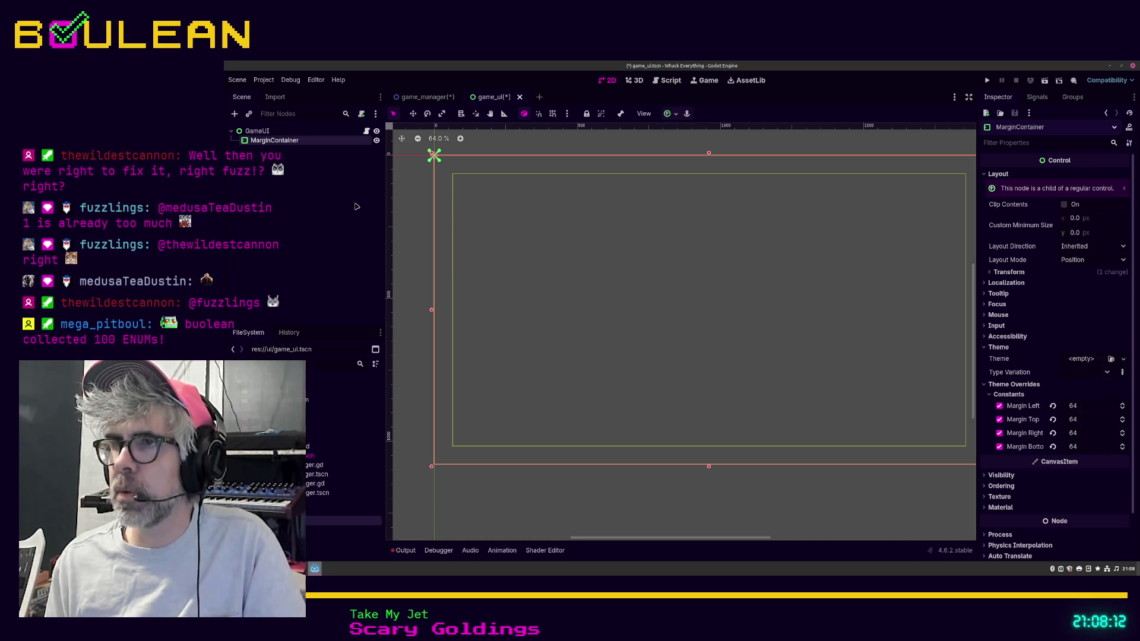
Step: Uncheck horizontal and vertical Expand on GameUI, then reselect the MarginContainer
click(266, 135)
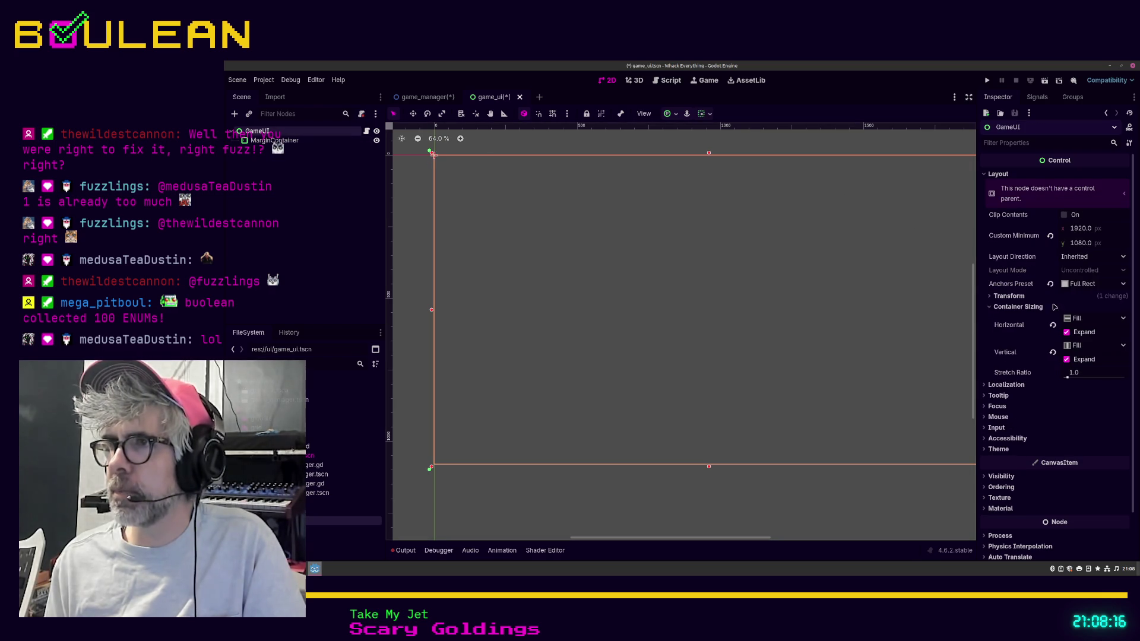
click(1066, 332)
click(1052, 354)
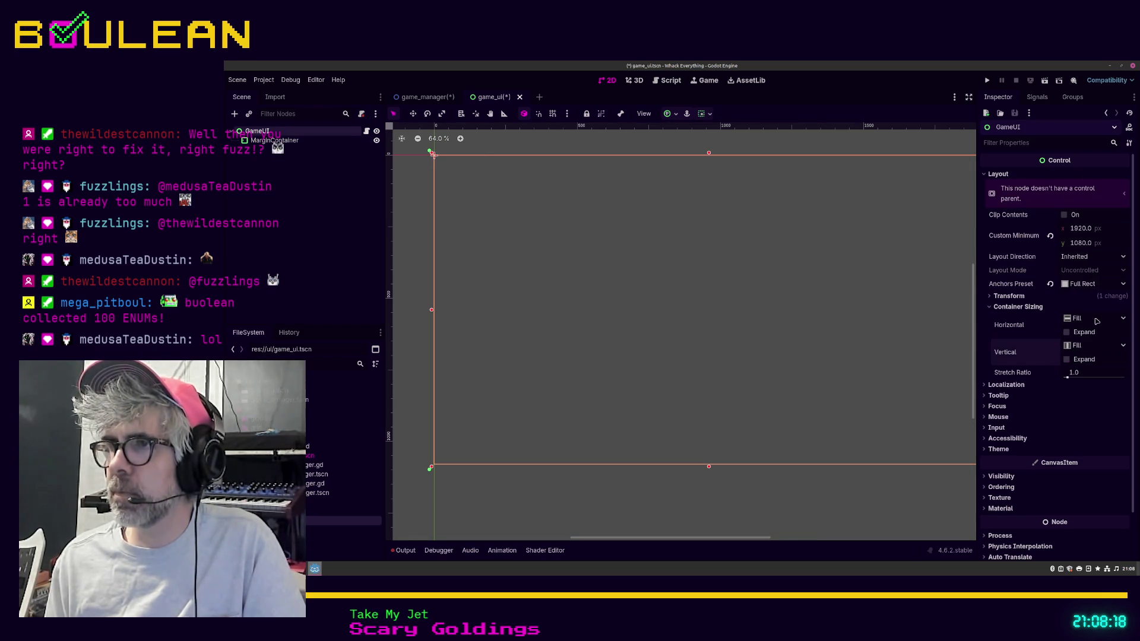
click(259, 141)
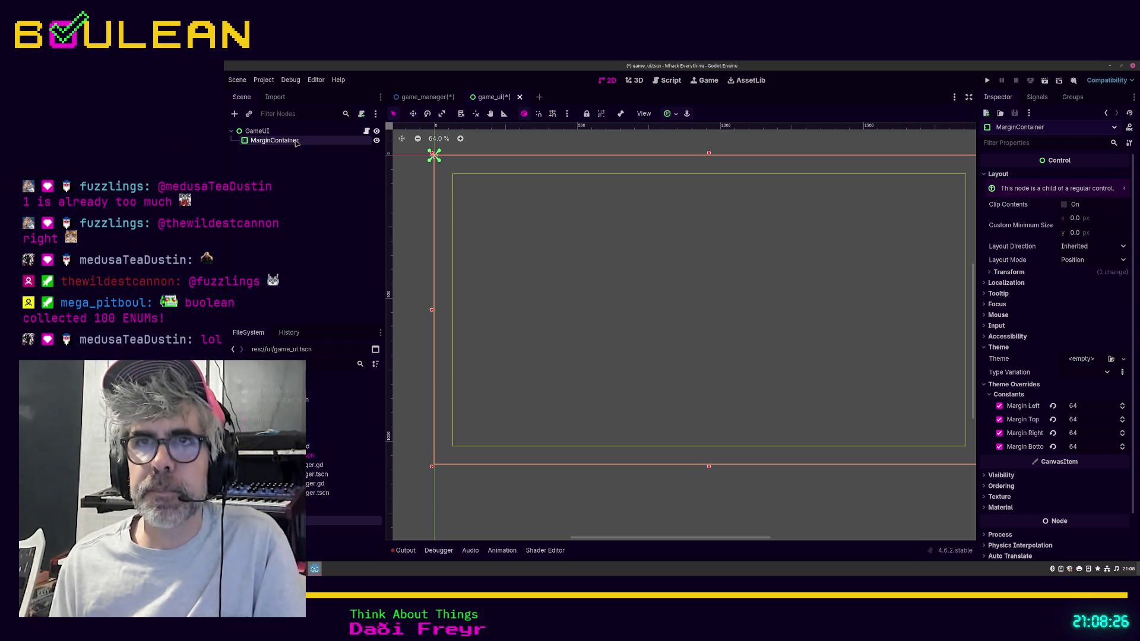
key(ctrl+a)
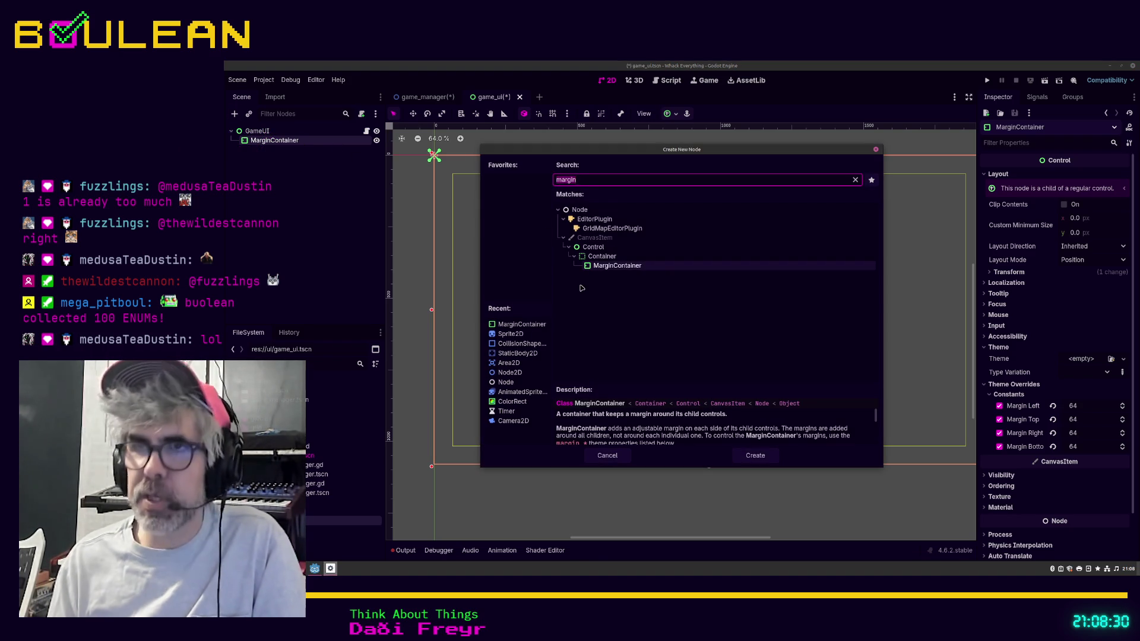
Step: Create a Label under the MarginContainer with its text set to 'SCORE: 999'
text(text)
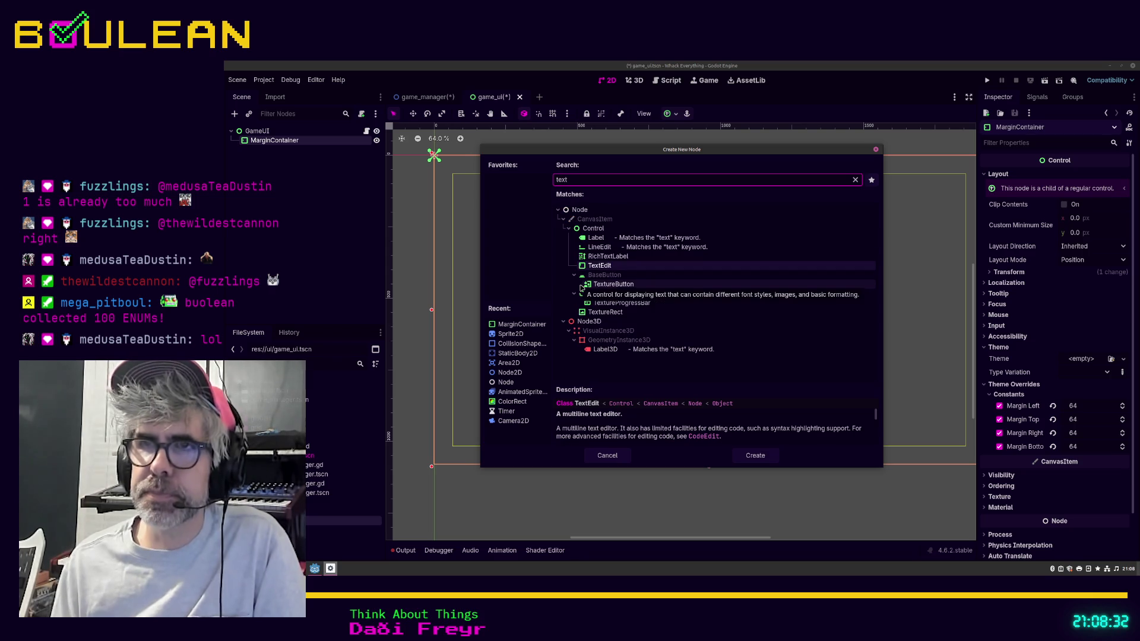
click(606, 239)
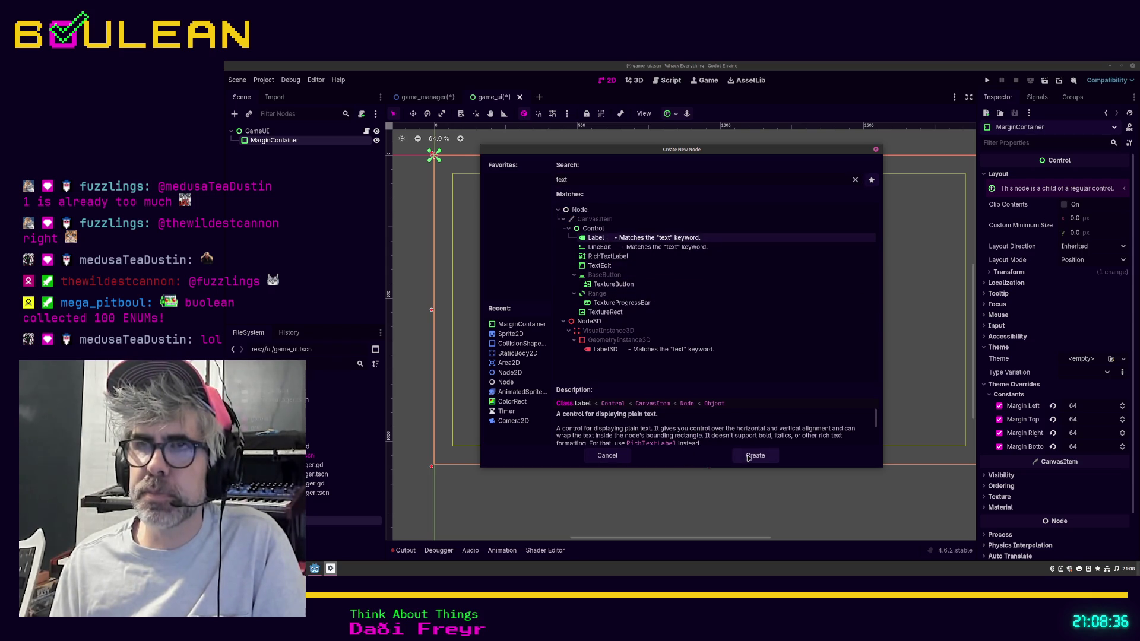
click(748, 456)
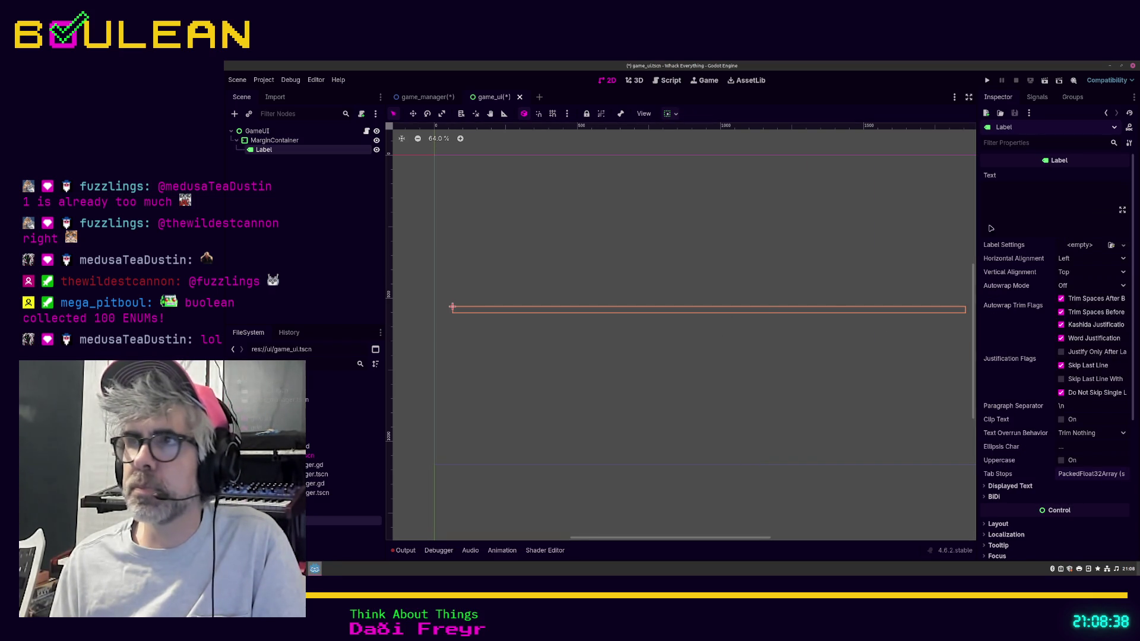
click(1017, 193)
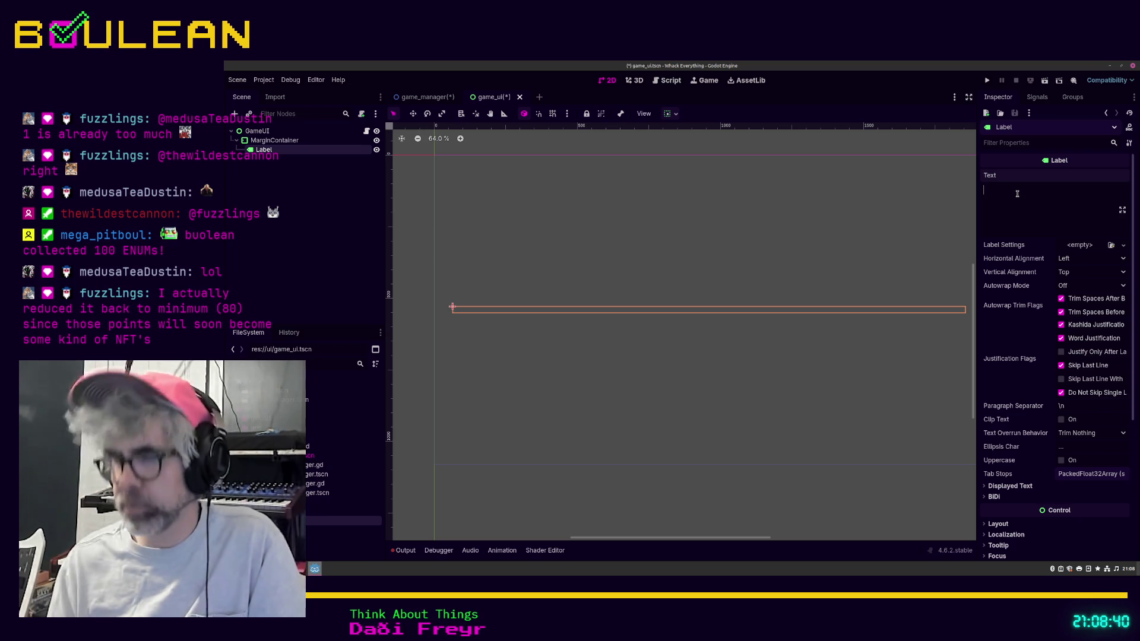
text(ORE)
text(00)
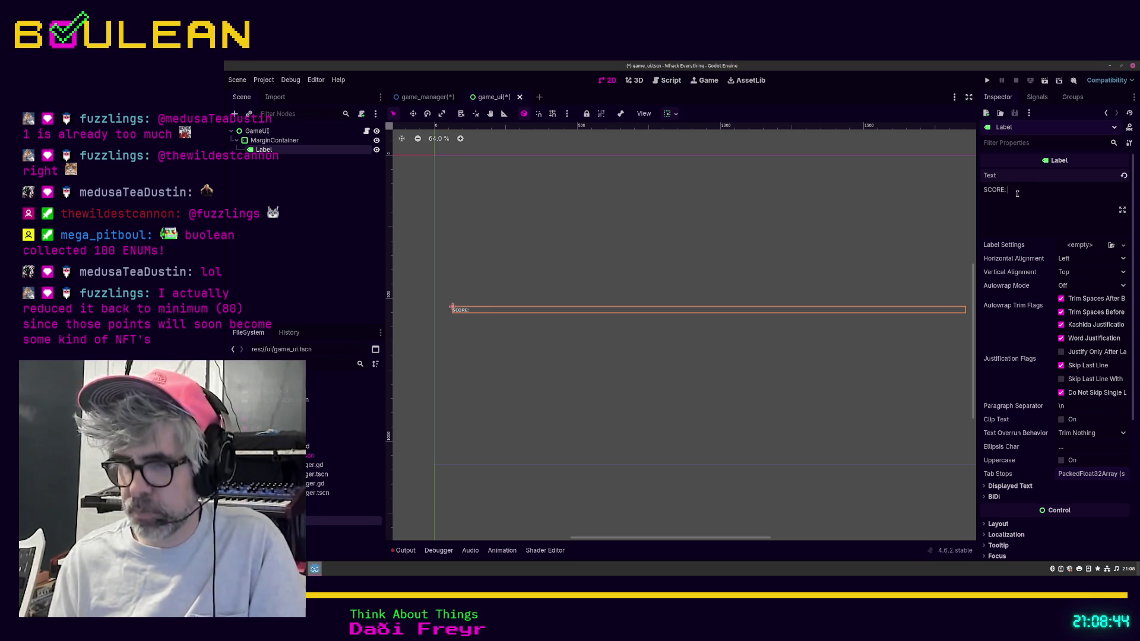
text(999)
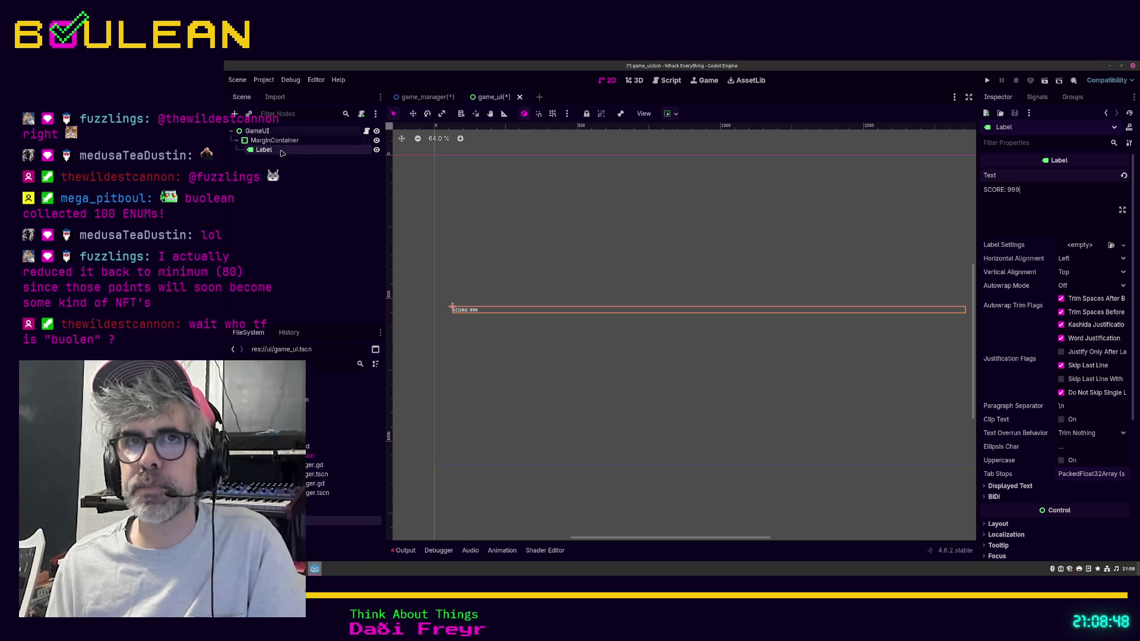
click(278, 141)
click(279, 150)
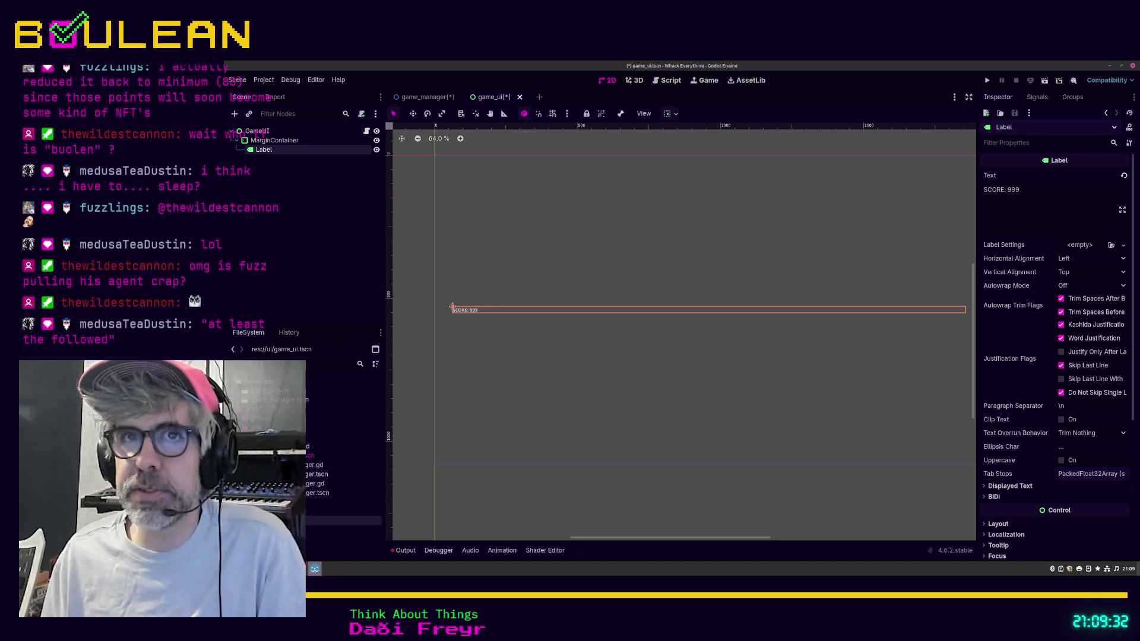
click(1086, 259)
click(1080, 297)
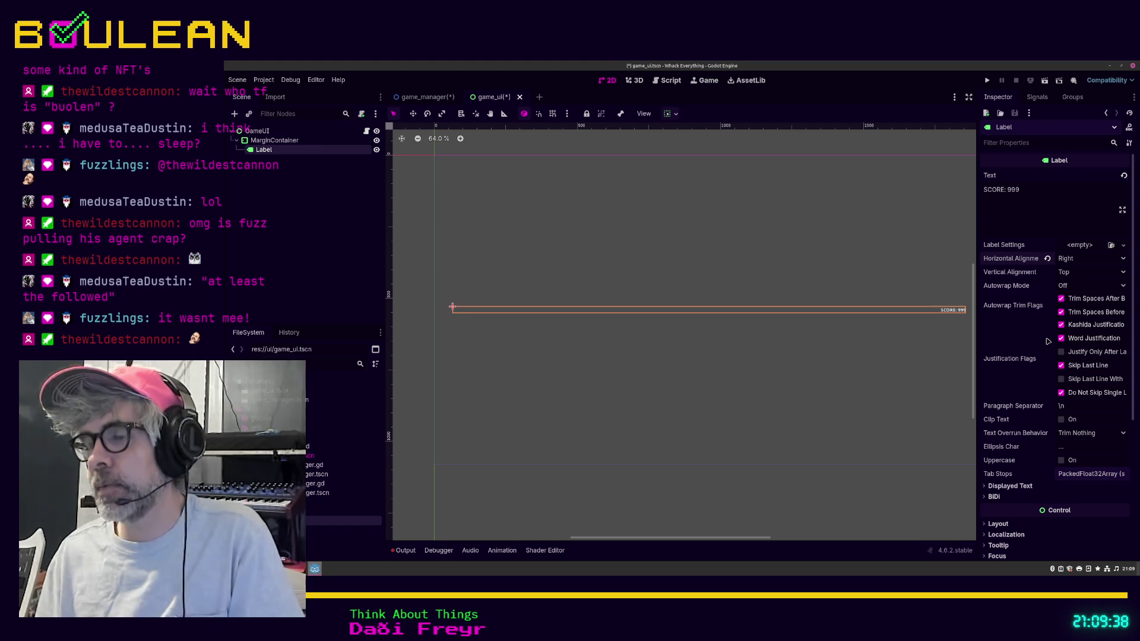
click(999, 525)
scroll(1040, 426, down, 3)
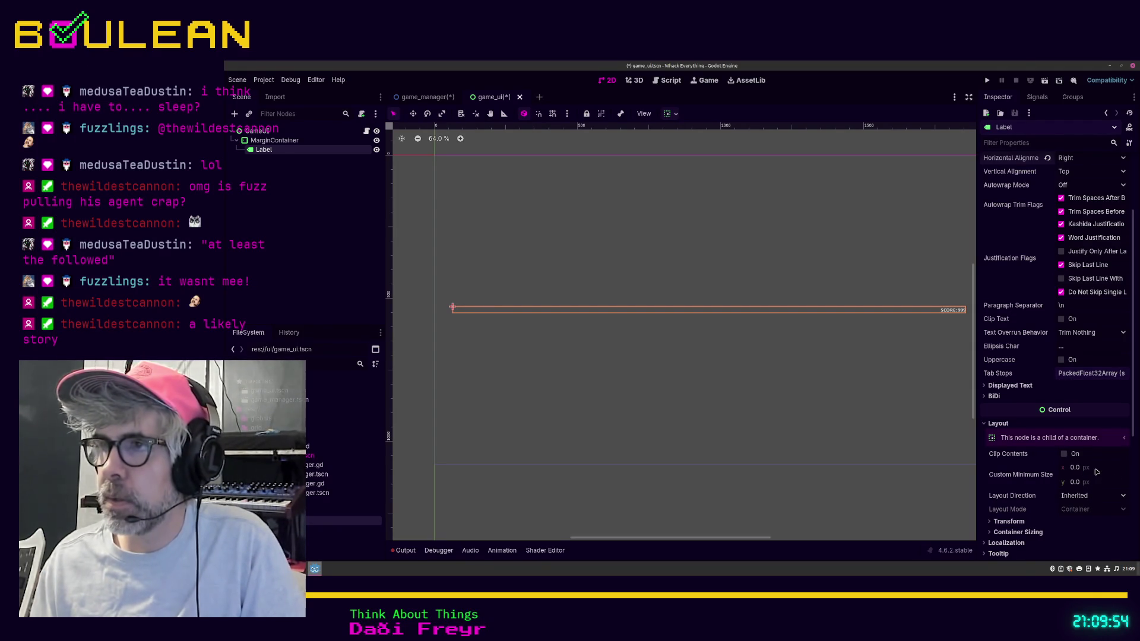
scroll(1095, 405, up, 4)
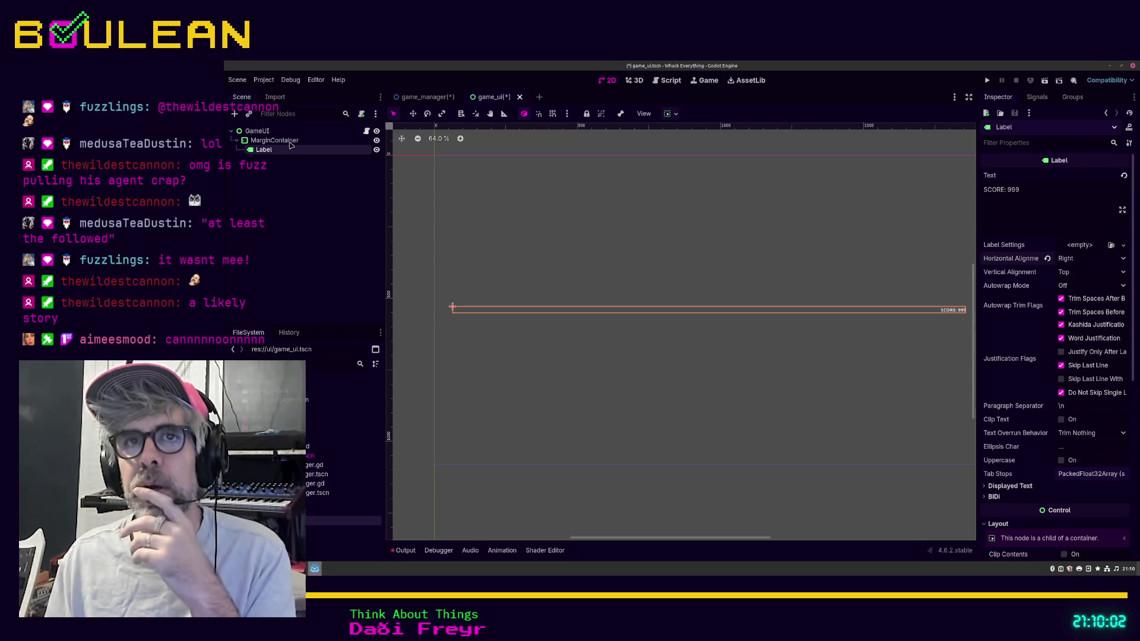
click(277, 141)
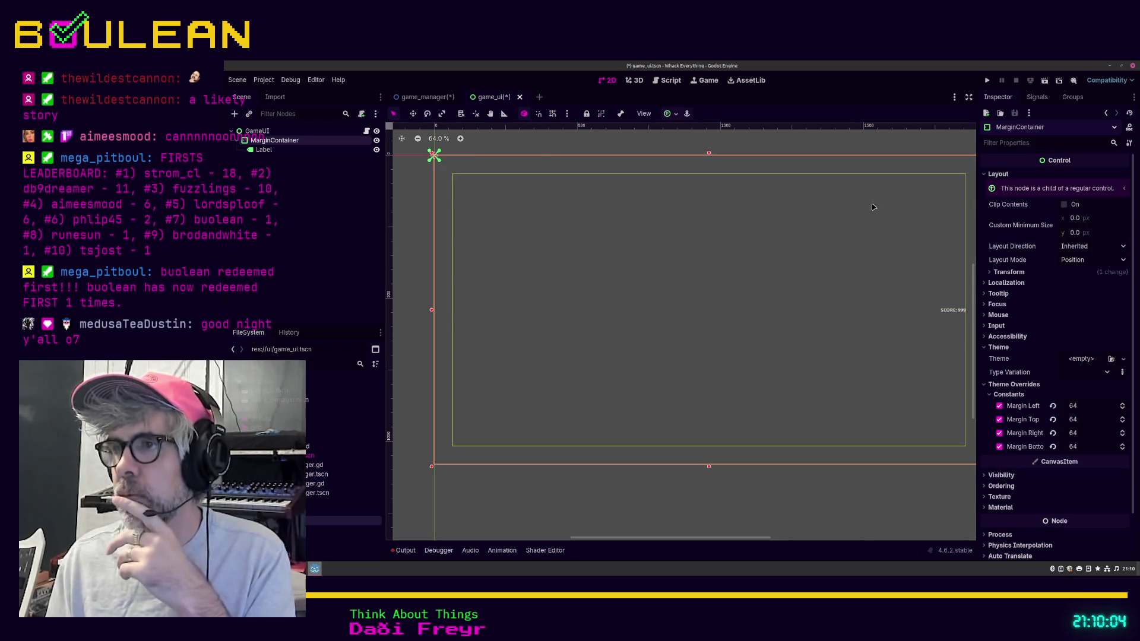
click(991, 272)
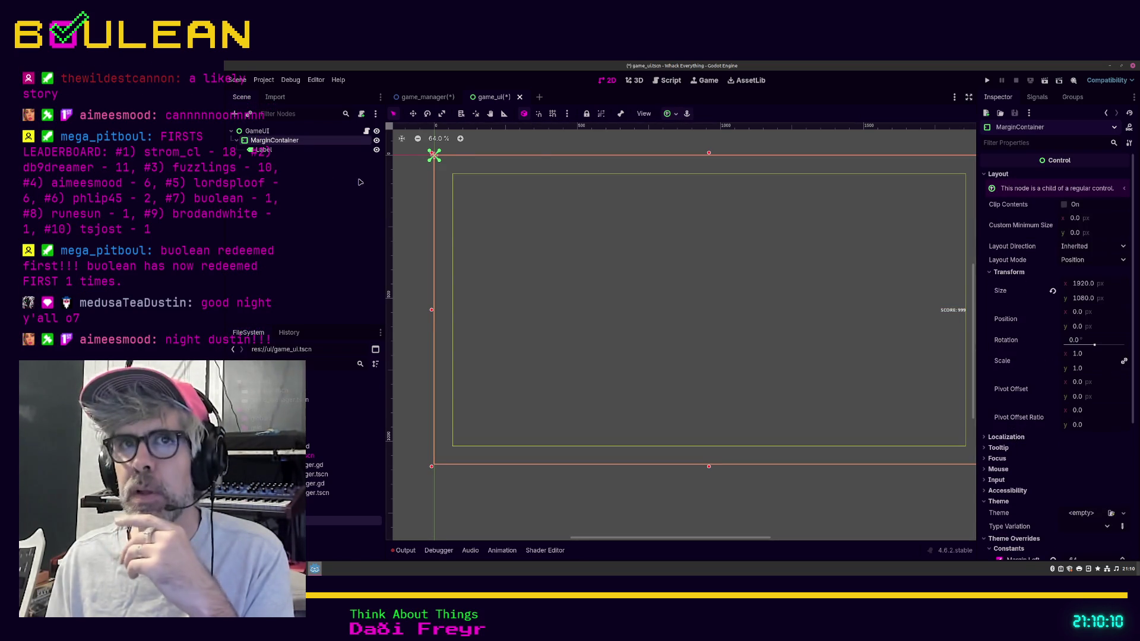
click(297, 151)
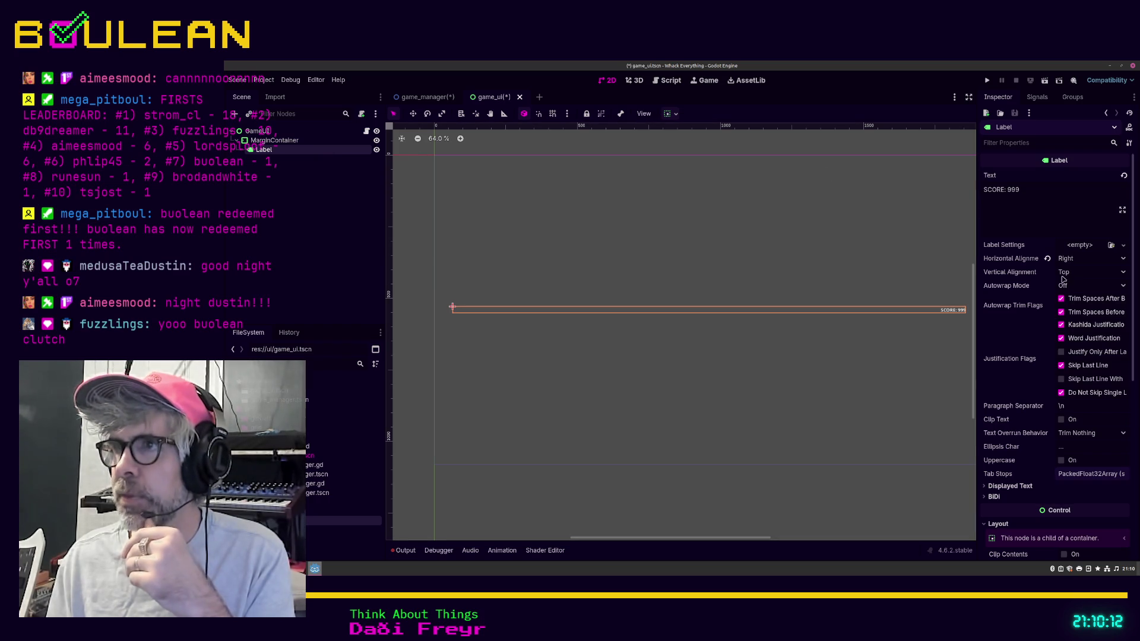
mouse_move(1036, 309)
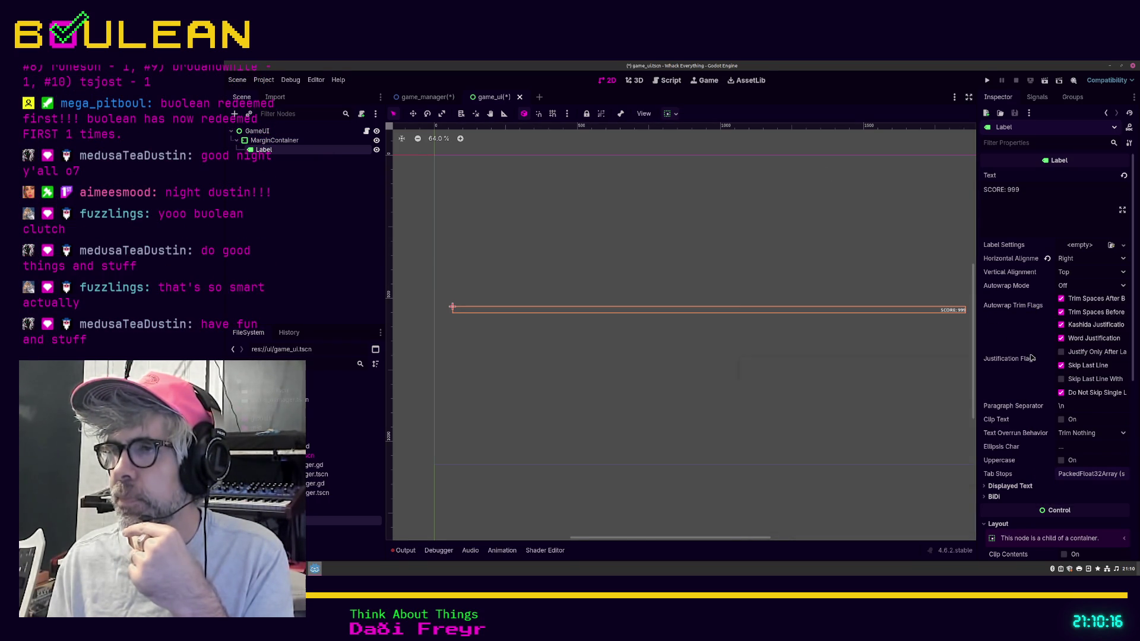
mouse_move(1032, 357)
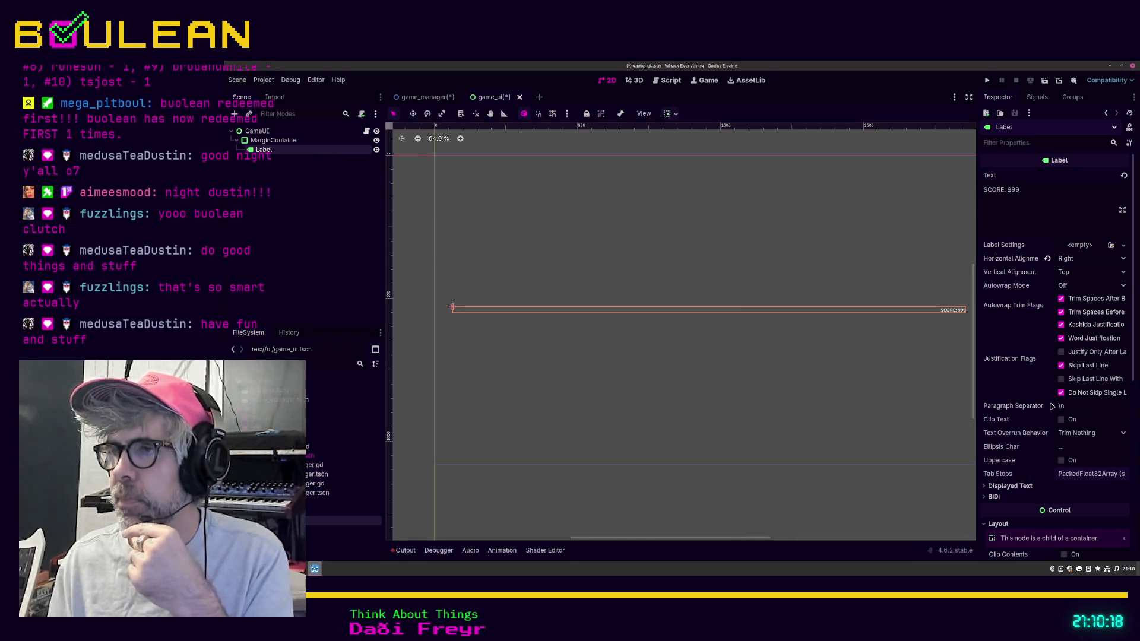
mouse_move(1052, 407)
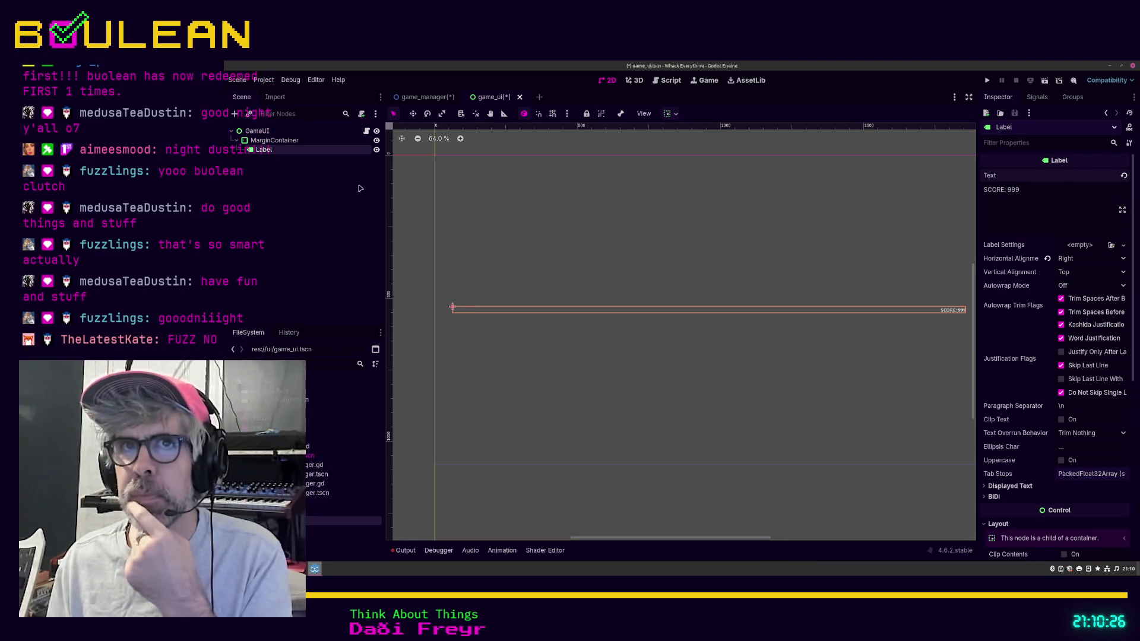
click(272, 132)
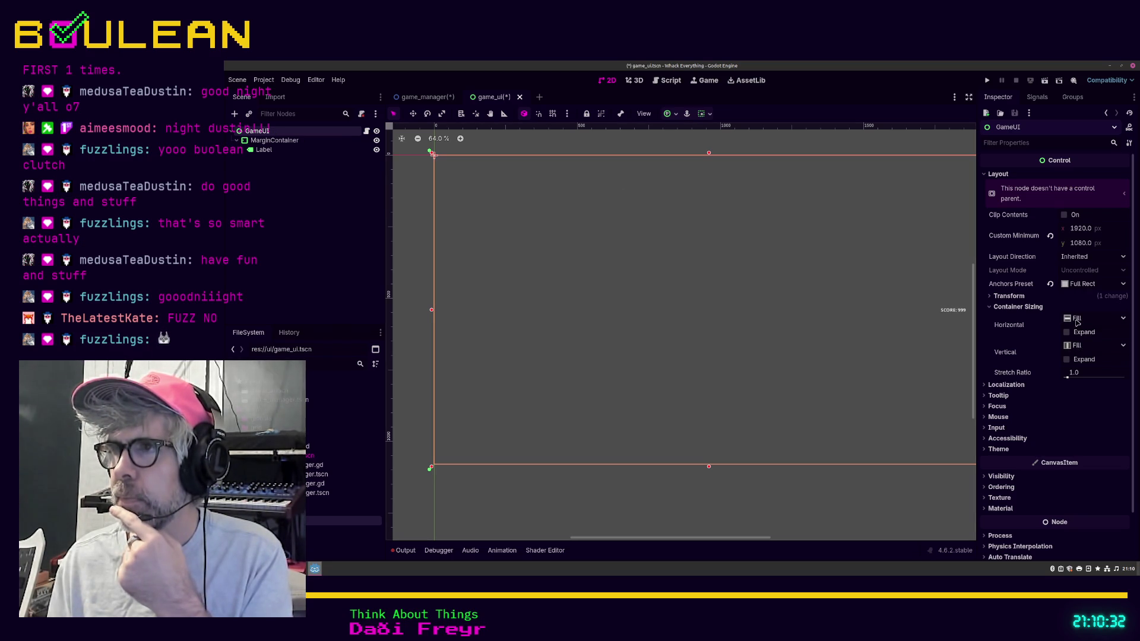
Step: Set GameUI's sizing to Shrink End horizontally and Shrink Begin vertically, adjusting Expand
click(1077, 320)
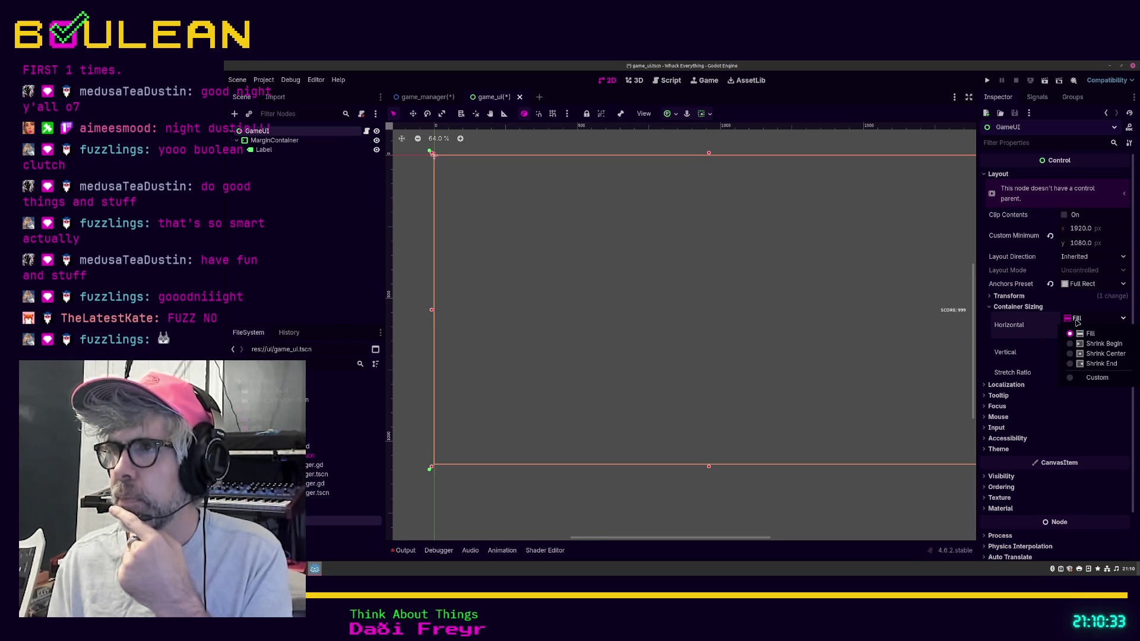
click(1090, 364)
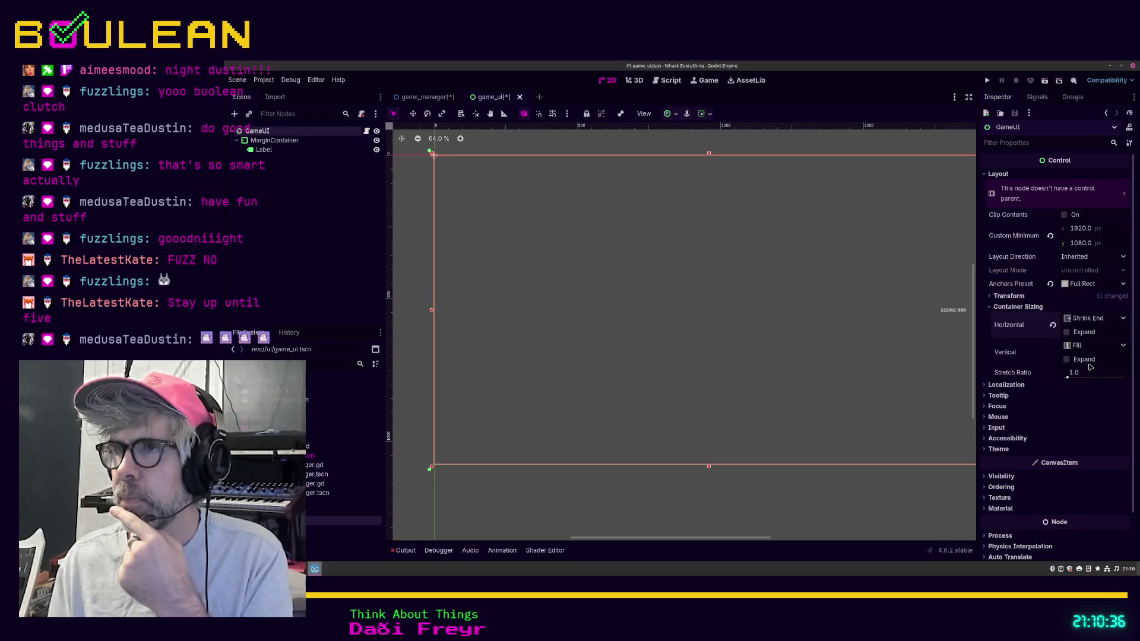
click(1077, 346)
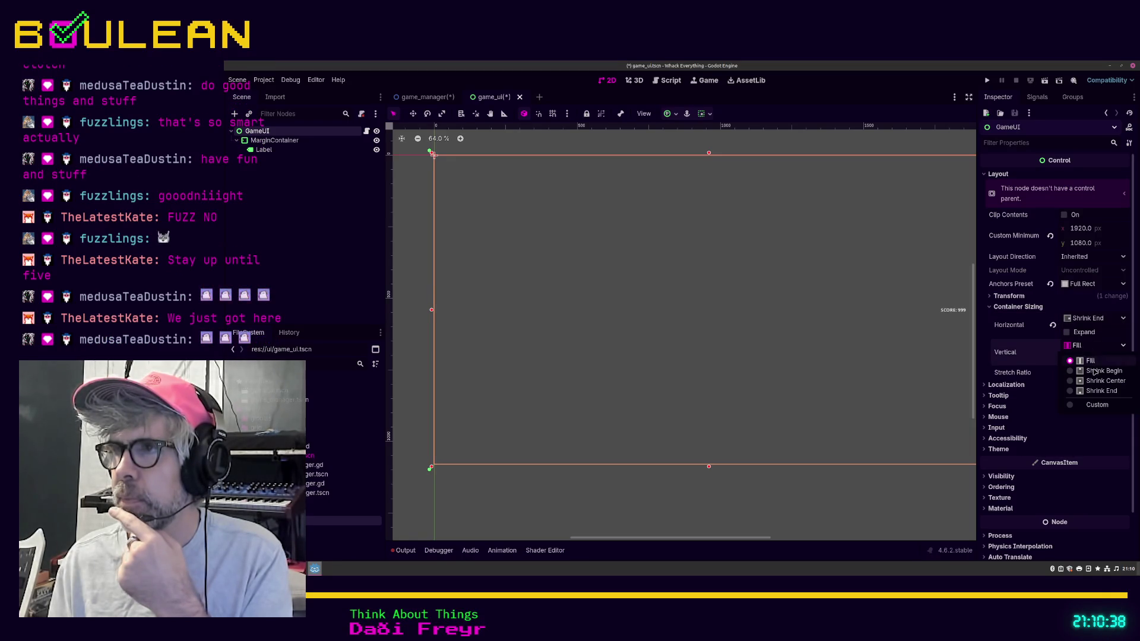
click(1095, 371)
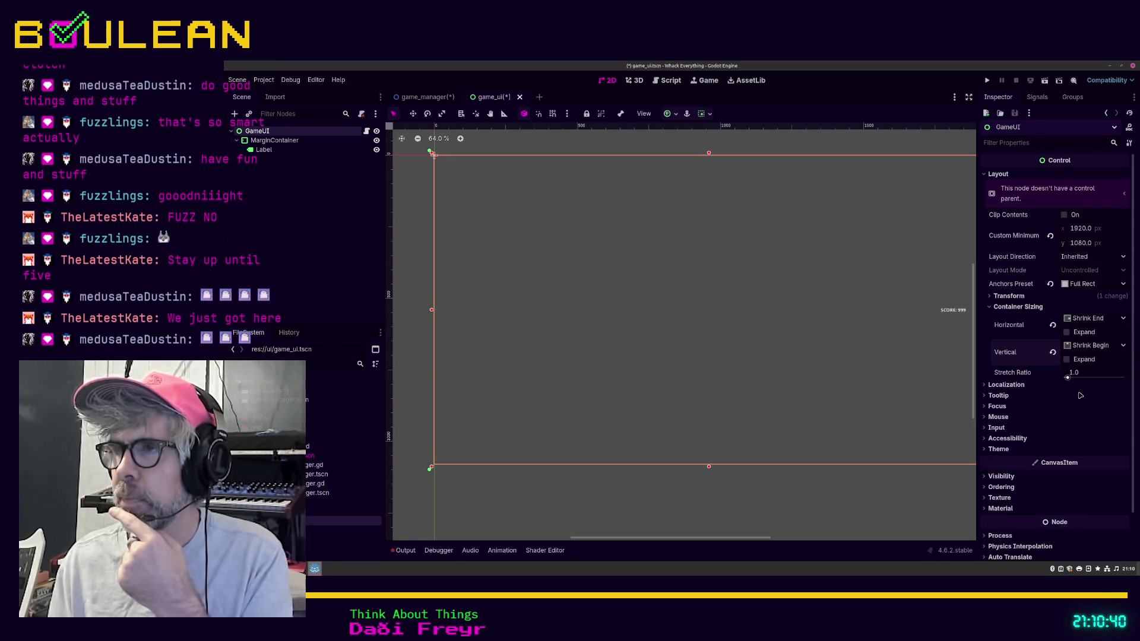
click(1067, 360)
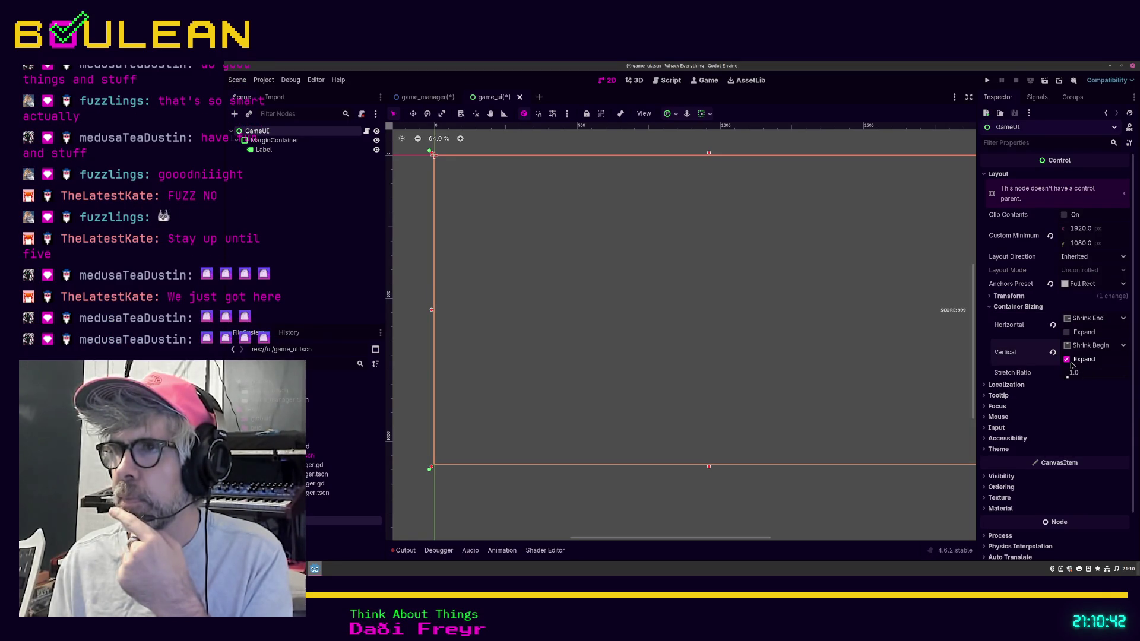
click(1067, 333)
click(1067, 360)
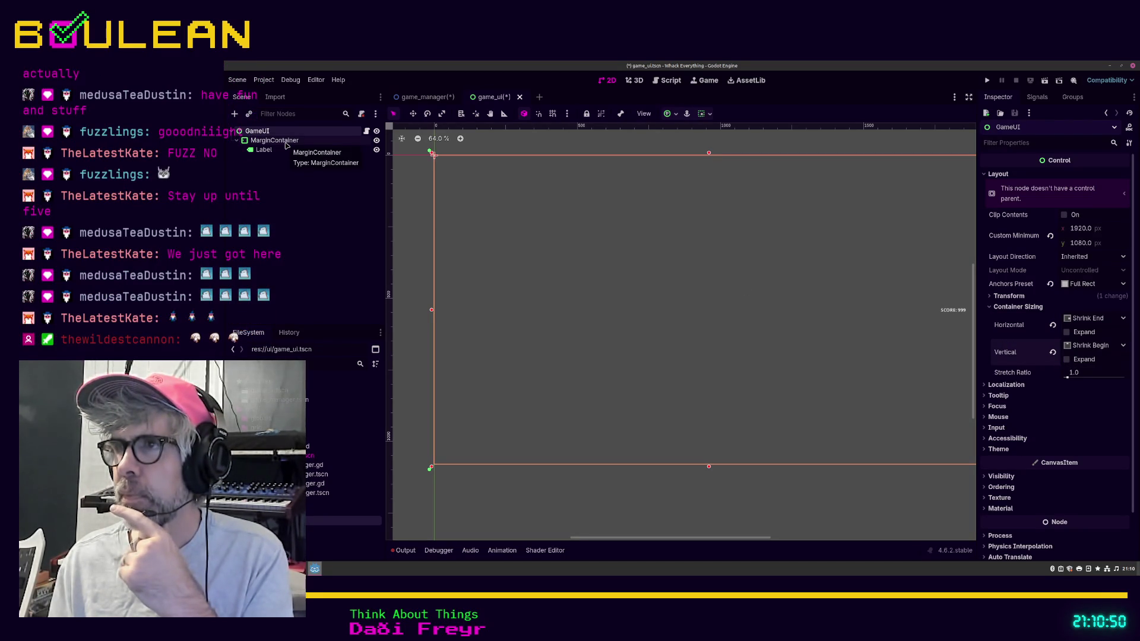
click(285, 143)
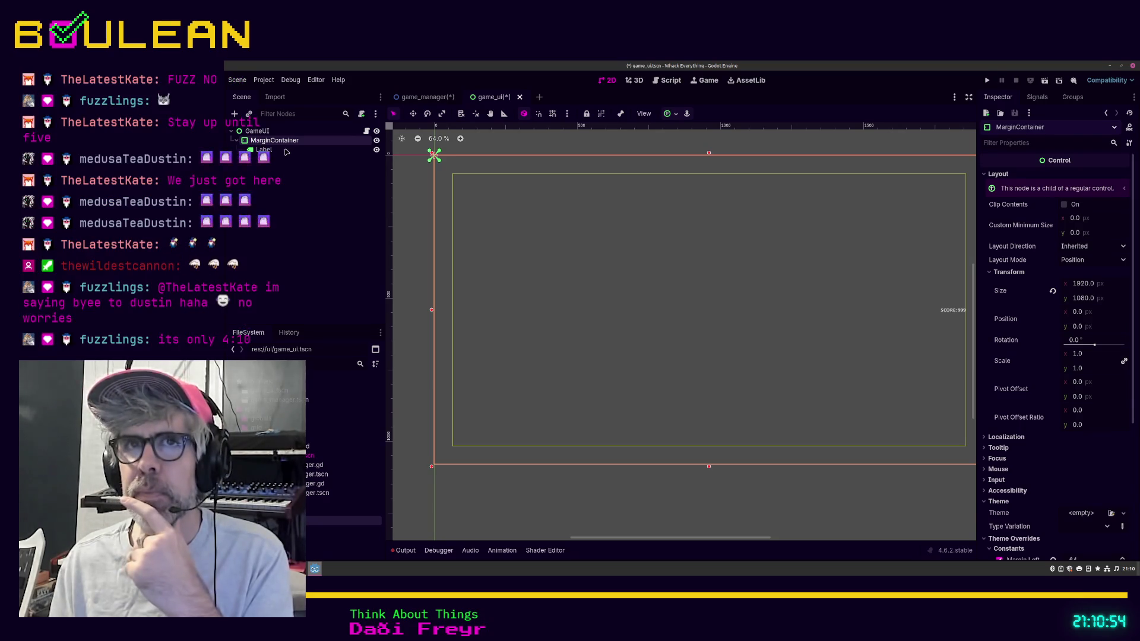
Step: Set the score label's vertical sizing to Shrink Begin and horizontal to Shrink End
click(283, 152)
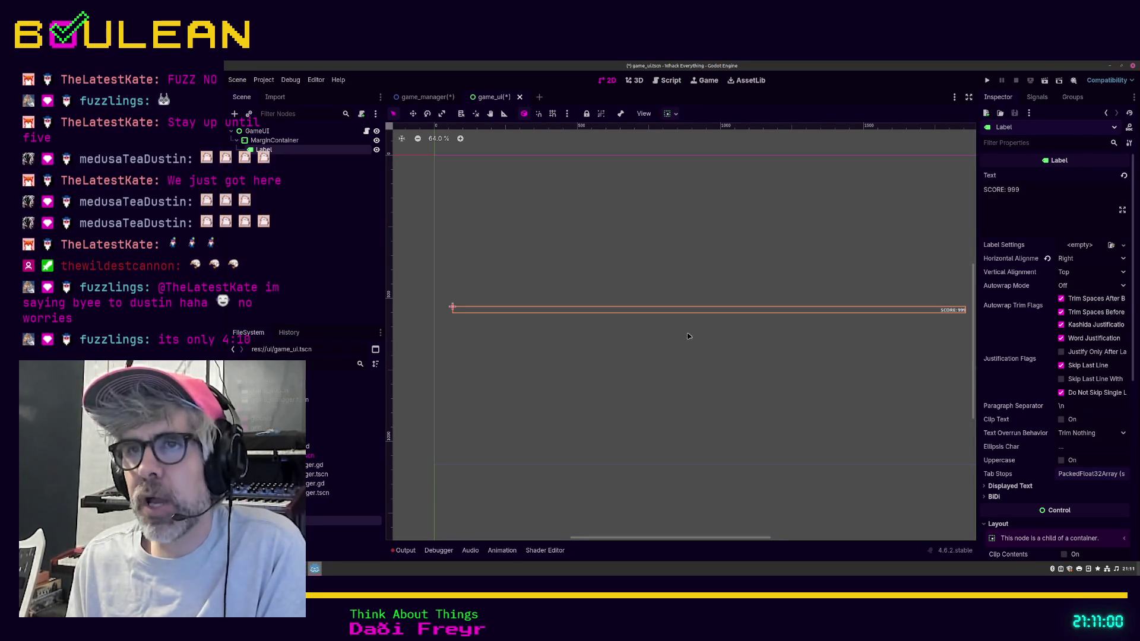
click(274, 141)
click(264, 150)
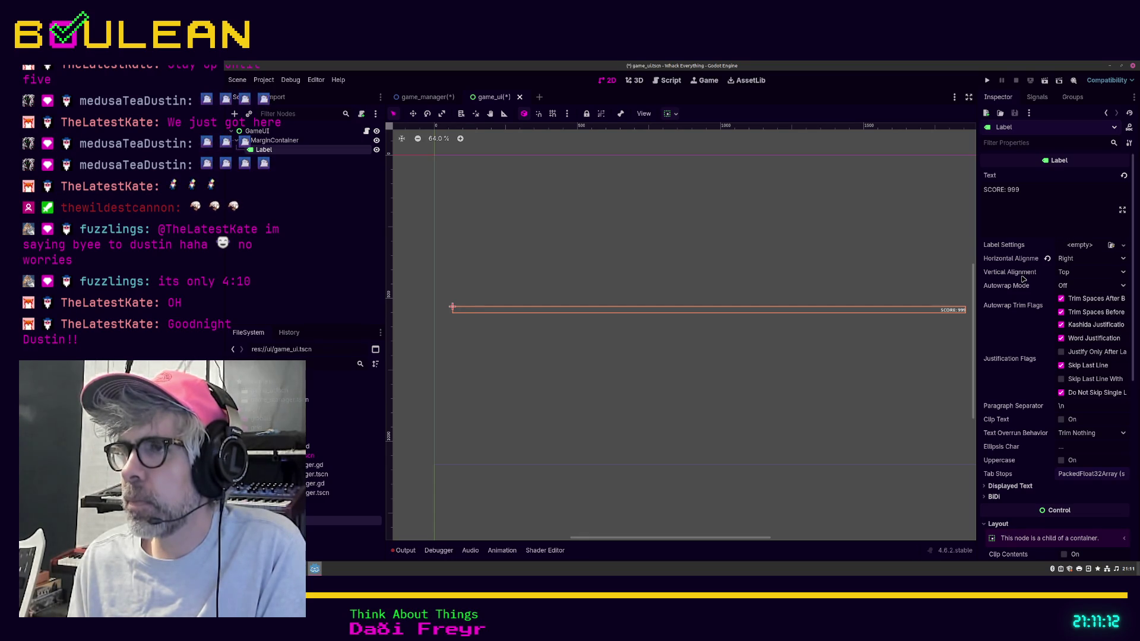
scroll(1029, 421, down, 5)
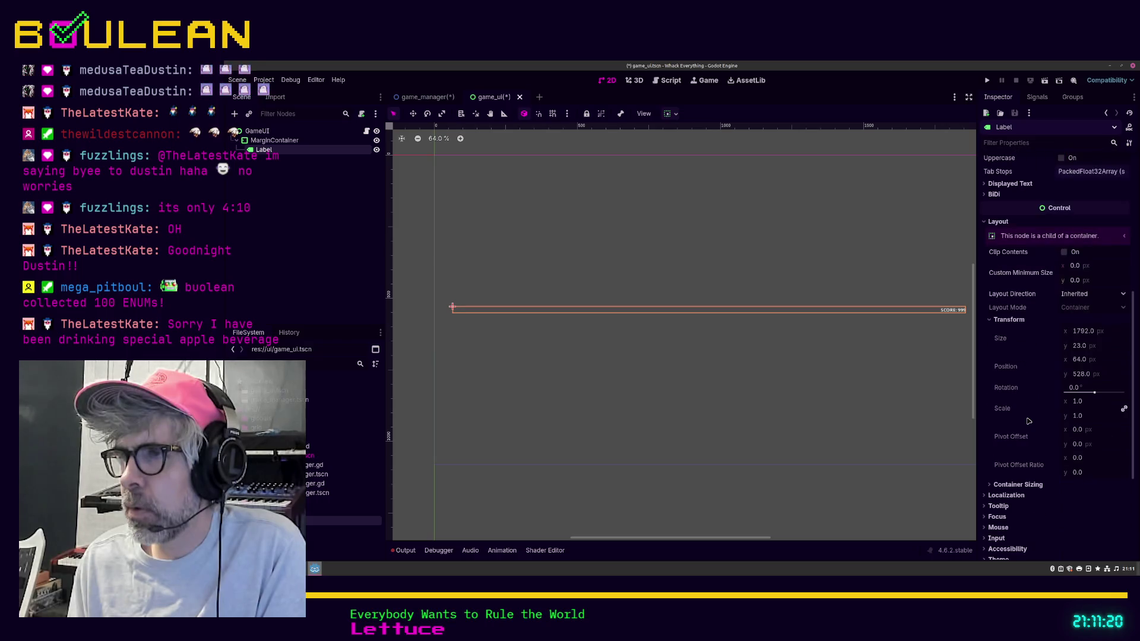
click(1018, 484)
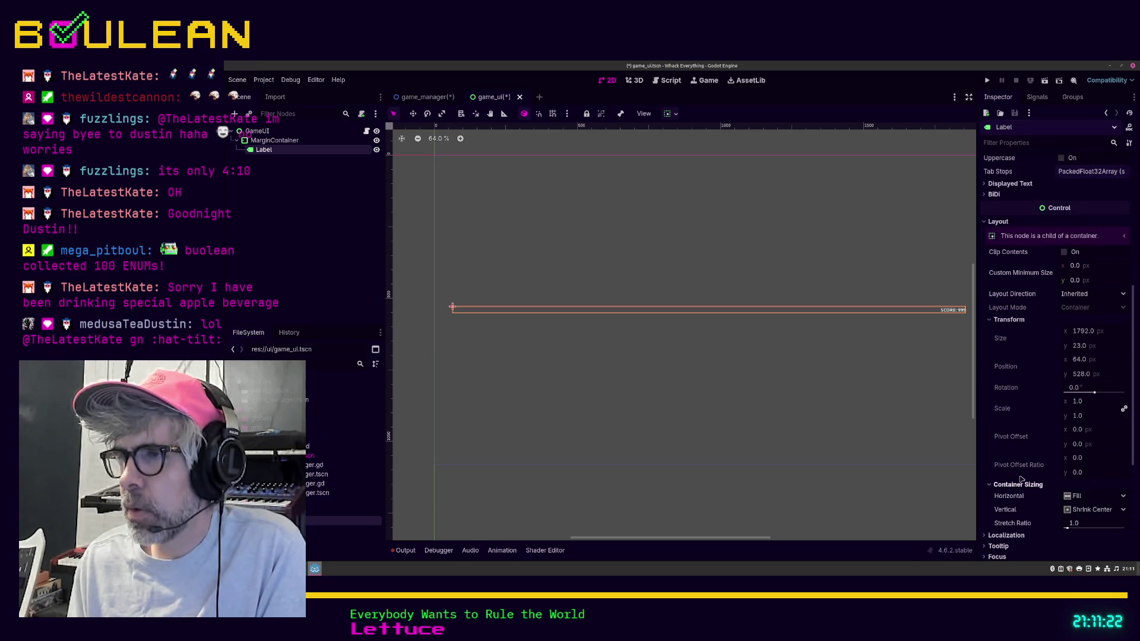
scroll(1057, 451, down, 2)
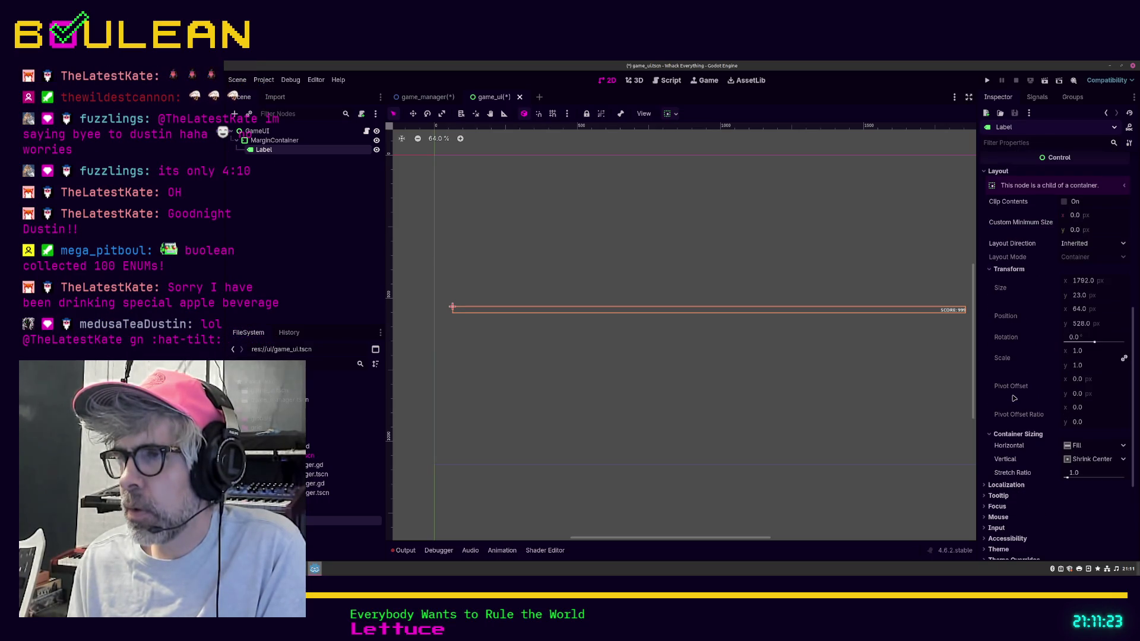
click(1072, 461)
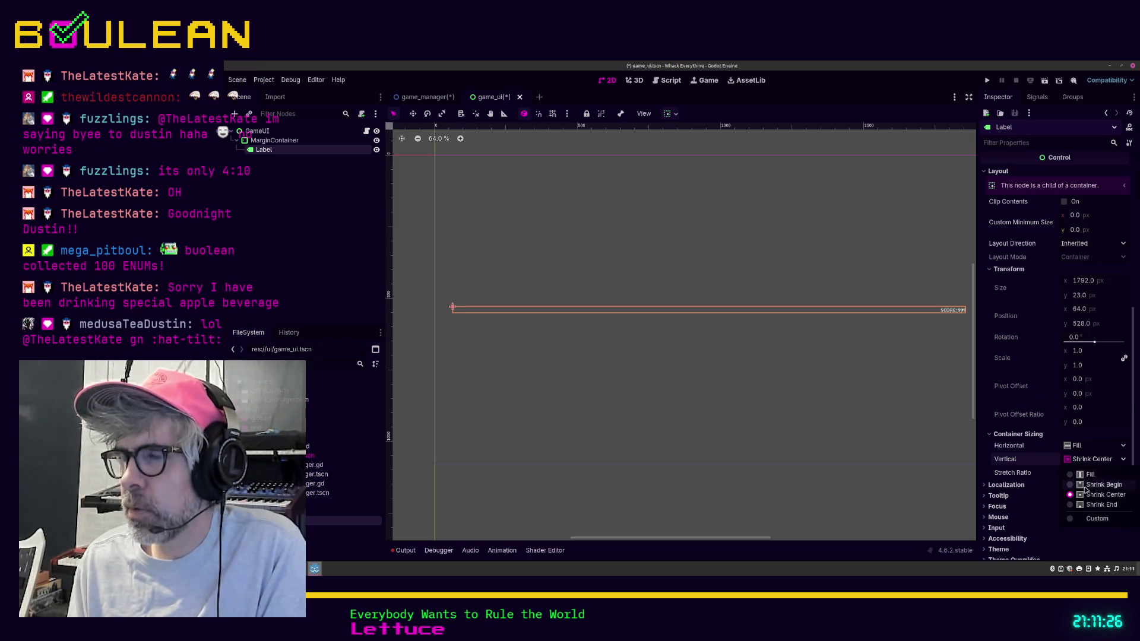
click(1104, 485)
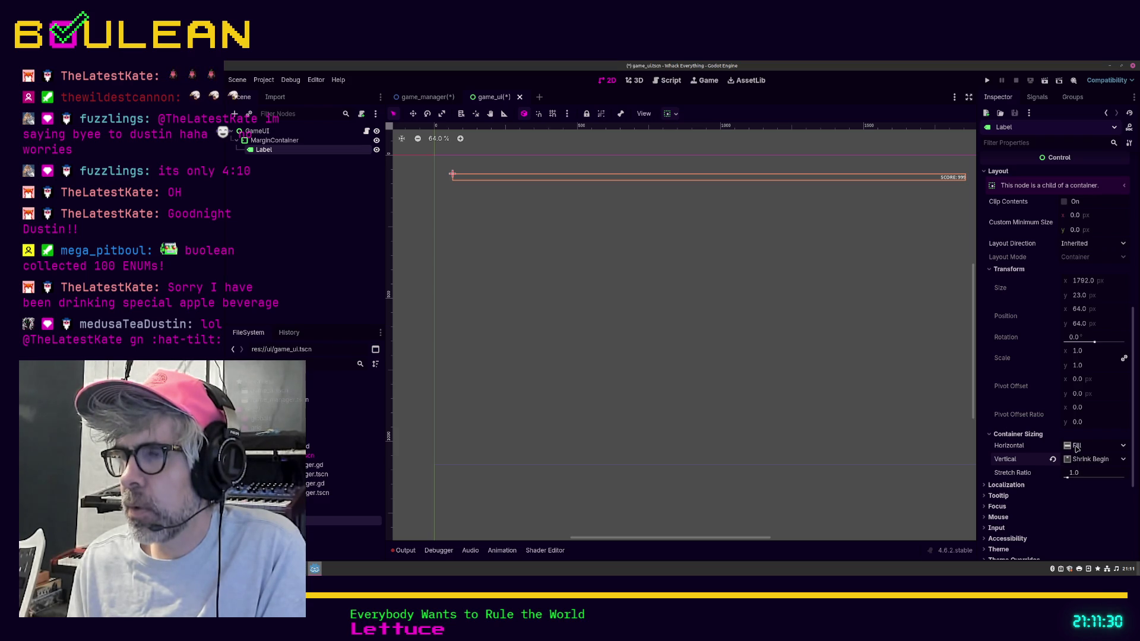
click(1083, 448)
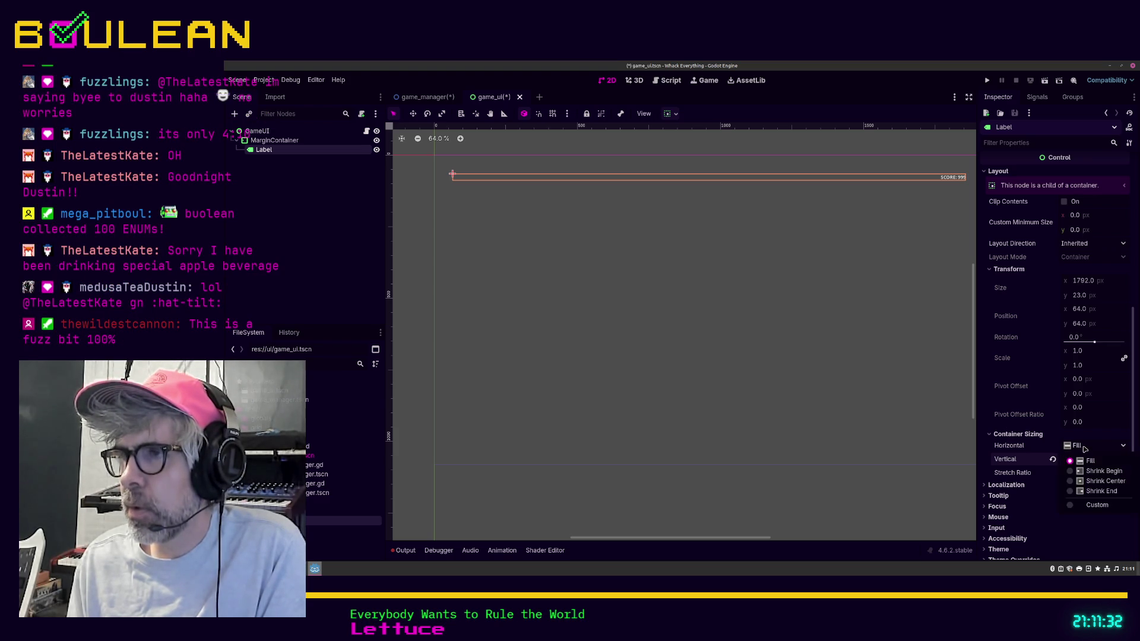
click(1102, 491)
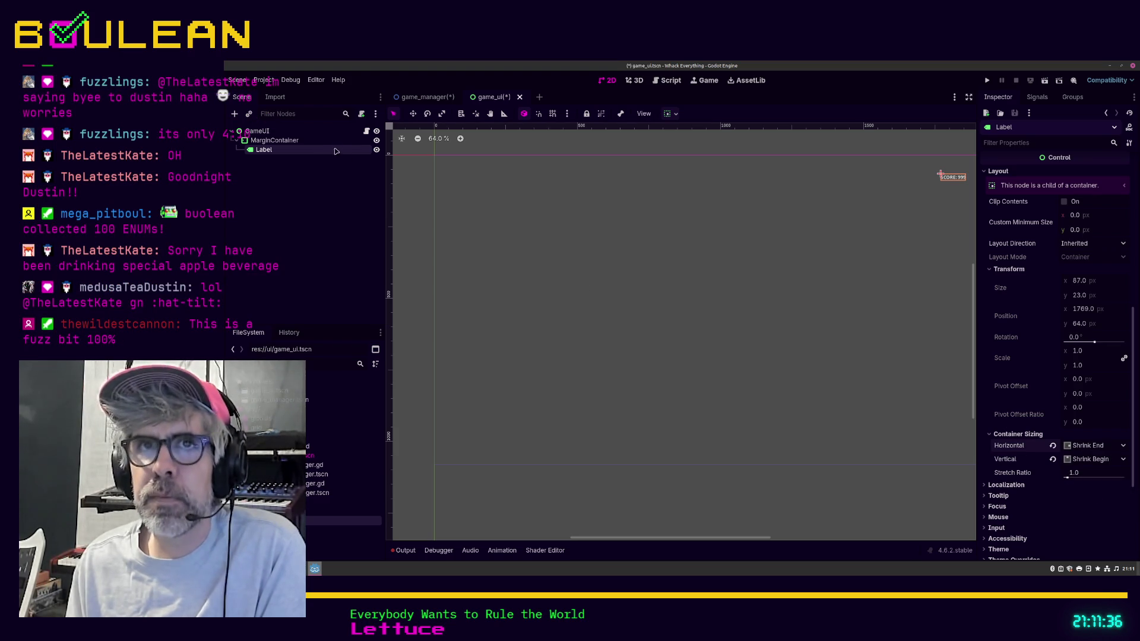
Step: Check the label now sits at 1769, 64 inside the MarginContainer's bounds
click(316, 143)
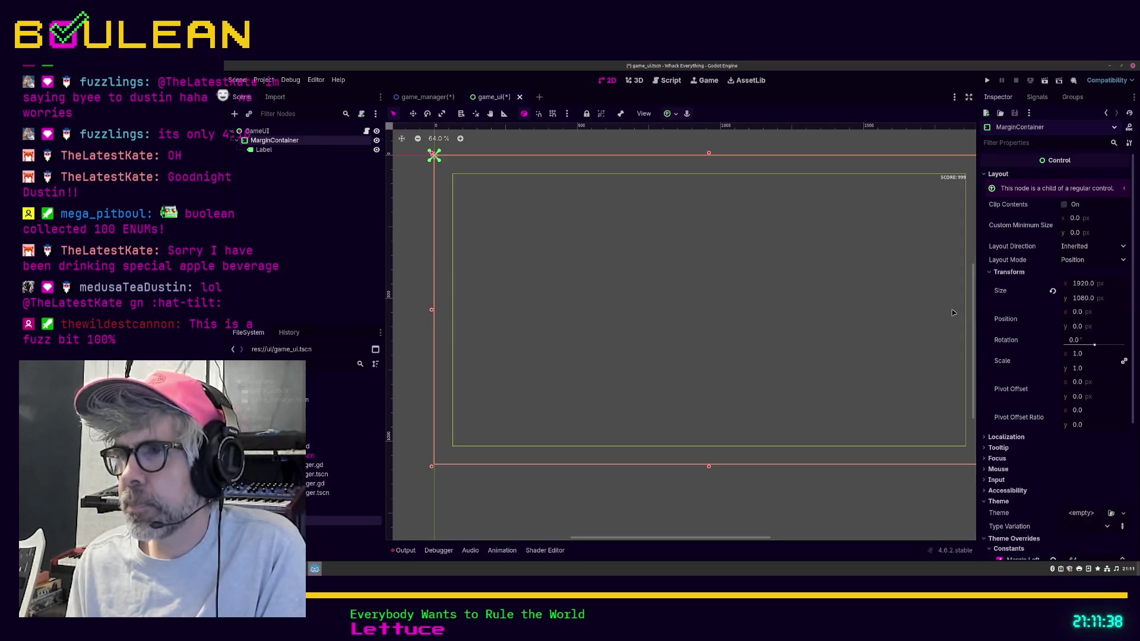
click(313, 152)
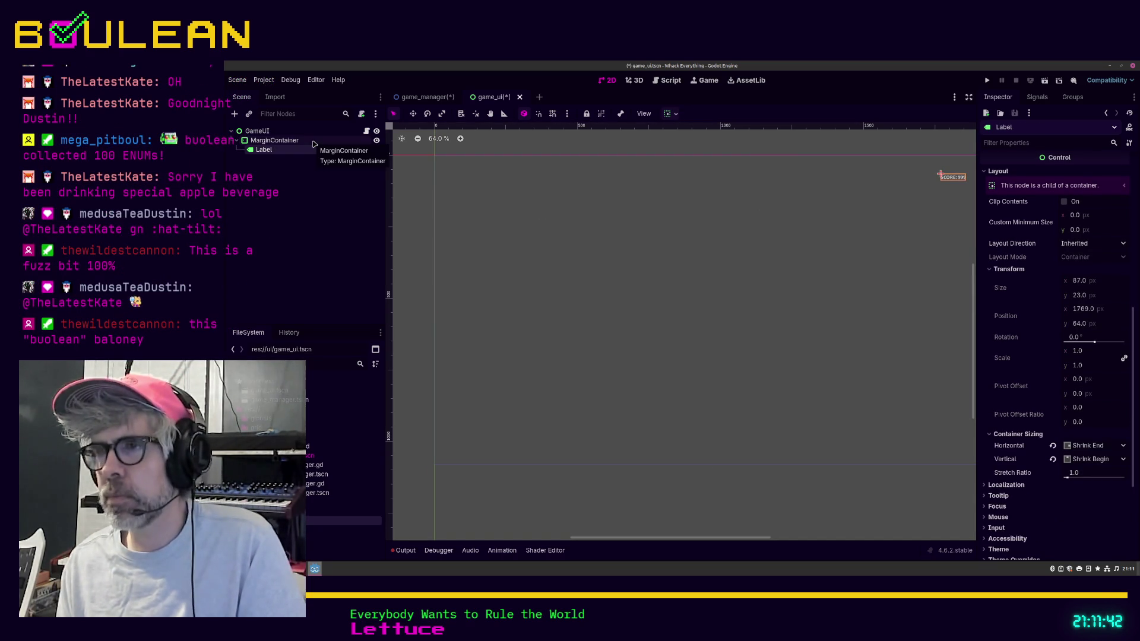
click(314, 143)
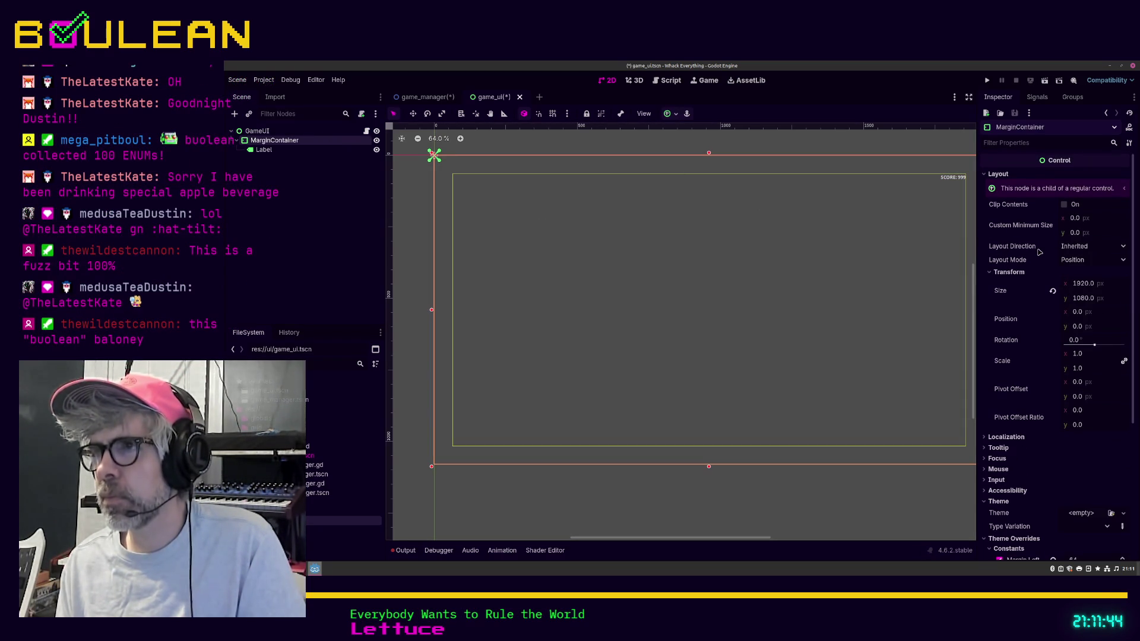
mouse_move(1038, 253)
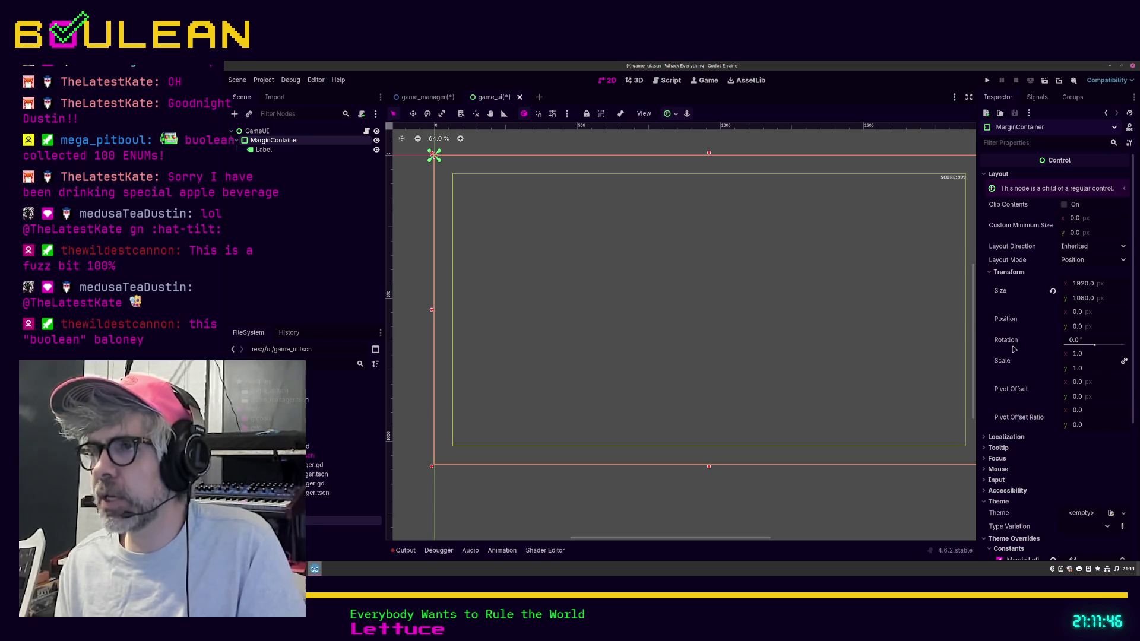
click(991, 273)
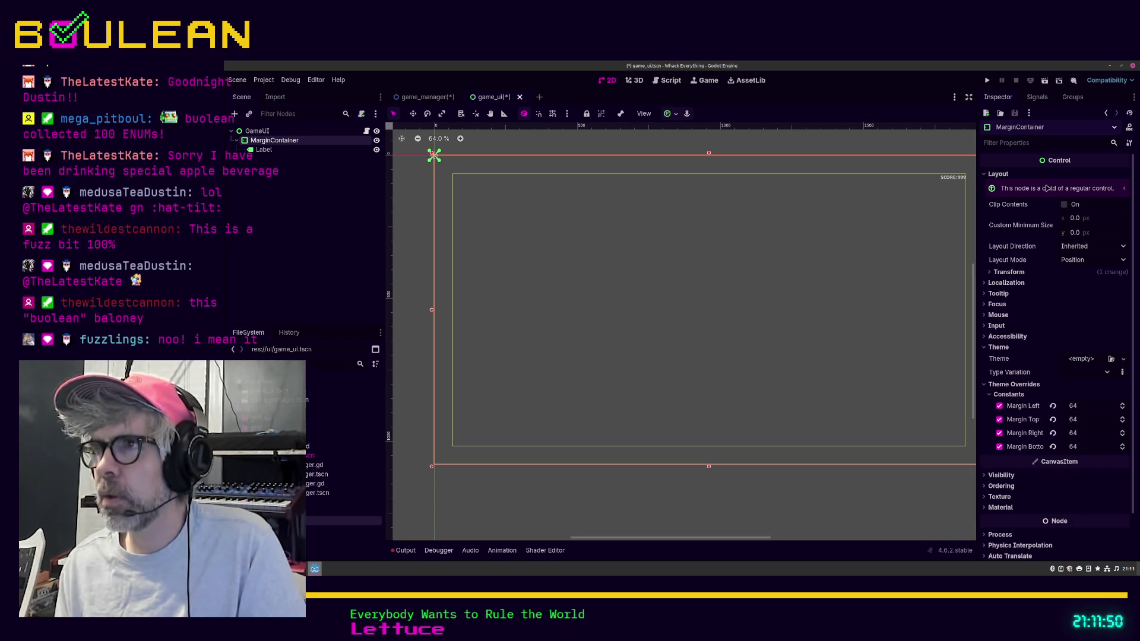
click(1035, 143)
text(vertic)
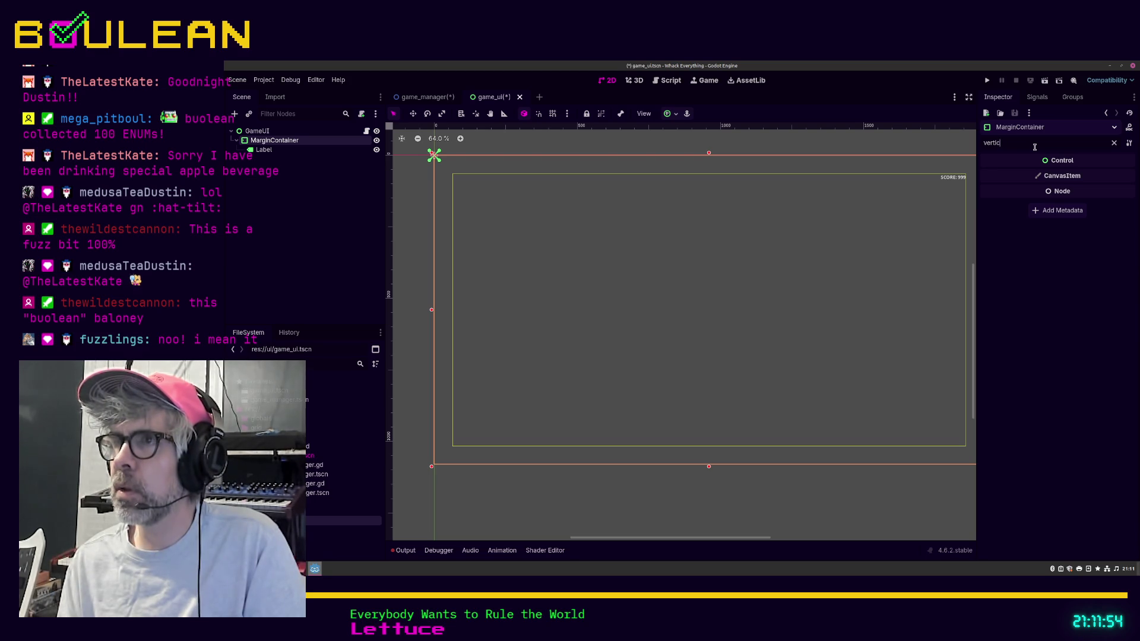
key(BackSpace)
key(BackSpace)
key(BackSpace)
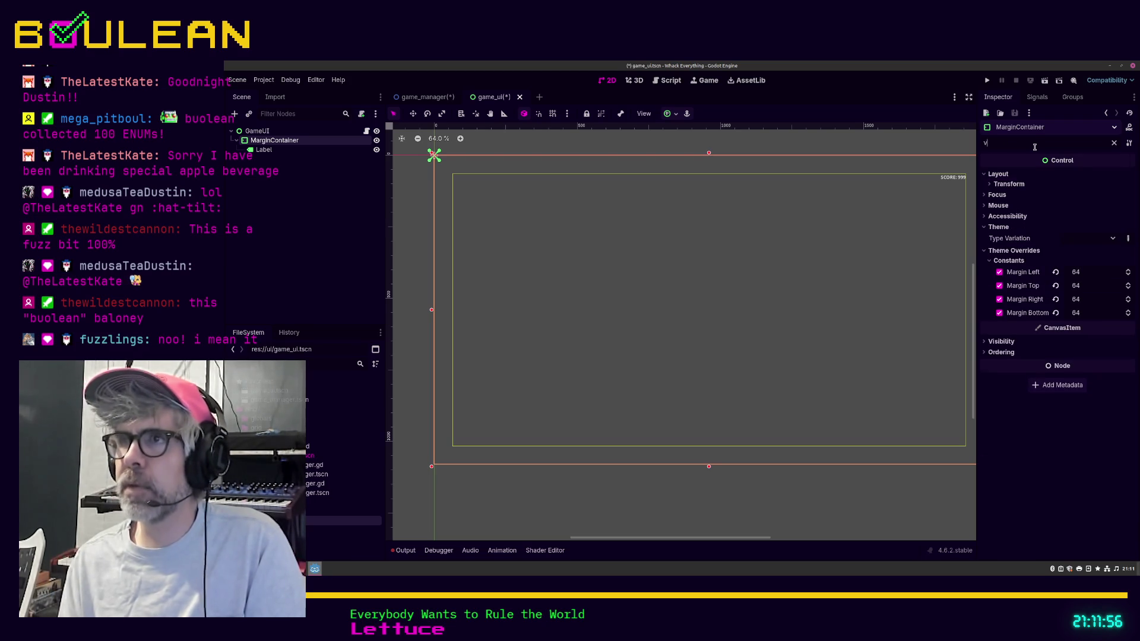
key(BackSpace)
click(601, 499)
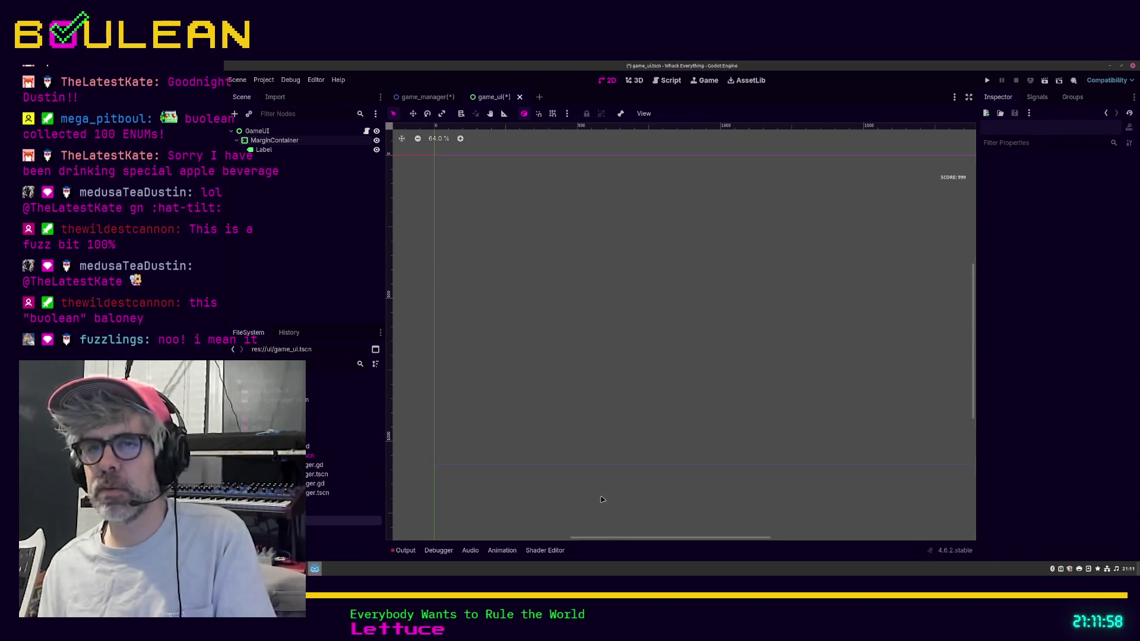
key(F5)
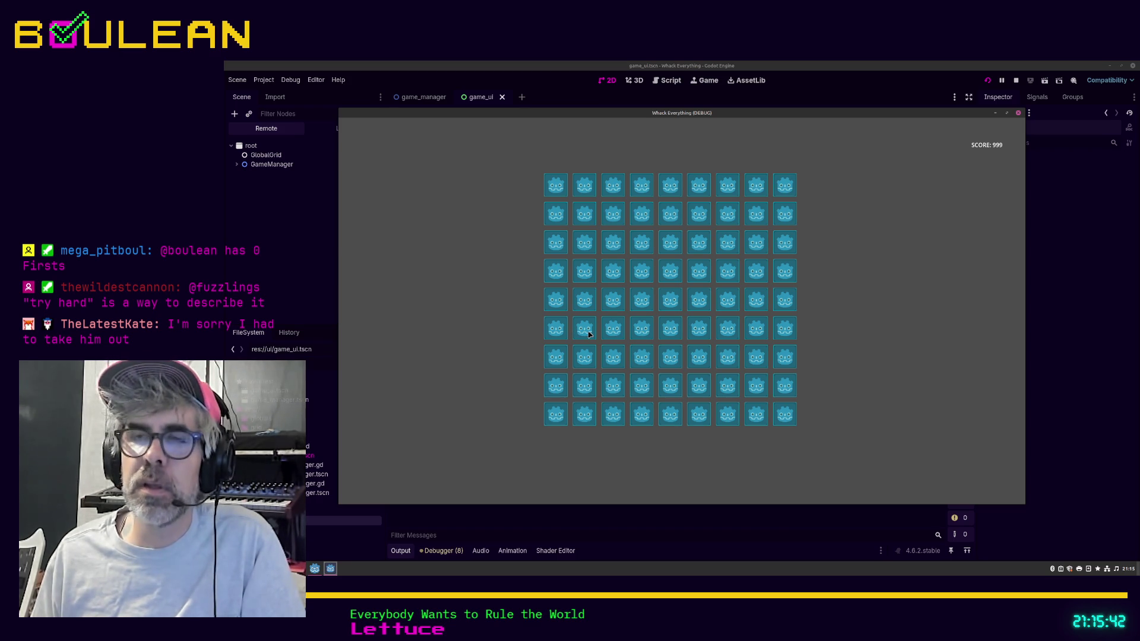
Step: Close the running game, rerun it with F5, then close it again
click(1018, 114)
click(714, 317)
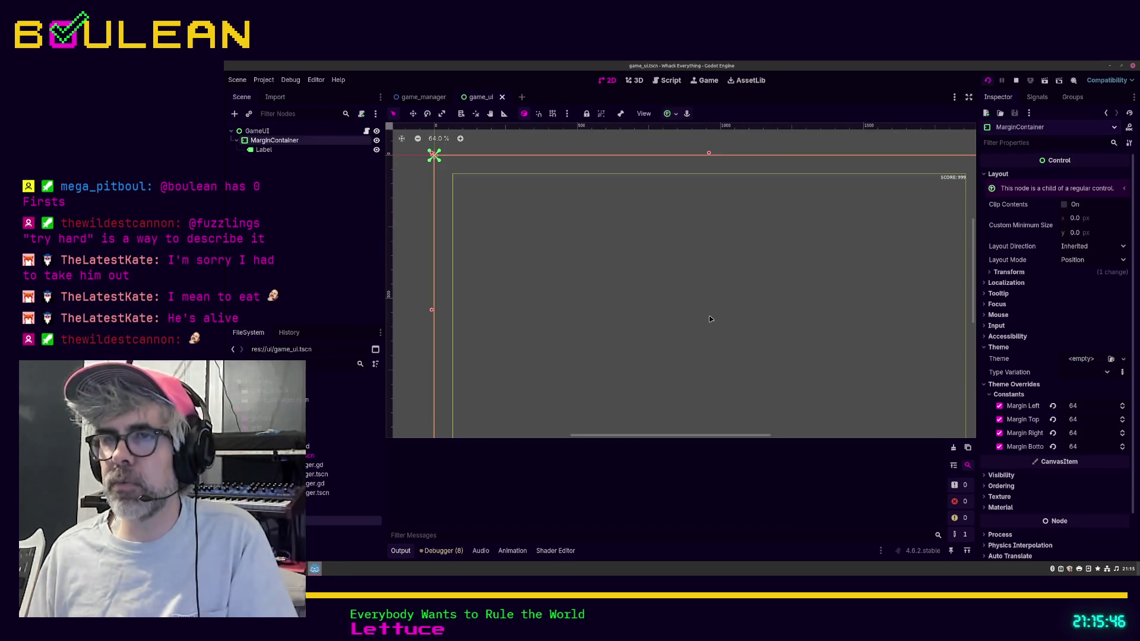
key(F5)
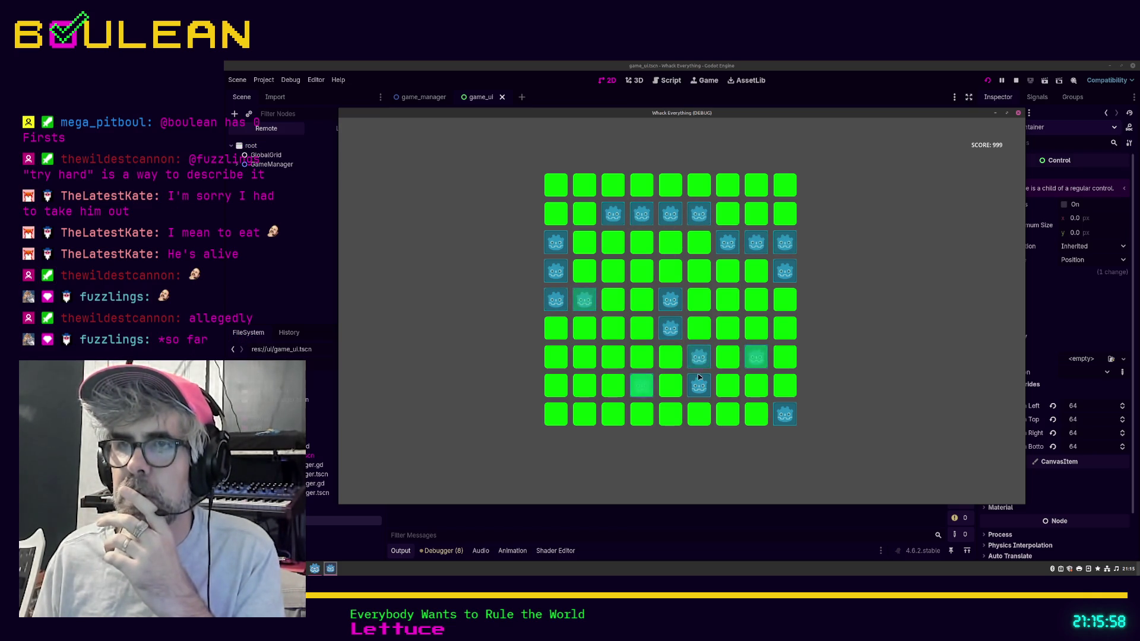
click(1020, 114)
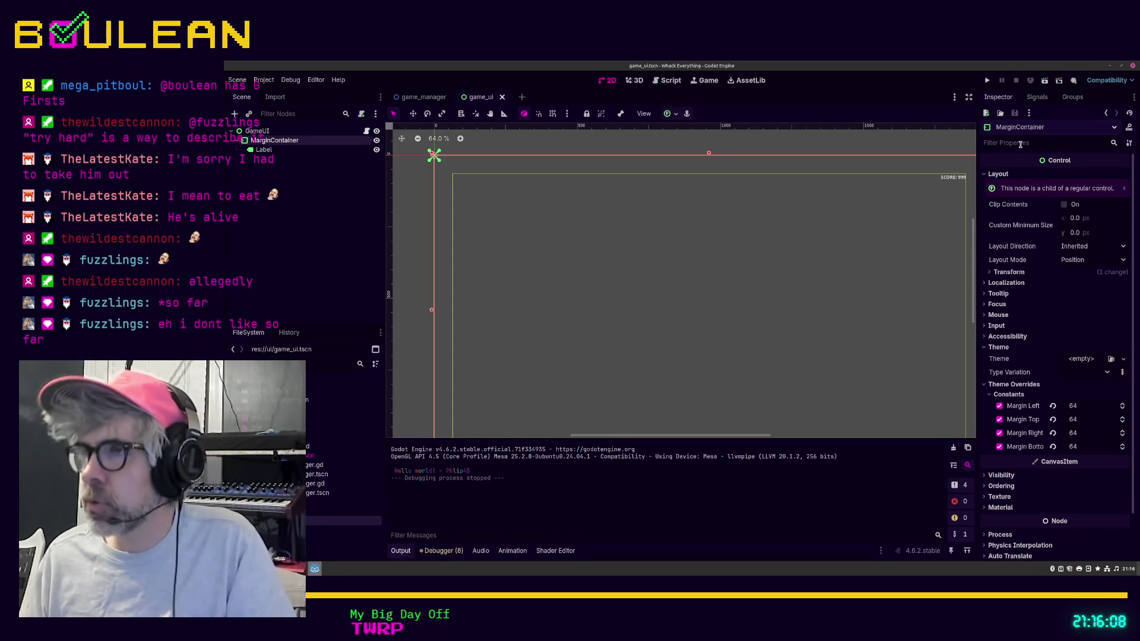
Step: Set the MarginContainer's mouse Filter to Ignore and save the game_ui scene
click(1000, 315)
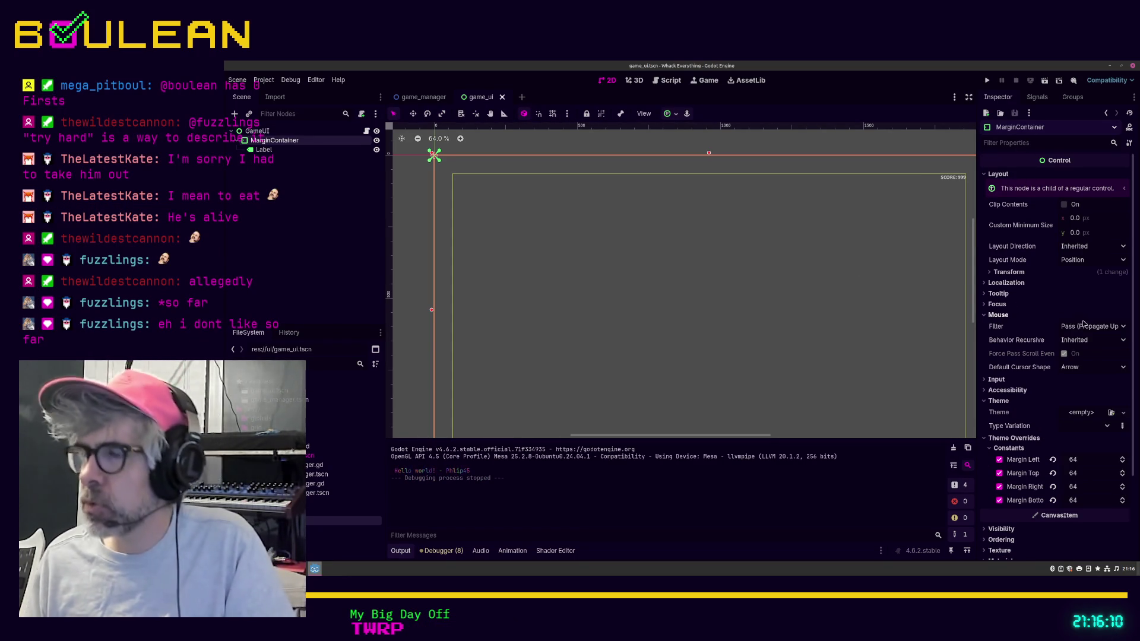
click(1091, 327)
click(1086, 363)
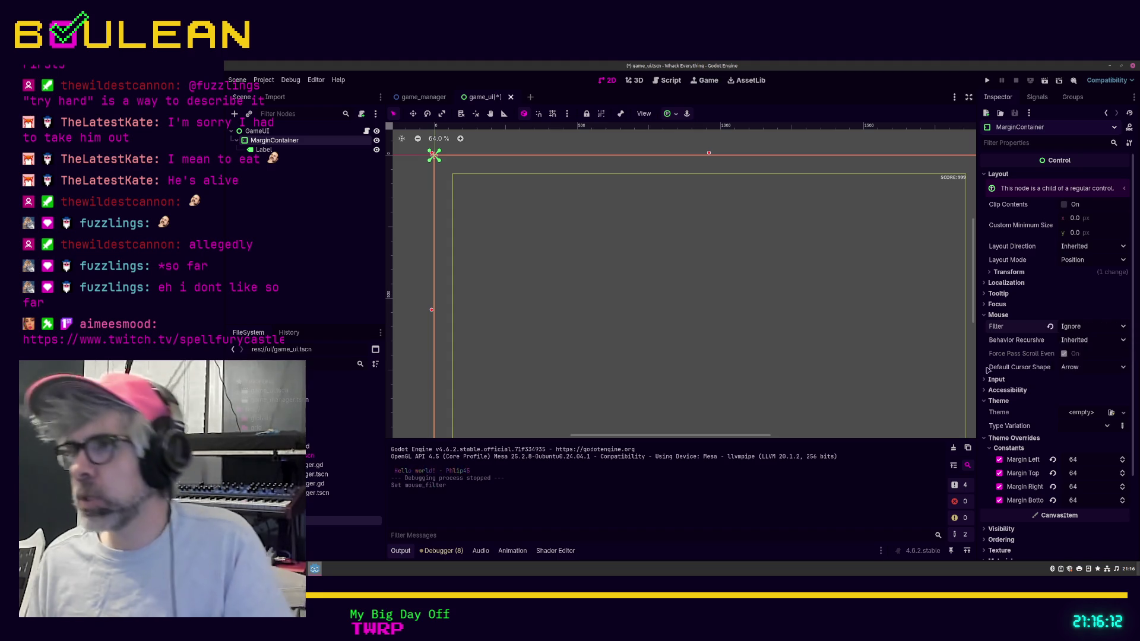
key(ctrl+s)
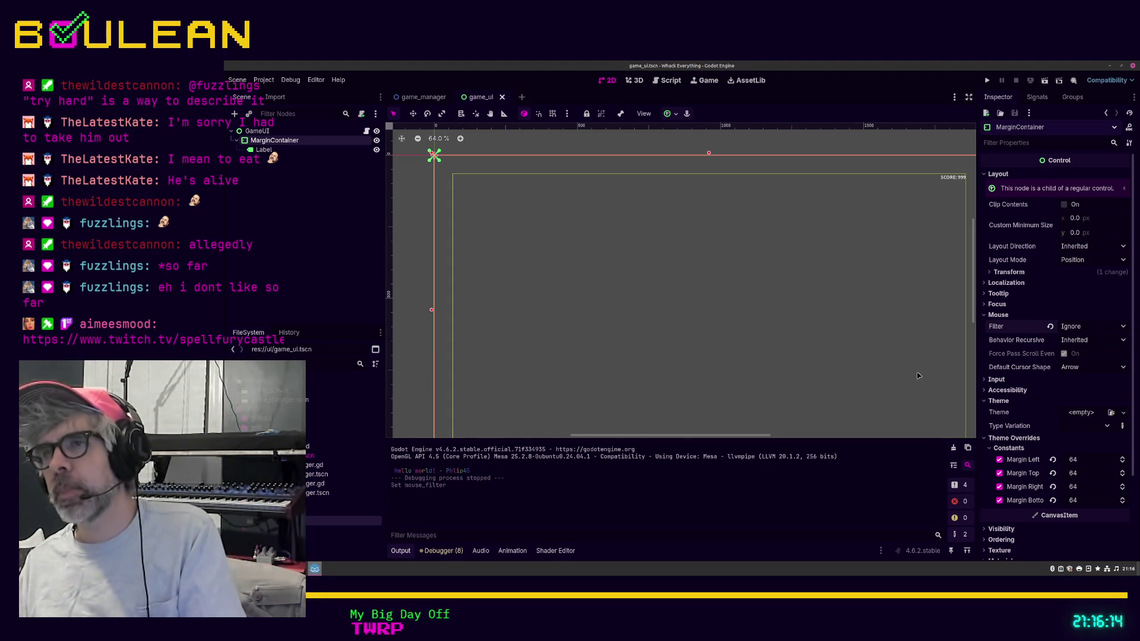
Step: Test-run the game to check that clicked tiles reveal icons, then close it and select GameUI
key(F5)
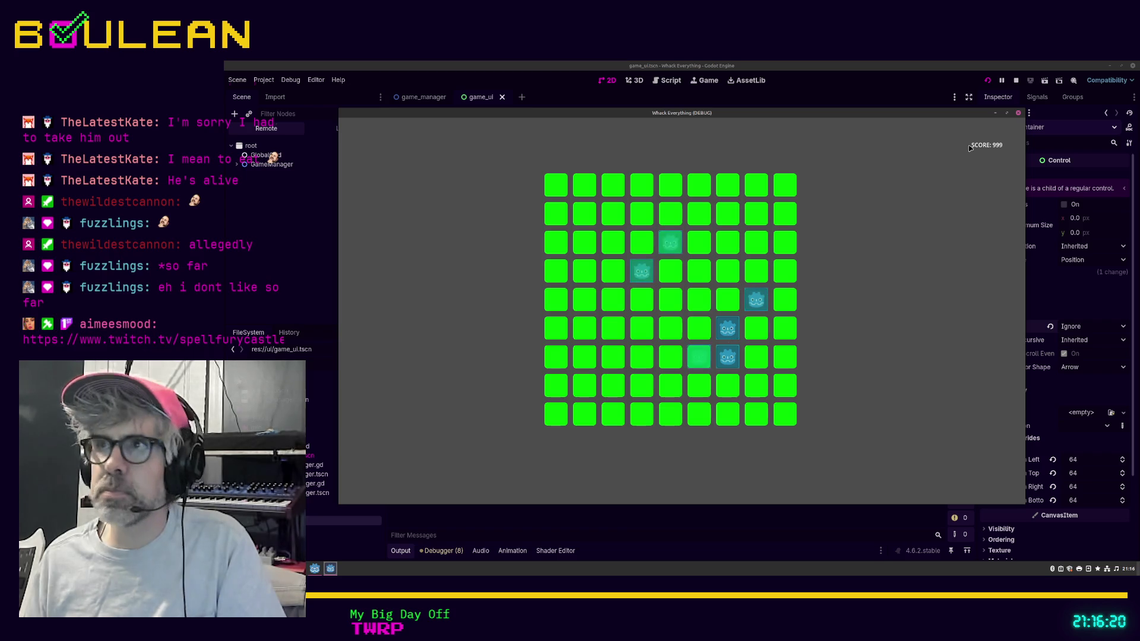
click(1017, 113)
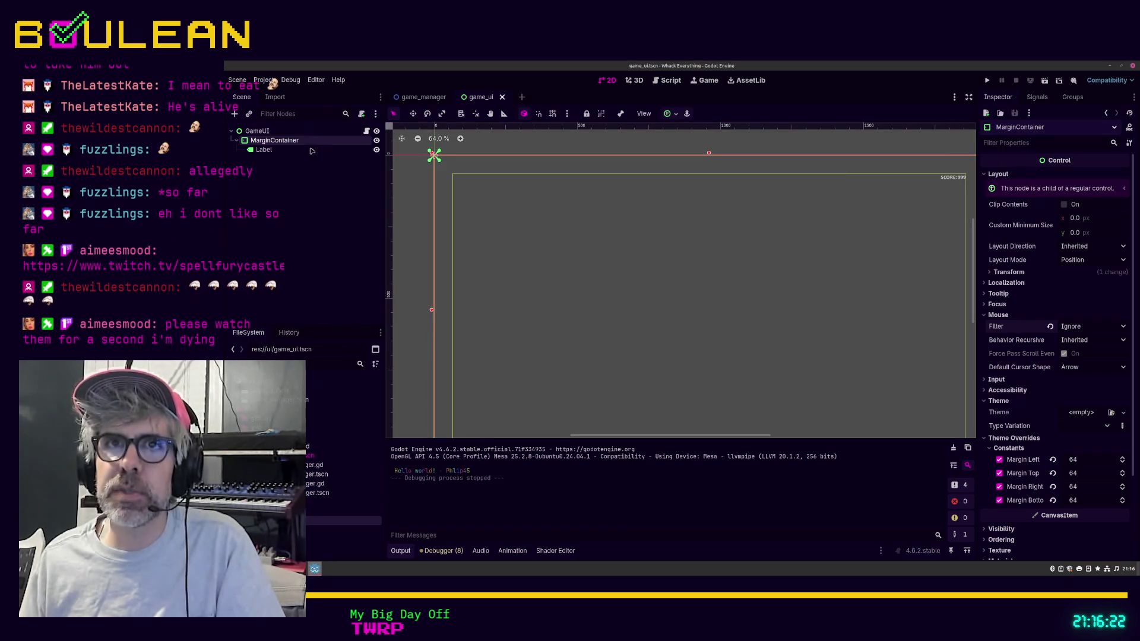
click(279, 132)
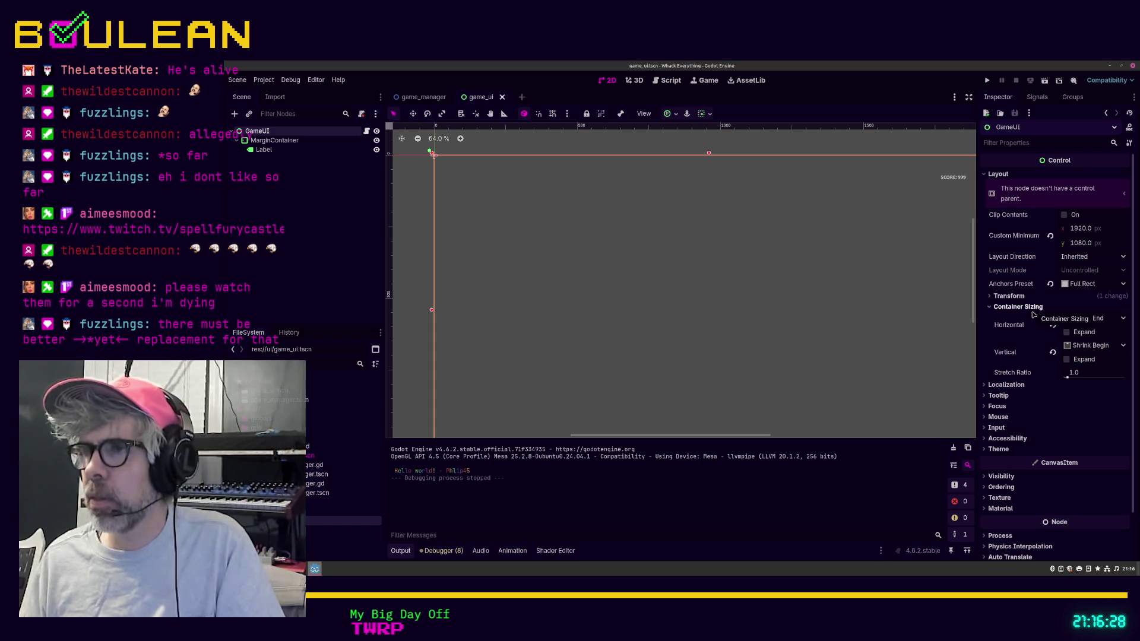
Step: Set the GameUI root node's mouse Filter to Ignore
click(999, 417)
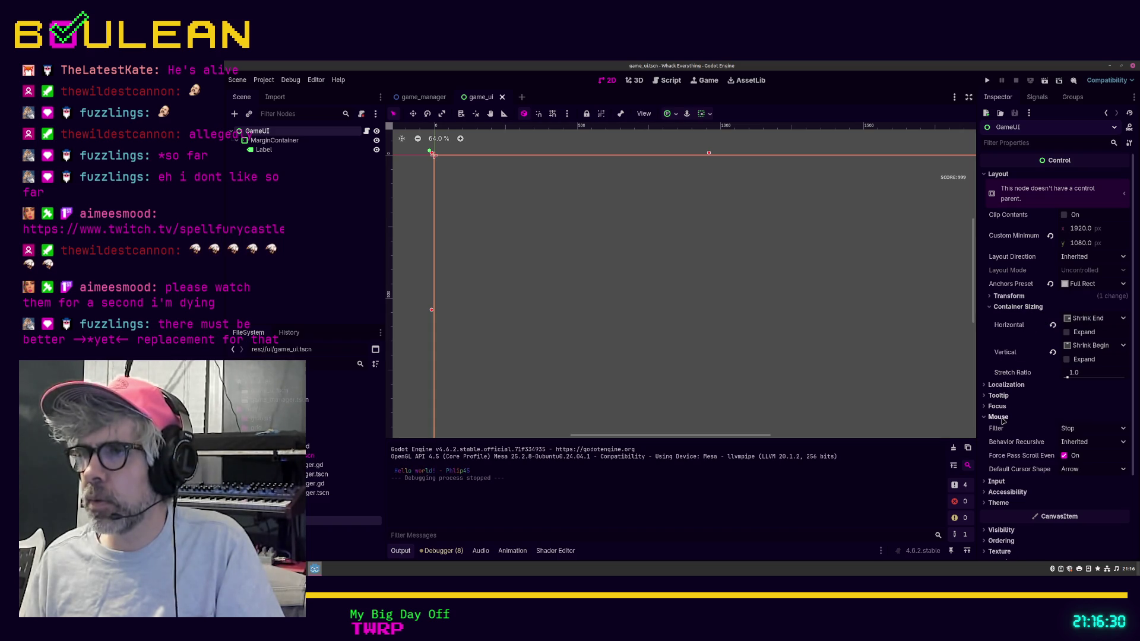
click(1081, 430)
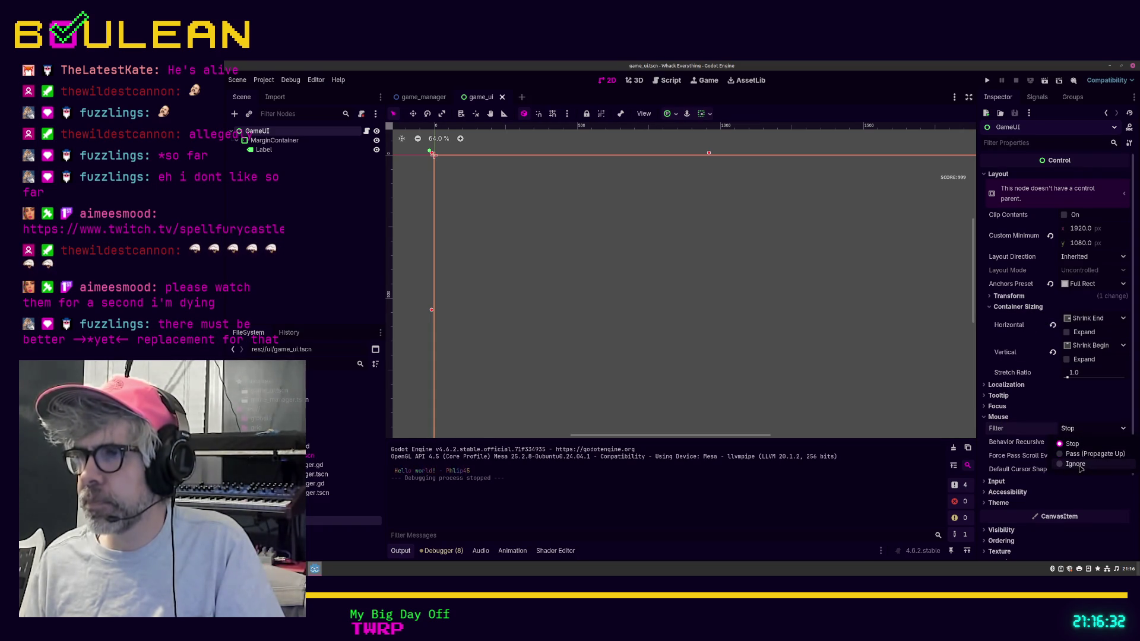
click(973, 425)
Step: Test-run the game again, close it, and select the SCORE label node
key(F5)
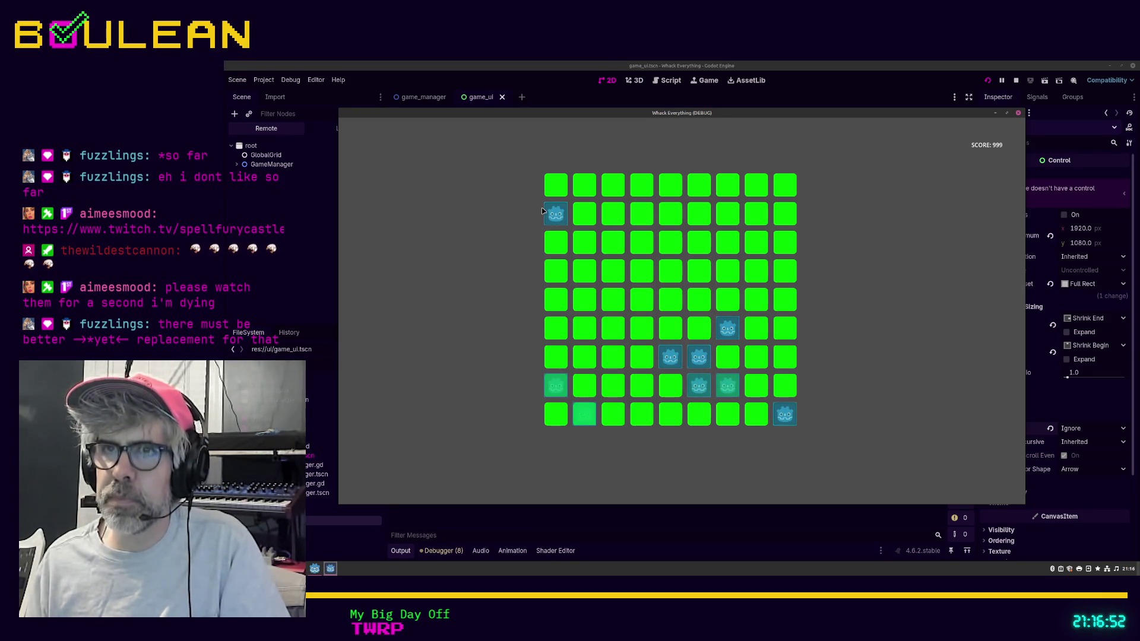
click(1019, 113)
click(947, 183)
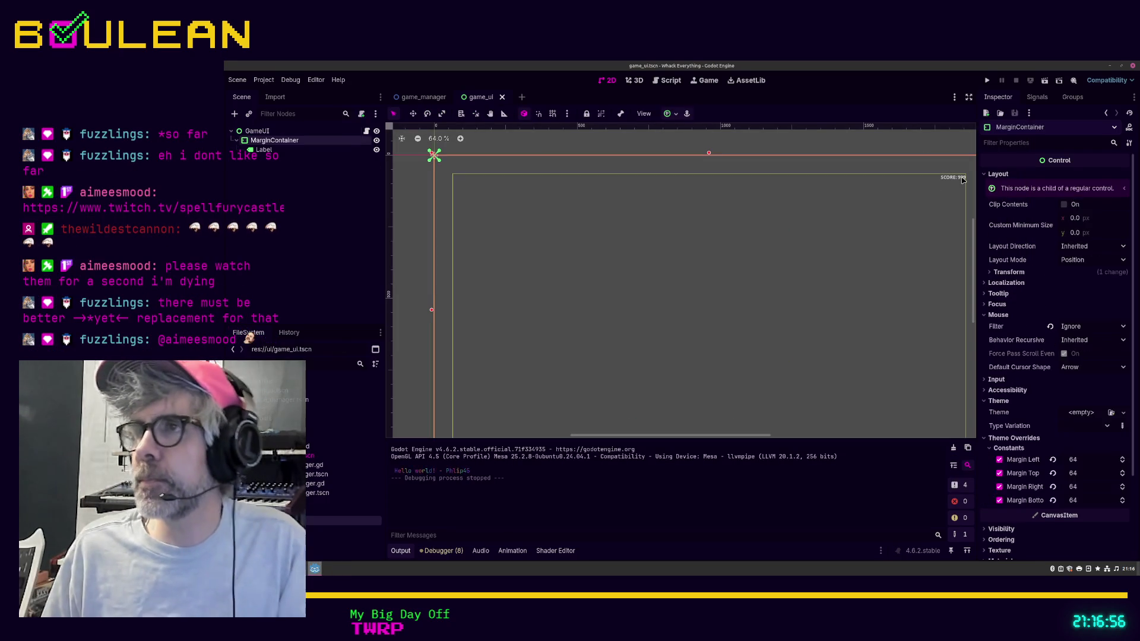
click(961, 180)
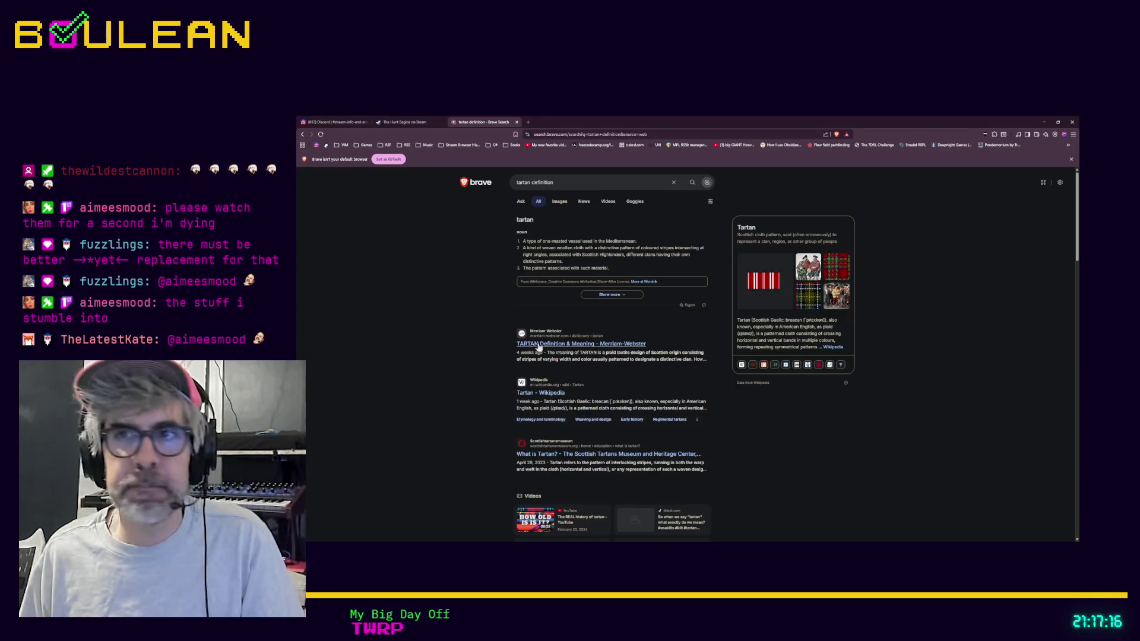
Step: Open a new tab with the pasted Twitch channel URL and load it
key(ctrl+t)
key(ctrl+v)
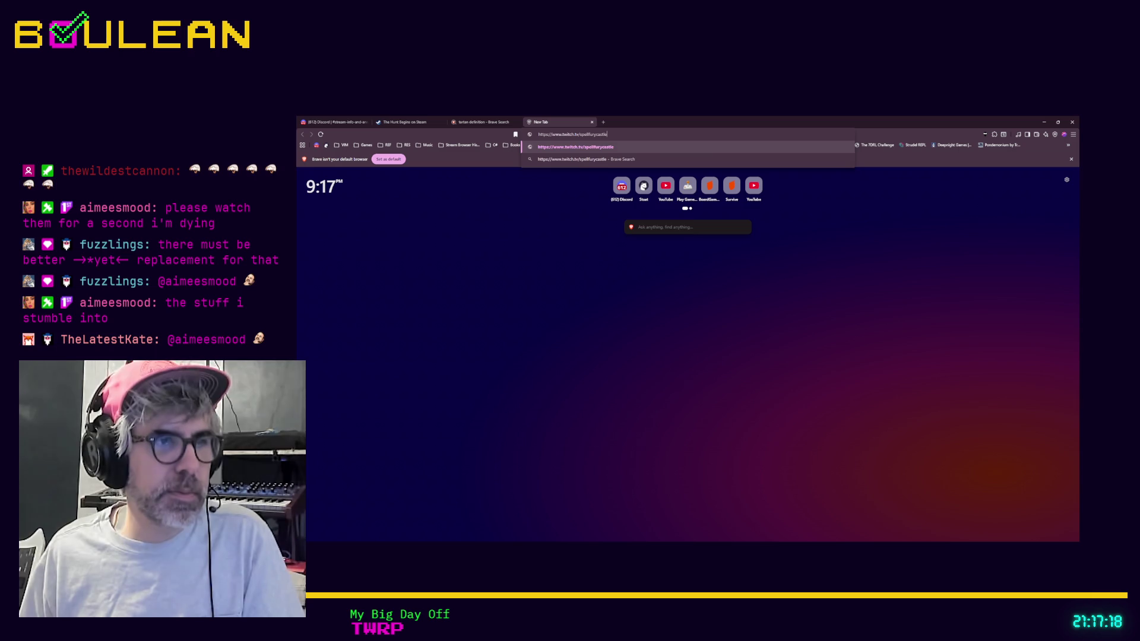
key(alt+Tab)
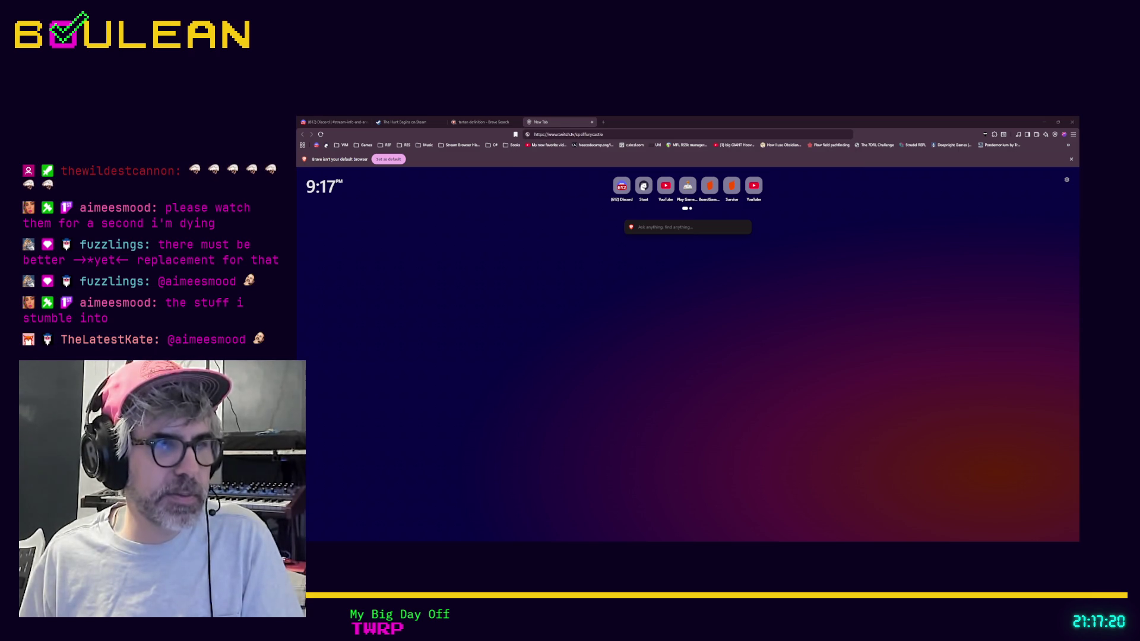
key(alt+Tab)
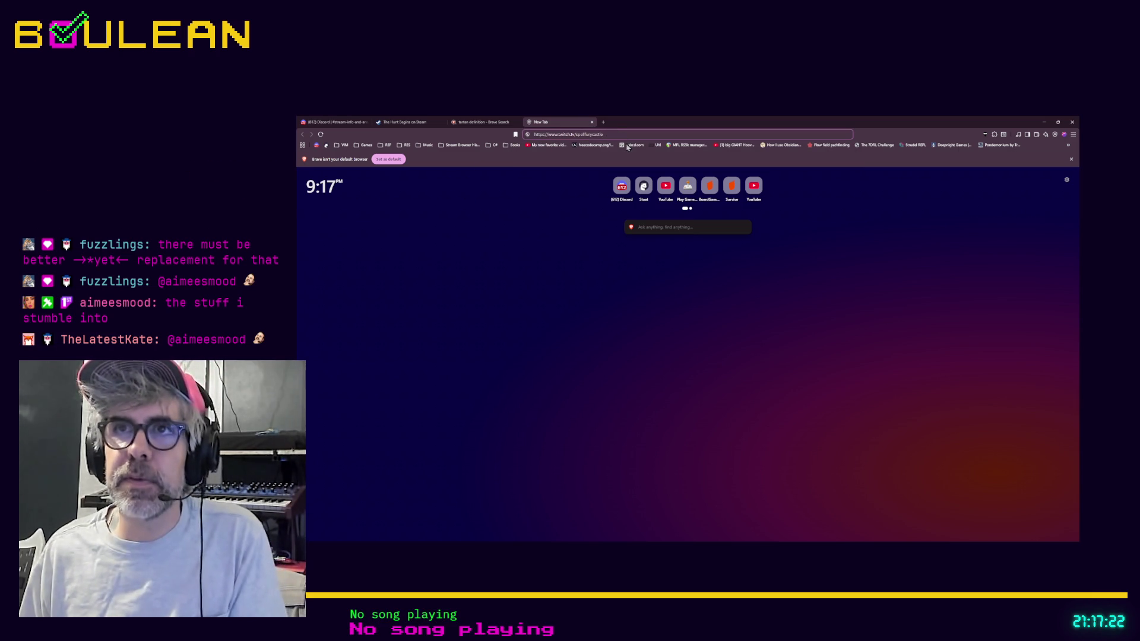
key(Return)
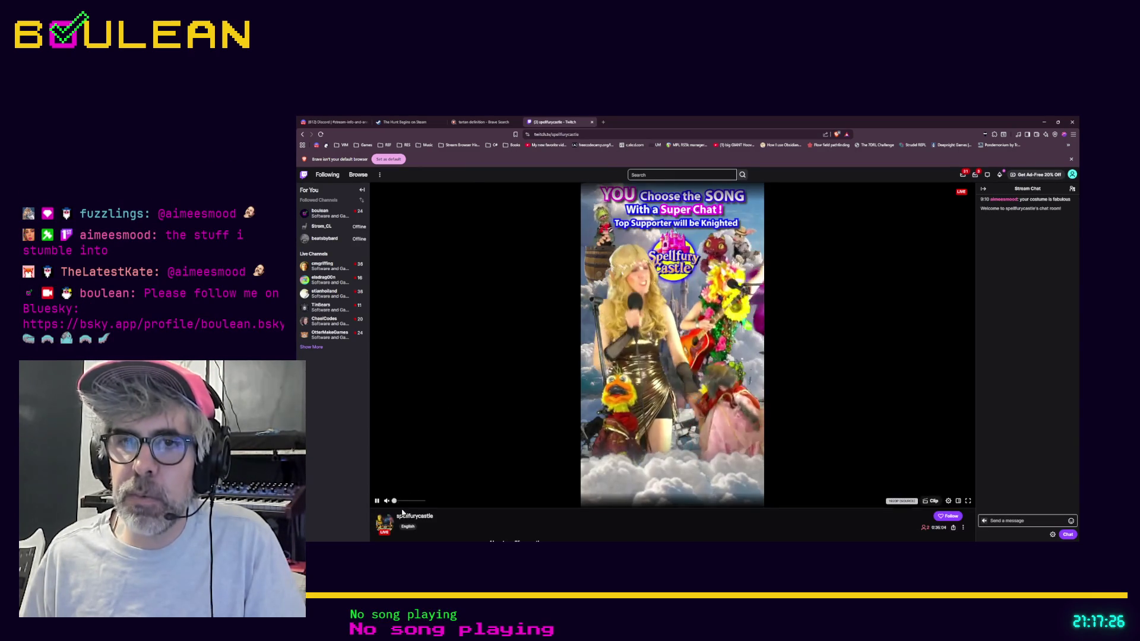
click(415, 502)
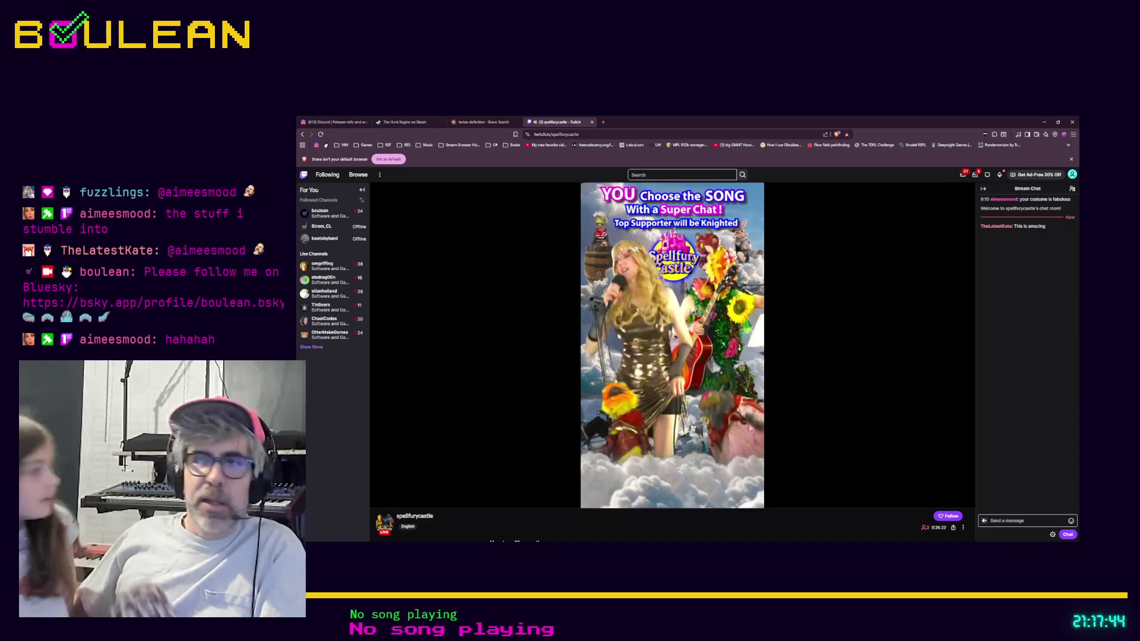
mouse_move(433, 503)
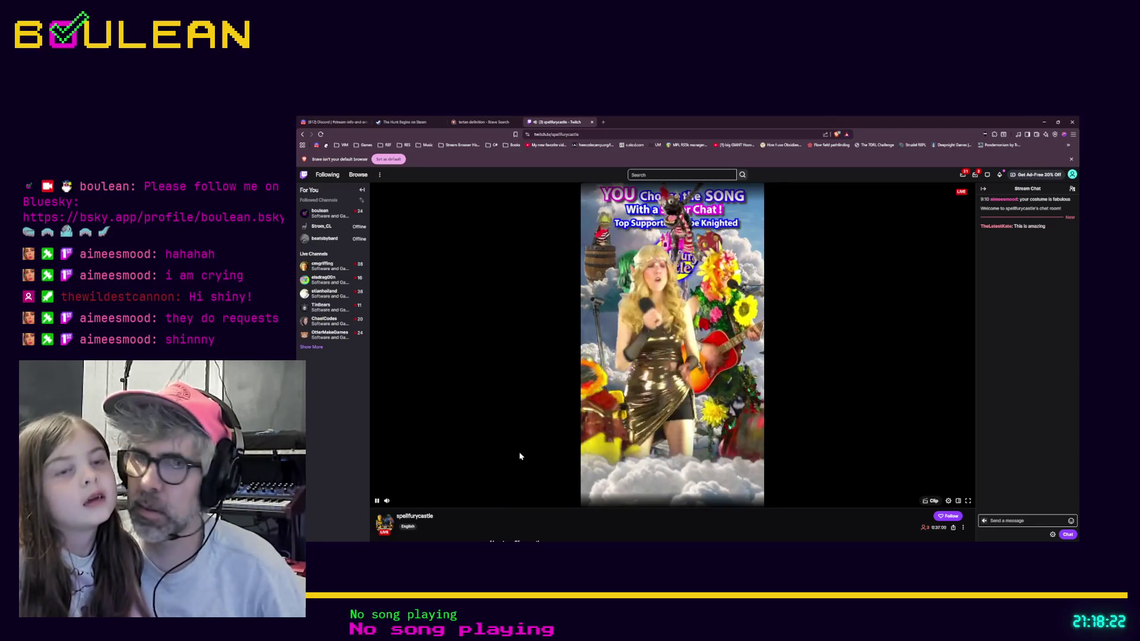
scroll(521, 456, down, 1)
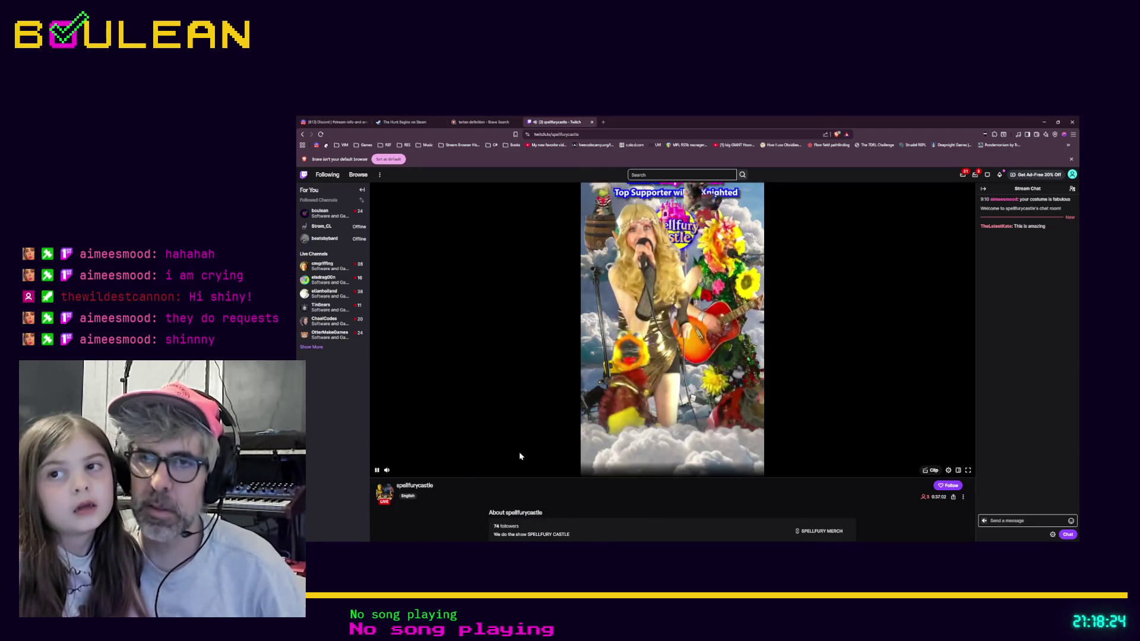
scroll(520, 456, down, 1)
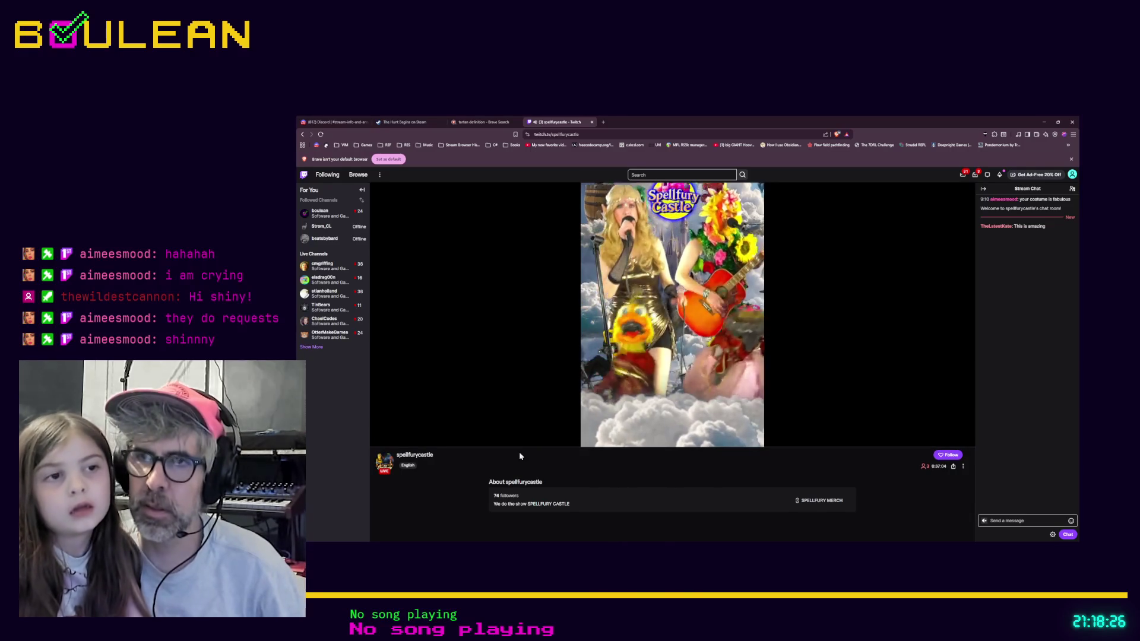
scroll(520, 456, up, 2)
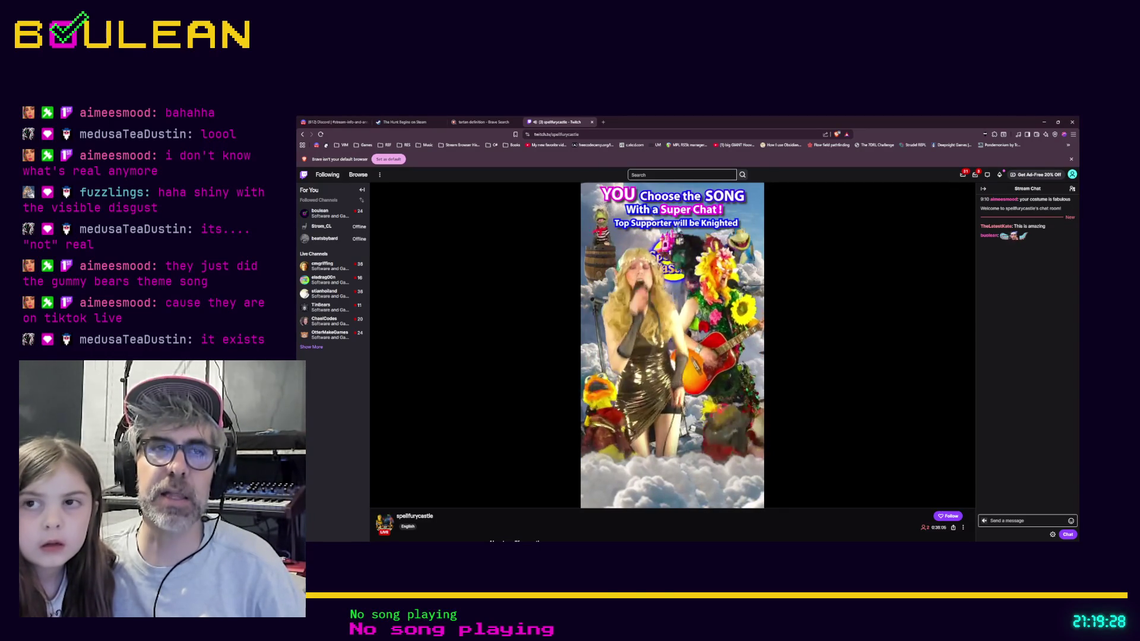
Step: Follow the spellfurycastle channel with the Follow button under the stream
mouse_move(690, 466)
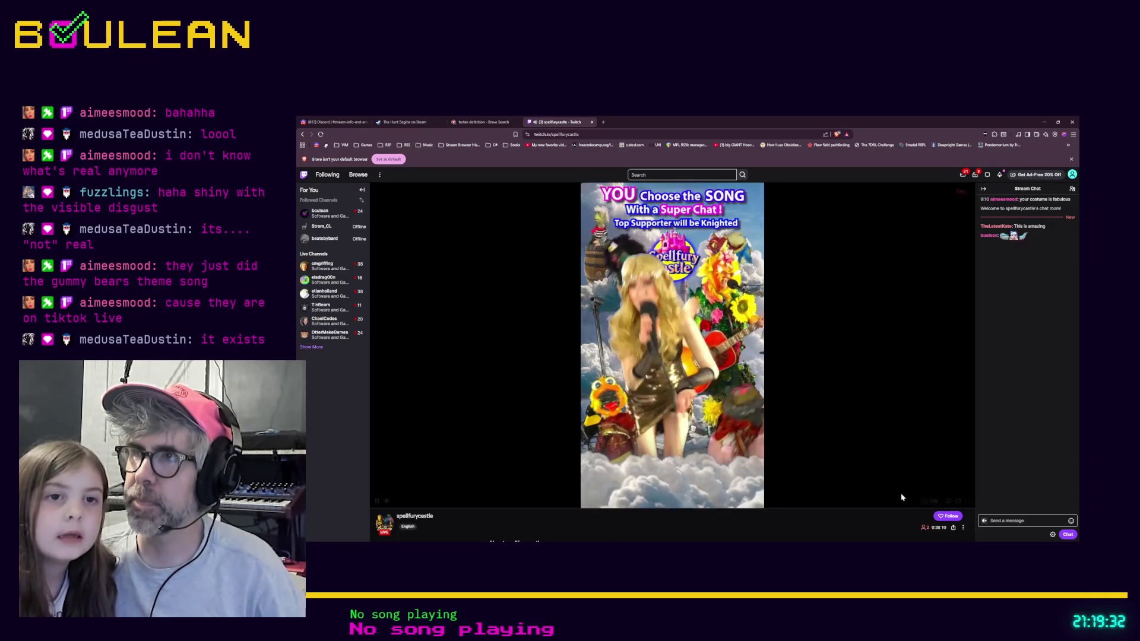
mouse_move(890, 492)
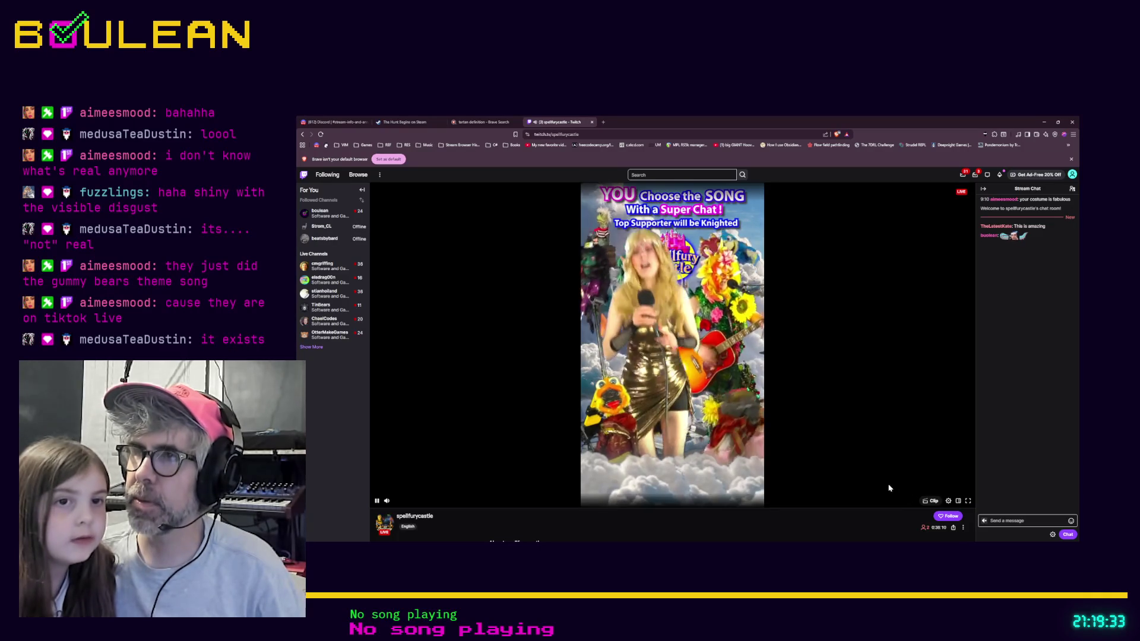
click(948, 518)
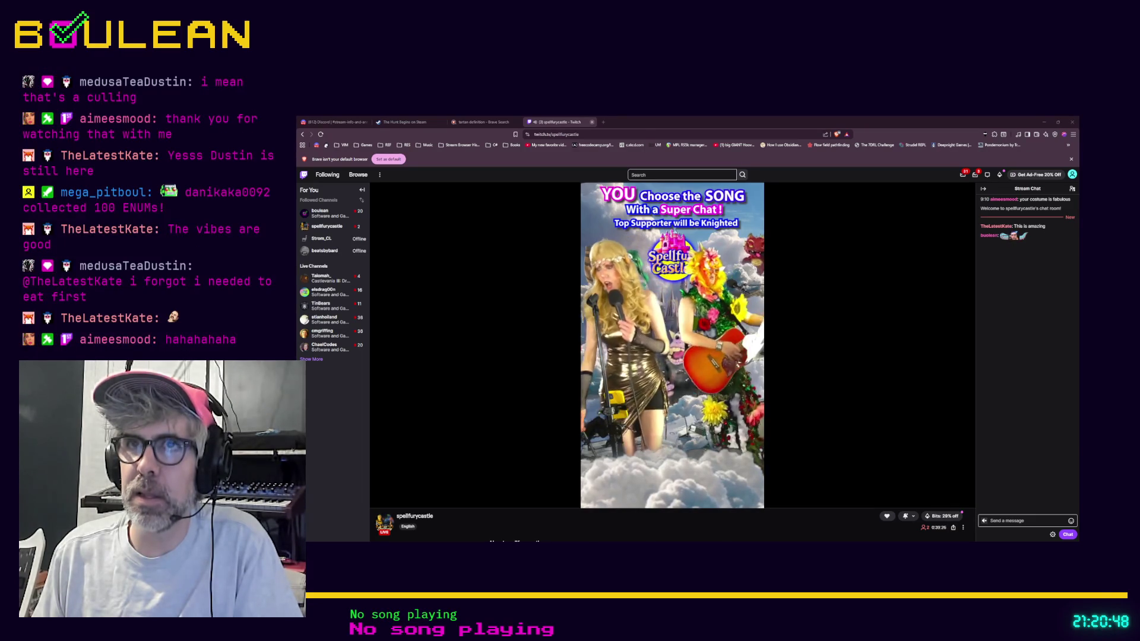
Step: Leave Twitch for the tartan definition search tab, then return to Godot's Script workspace
click(484, 122)
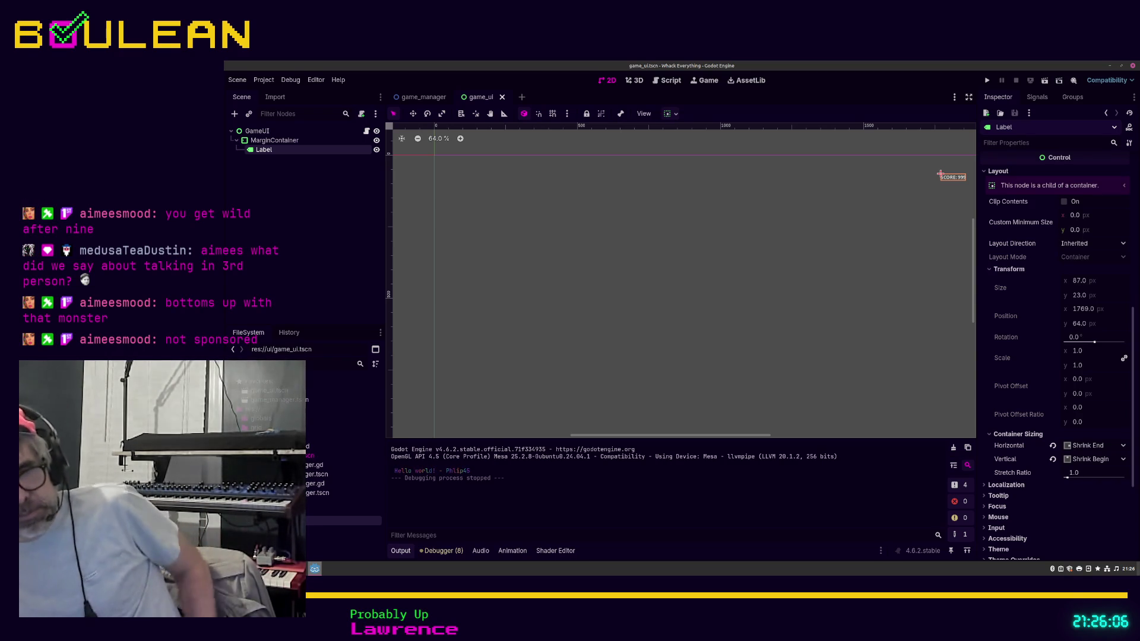
key(ctrl+F3)
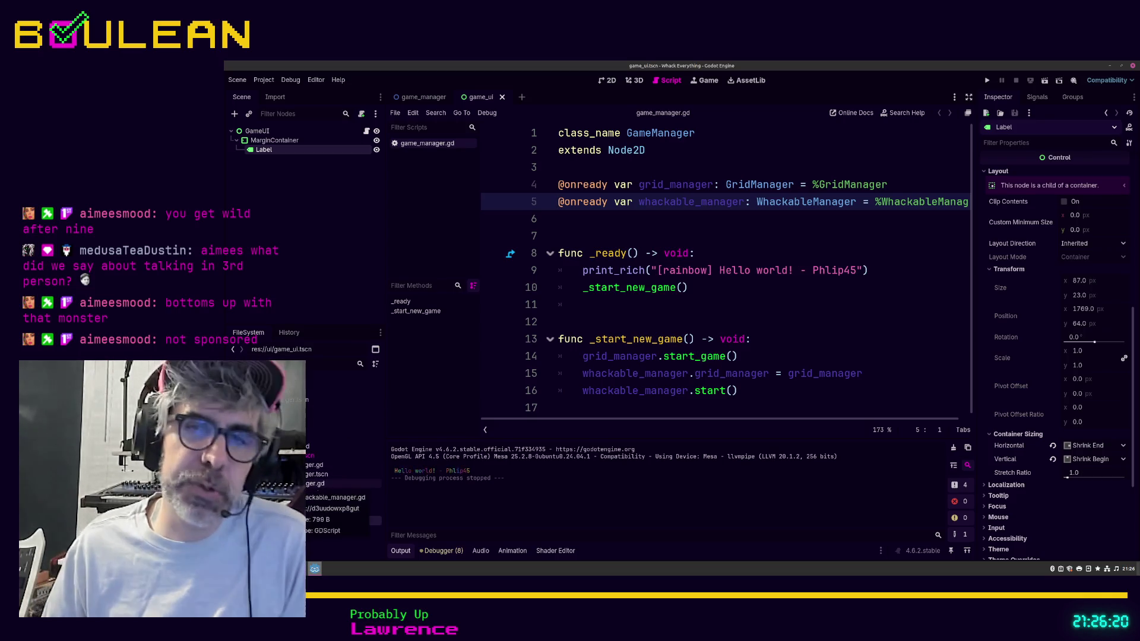
Step: Select whackable_manager.gd, then grid_event_manager.gd in the FileSystem dock
click(297, 484)
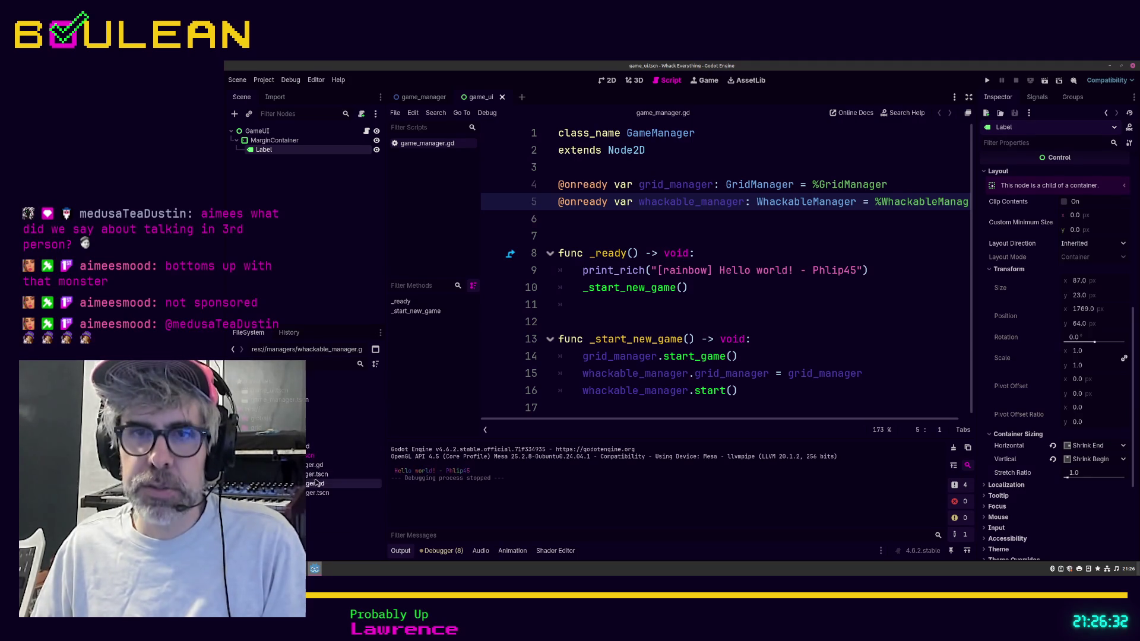
click(311, 467)
Step: In grid_event_manager.gd, declare 'signal whackable_whacked(whackable: Whackable)' on a new line near the top
double_click(311, 469)
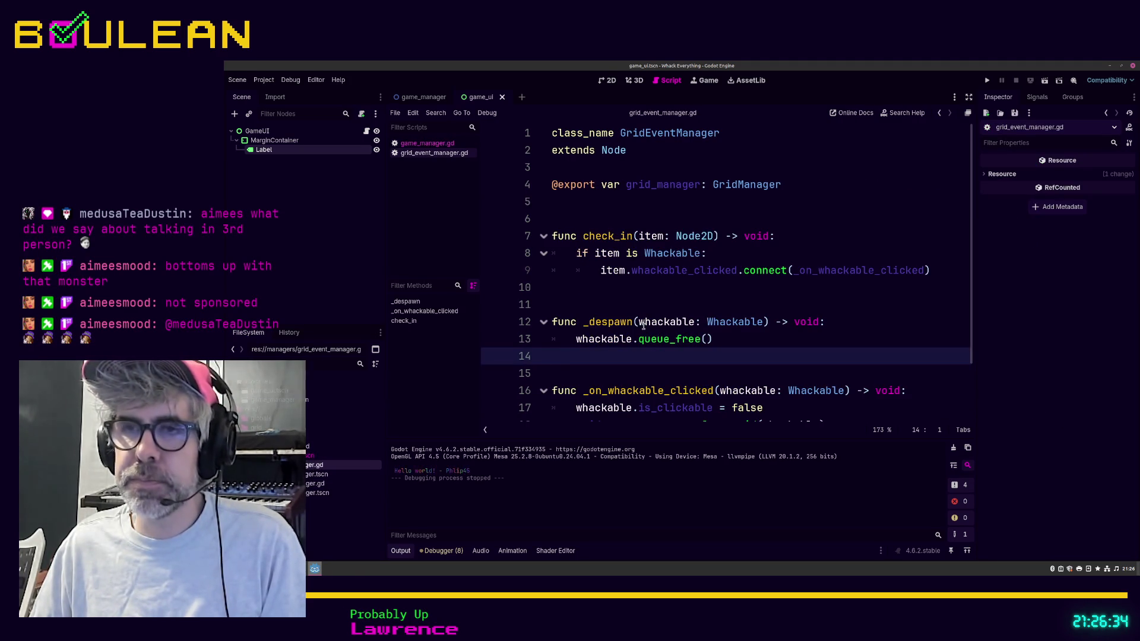
mouse_move(684, 336)
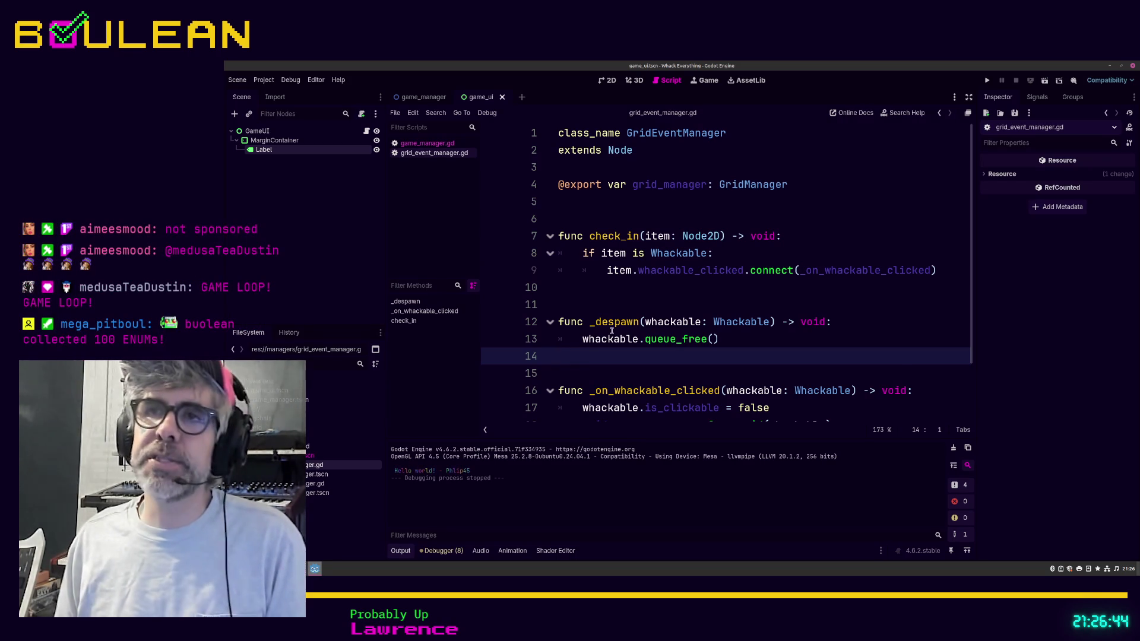
click(559, 133)
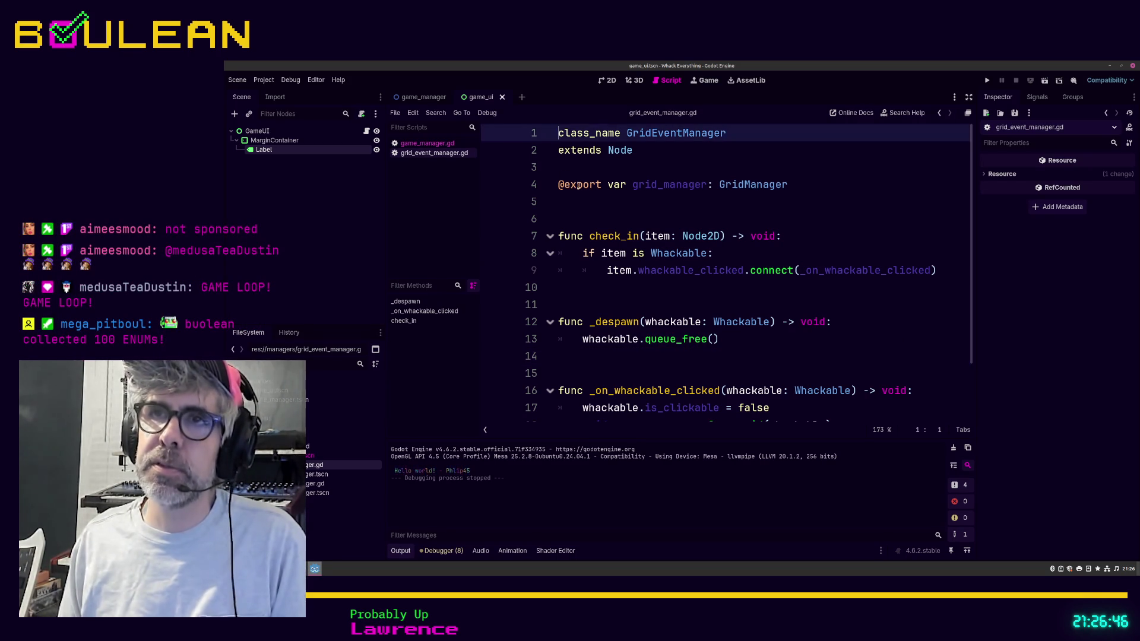
key(Down)
key(Down)
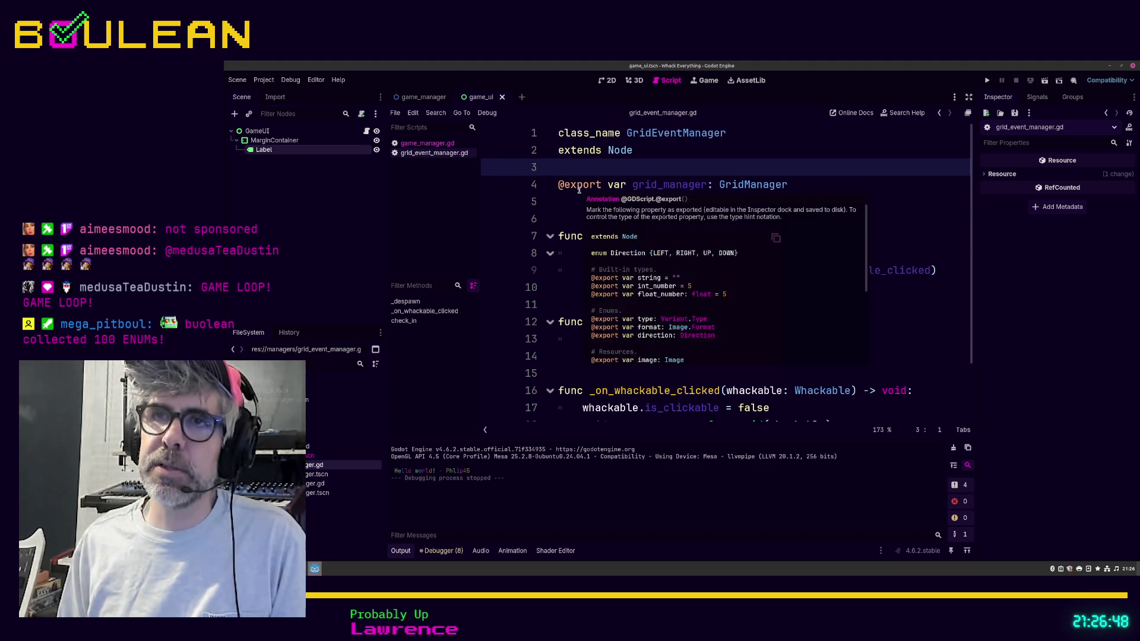
key(Return)
key(Return)
key(Up)
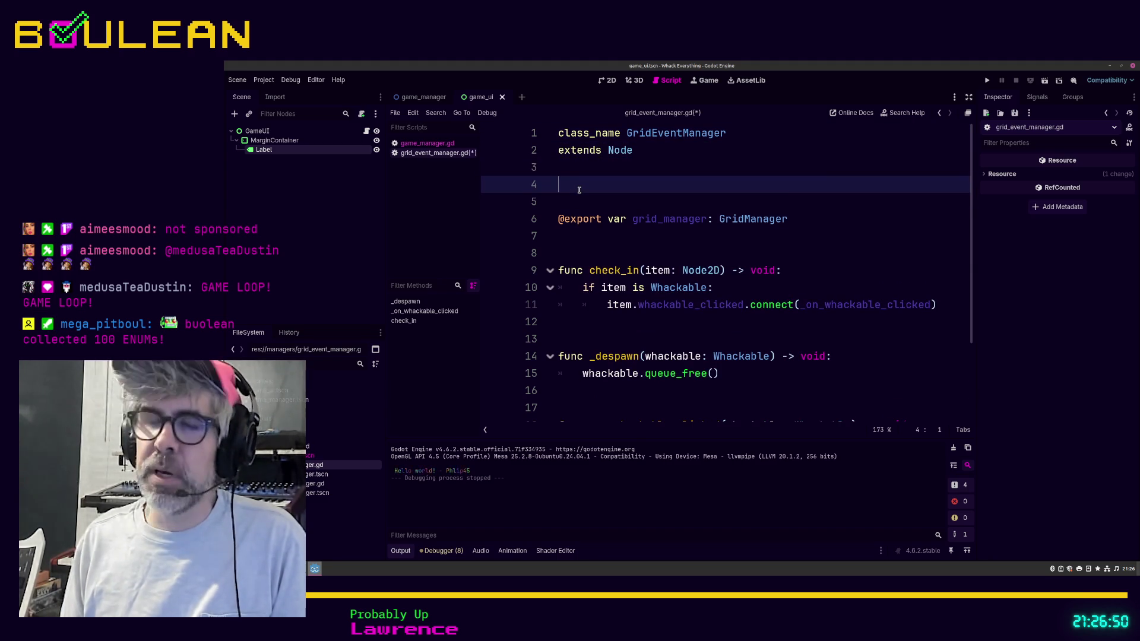
text(signal)
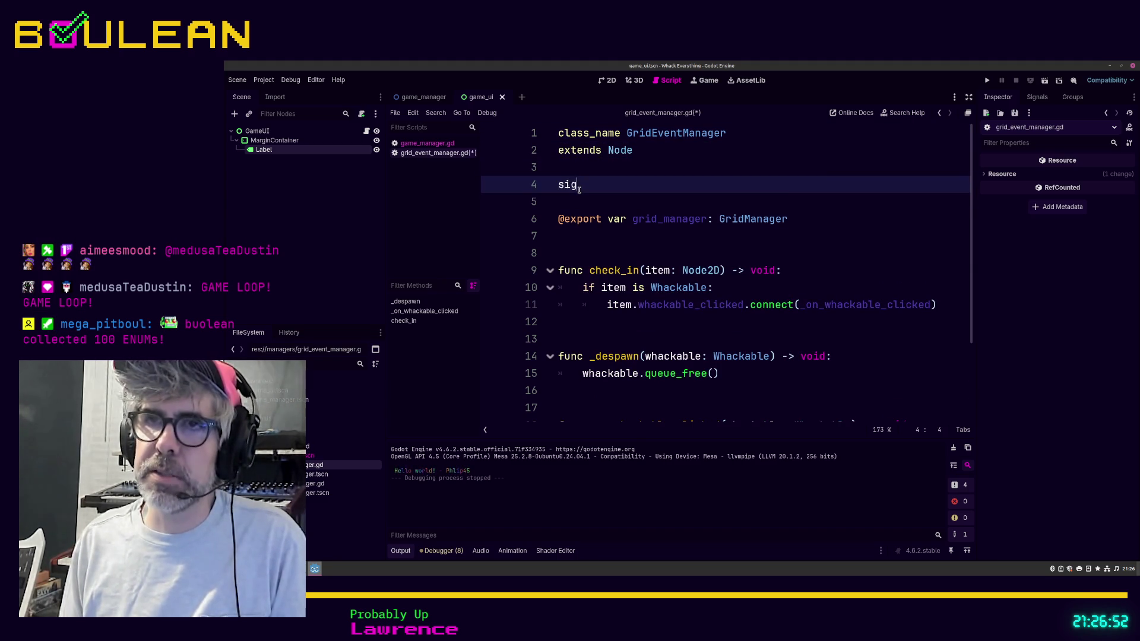
text(whack)
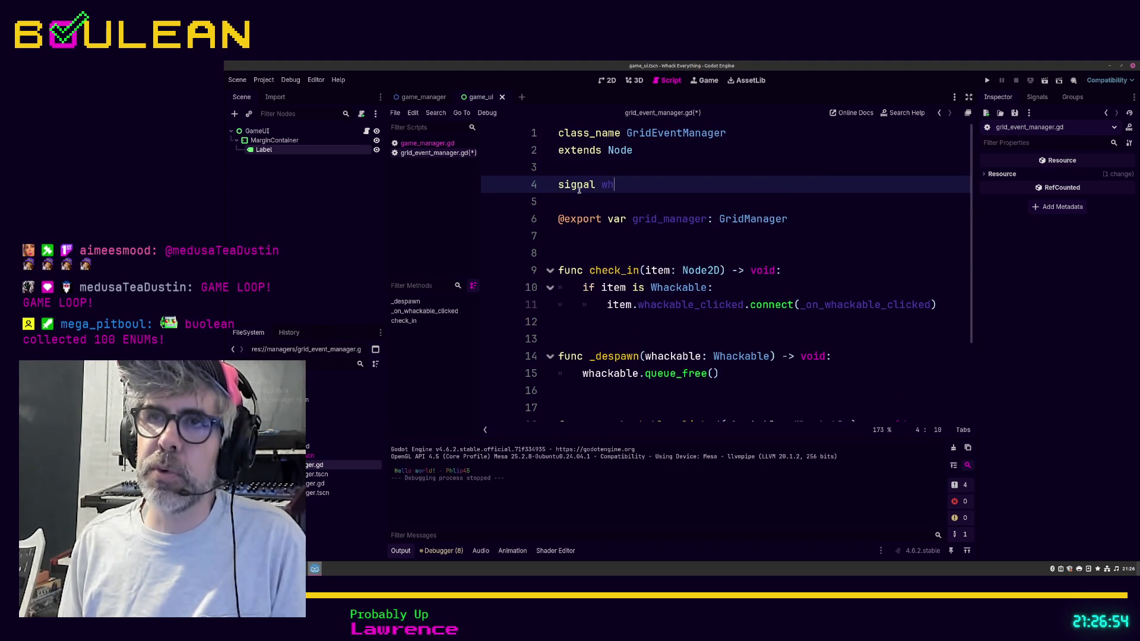
text(able_whacked)
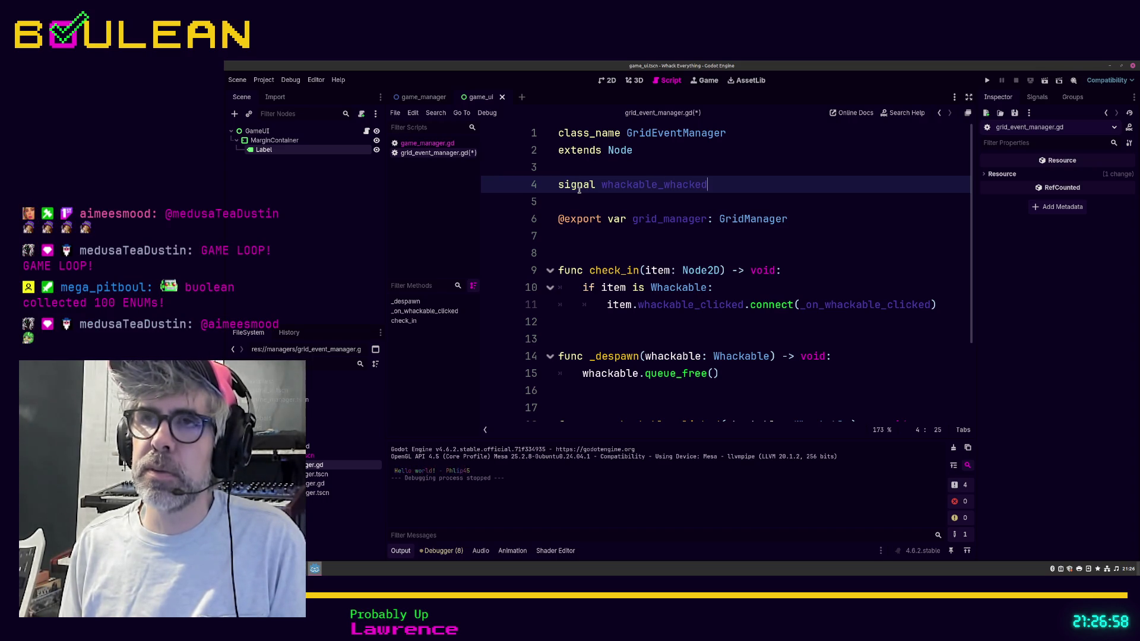
text(())
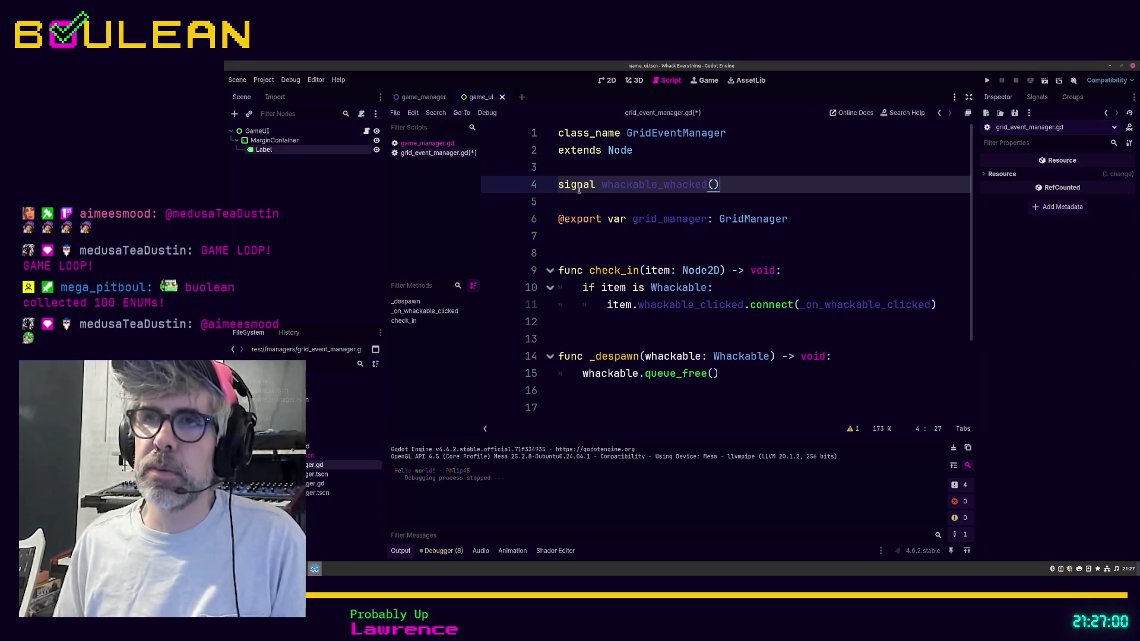
text(whackable: W)
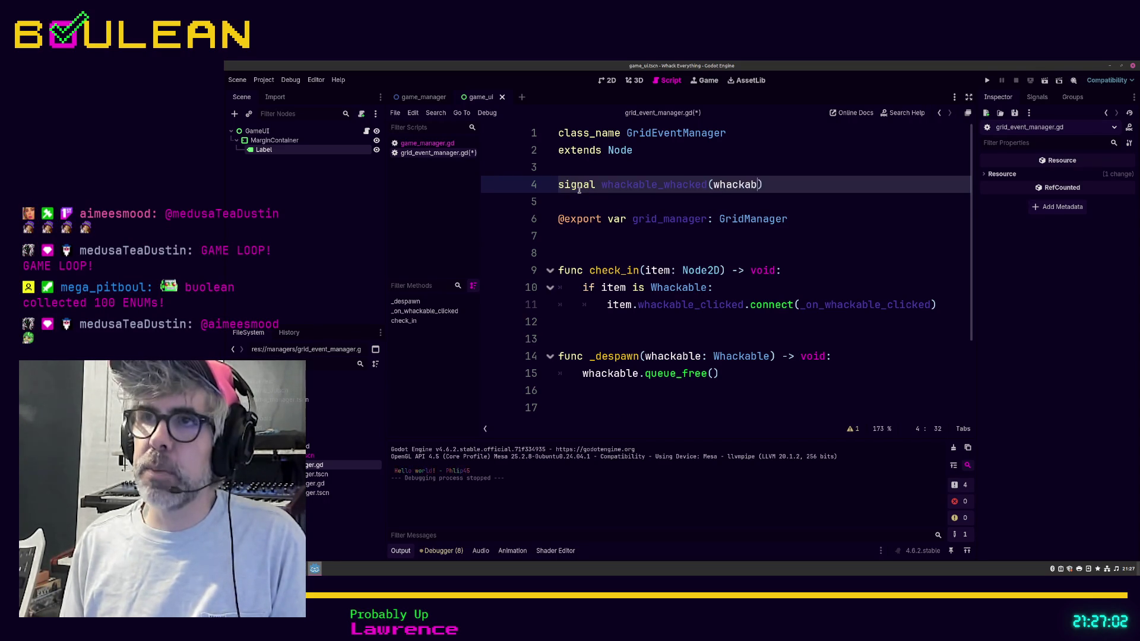
text(hac)
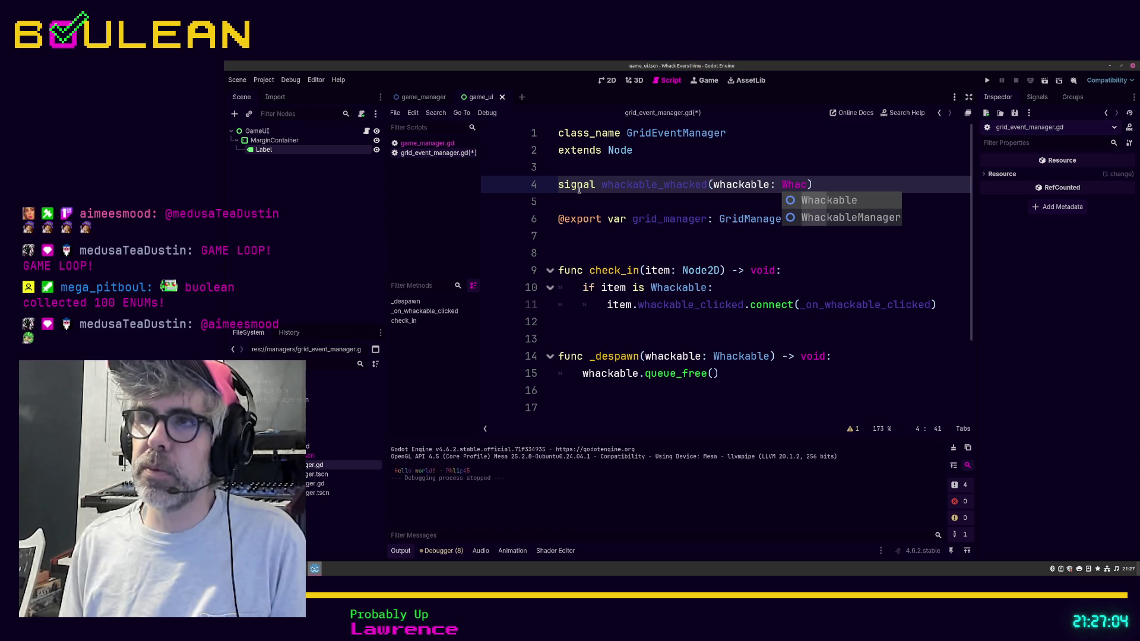
key(Return)
click(808, 228)
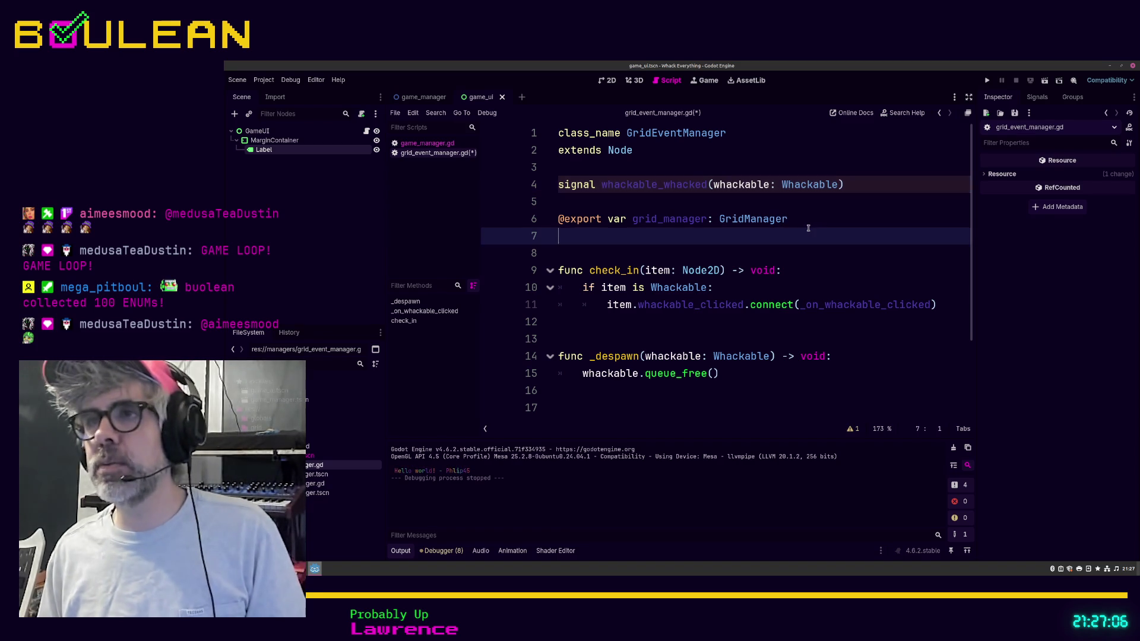
Step: Save grid_event_manager.gd
key(ctrl+s)
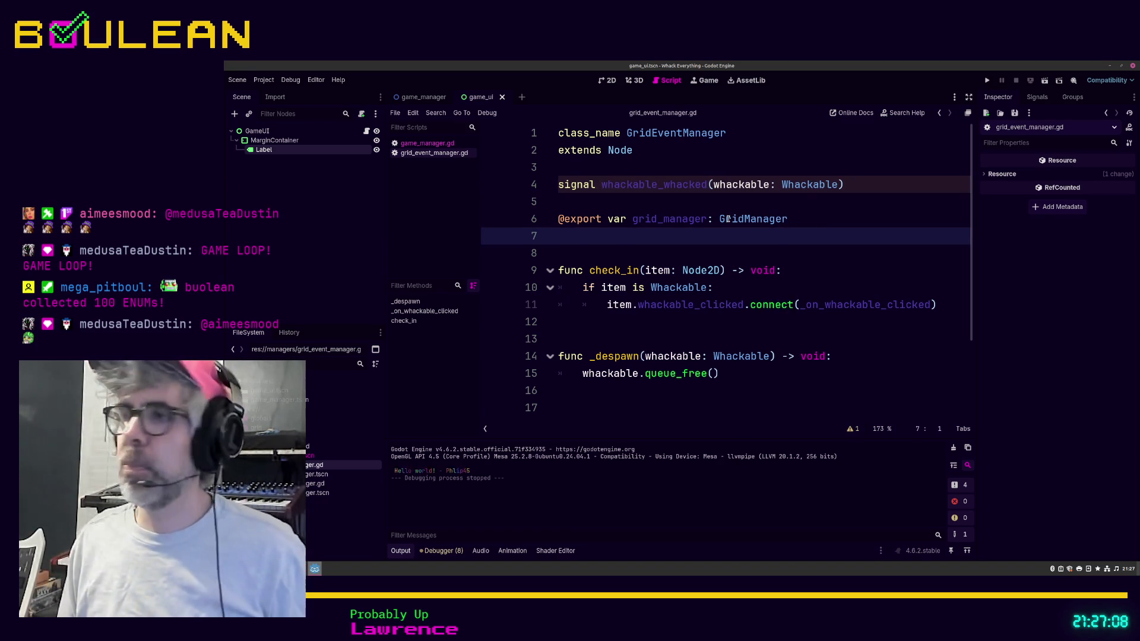
scroll(728, 219, down, 1)
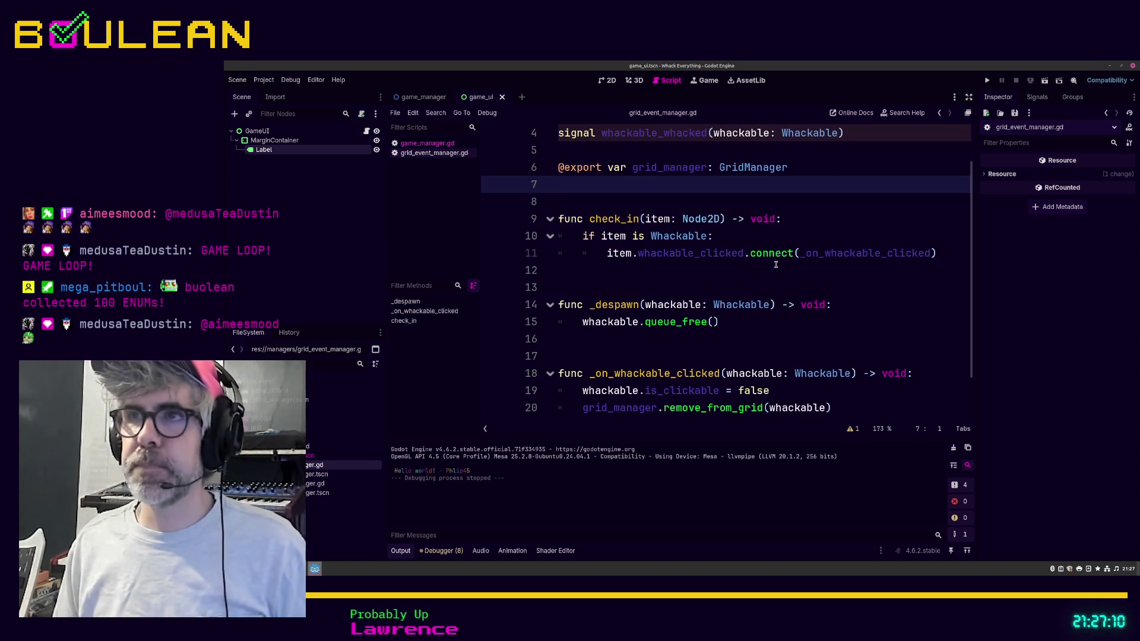
scroll(776, 265, up, 1)
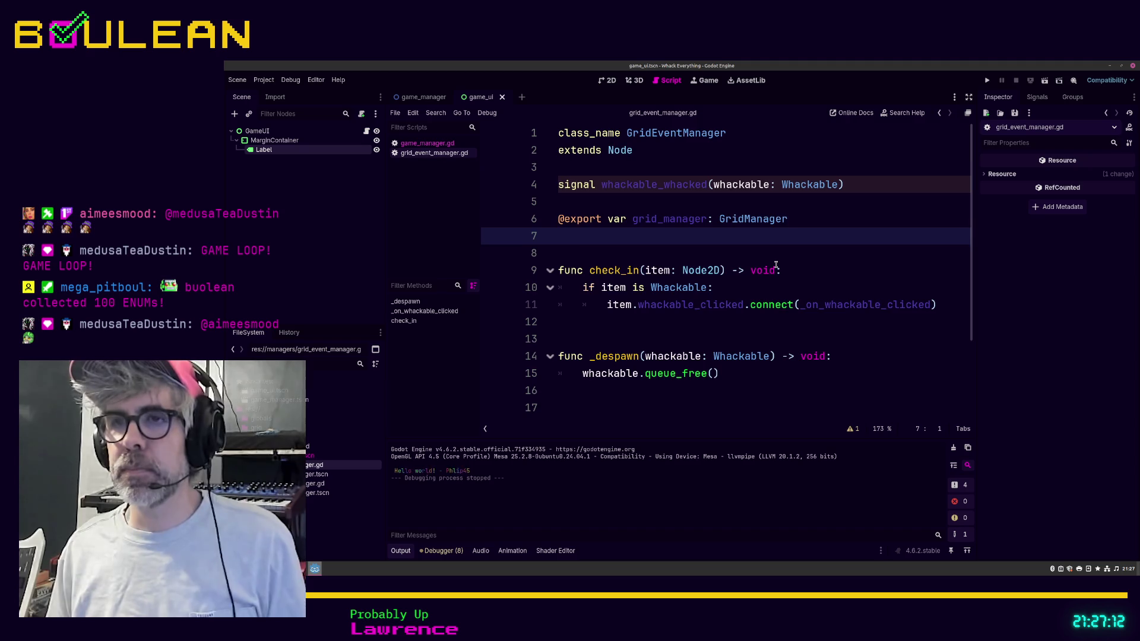
scroll(776, 264, down, 2)
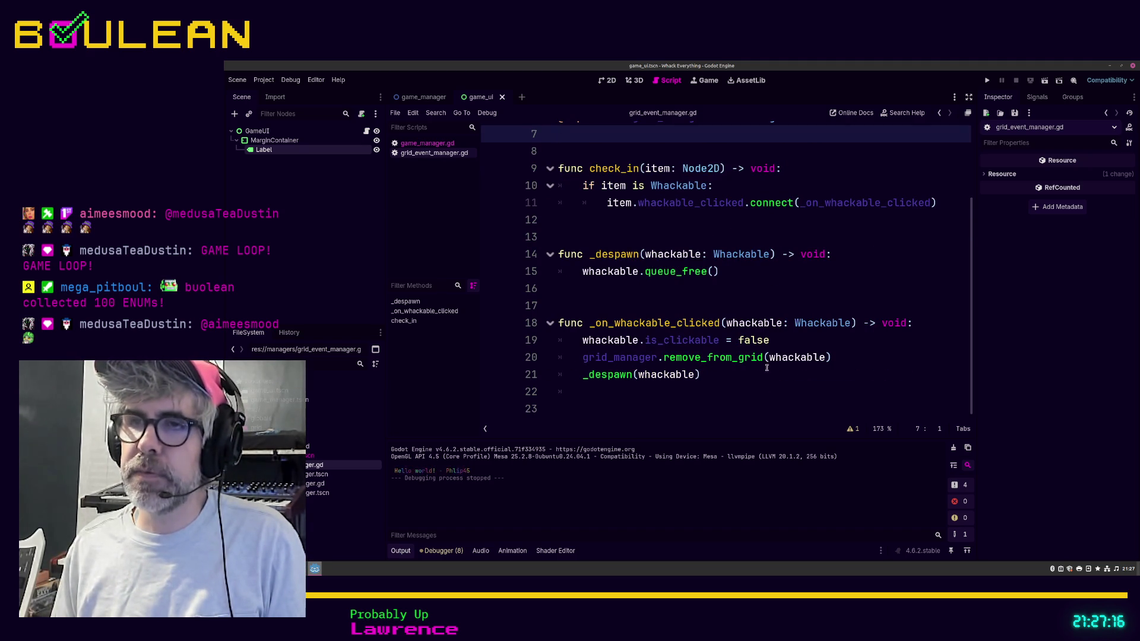
Step: Start a whackable_whacked.emit call on a new line after the _despawn call
click(834, 361)
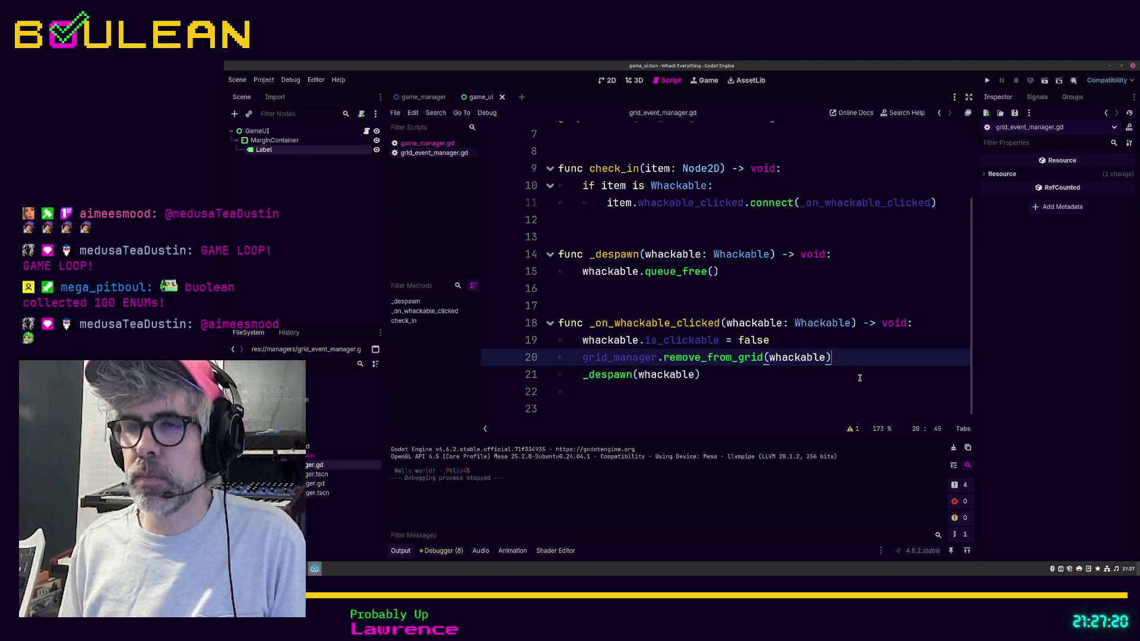
click(859, 377)
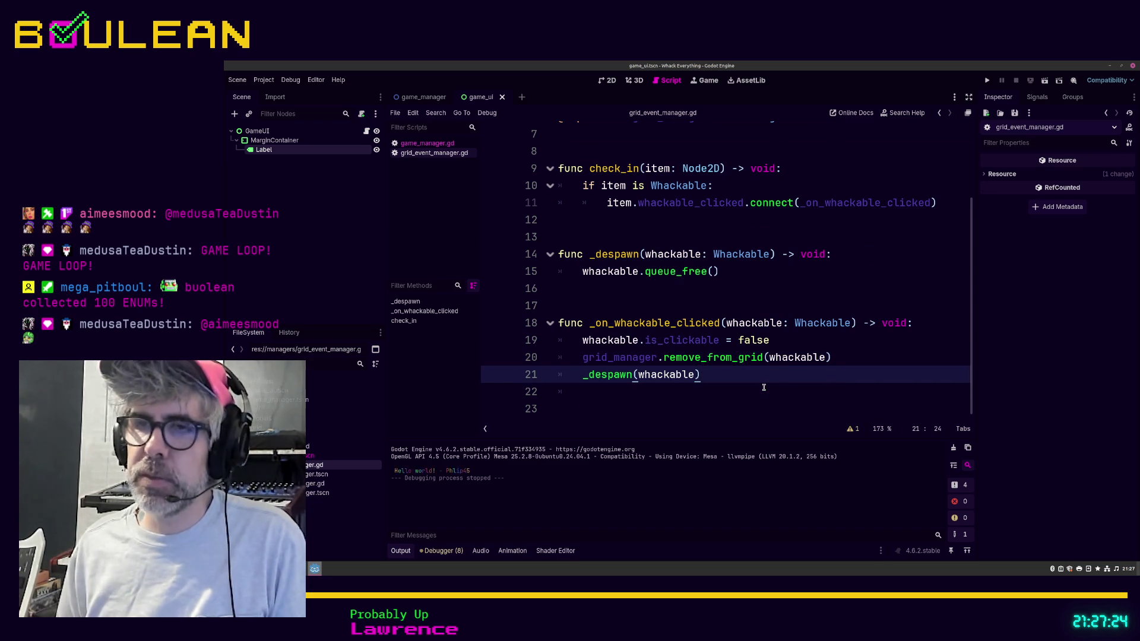
key(Return)
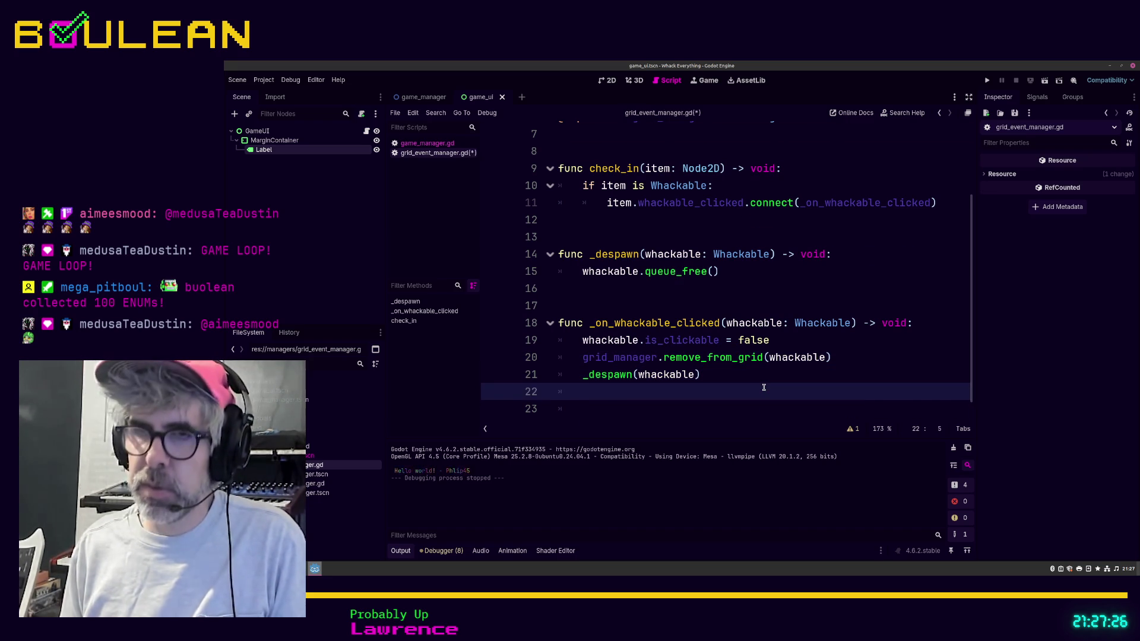
text(whackable_w)
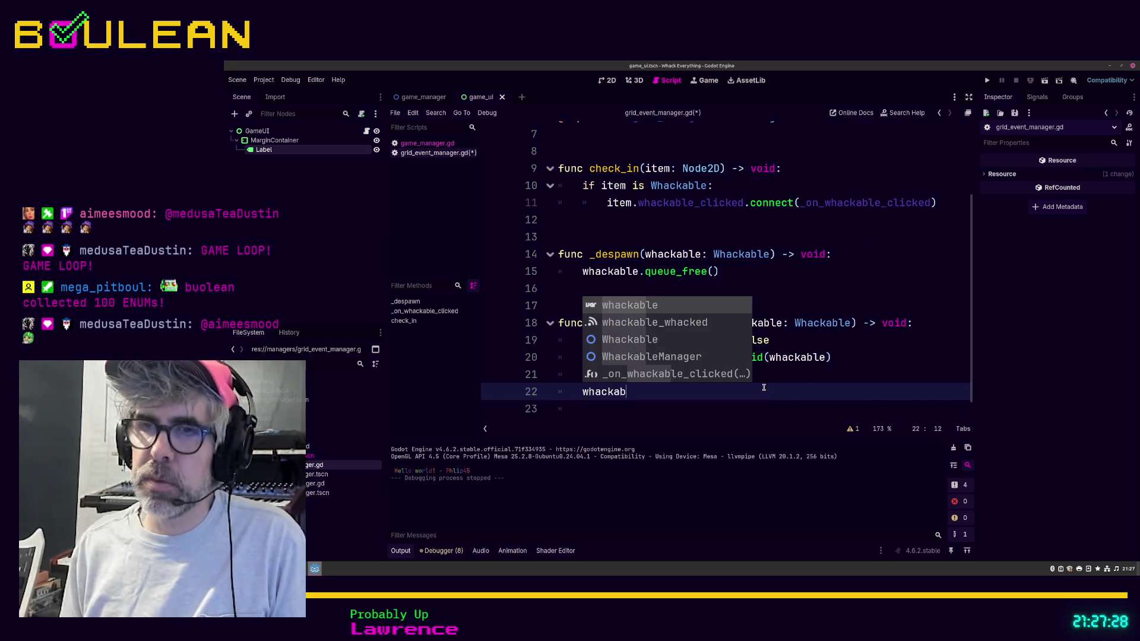
key(Return)
text(.emi)
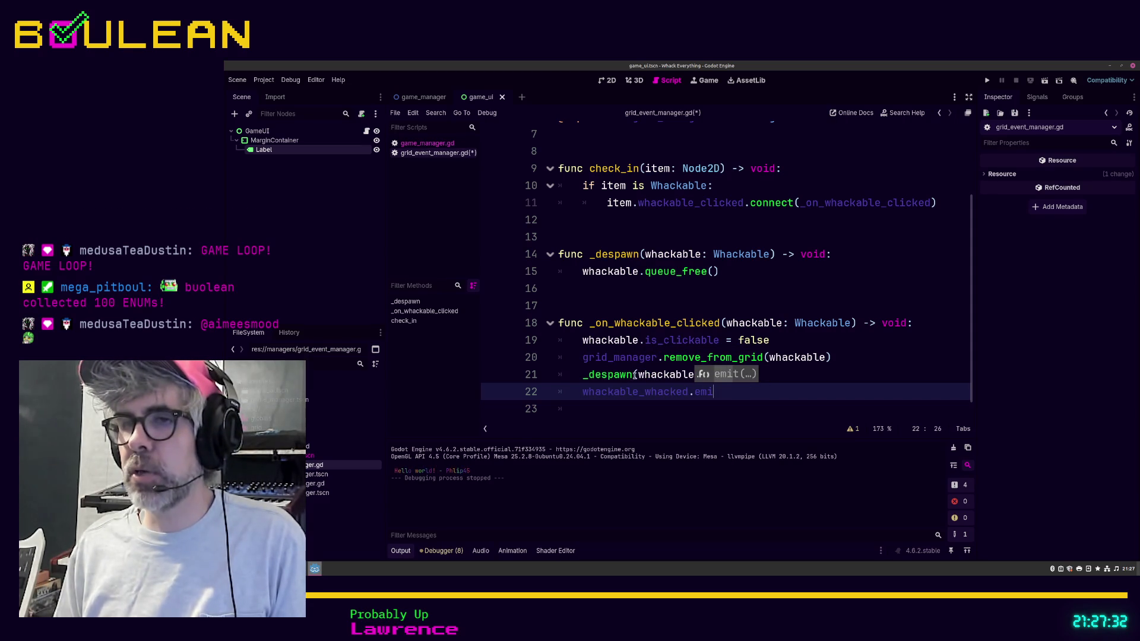
key(Escape)
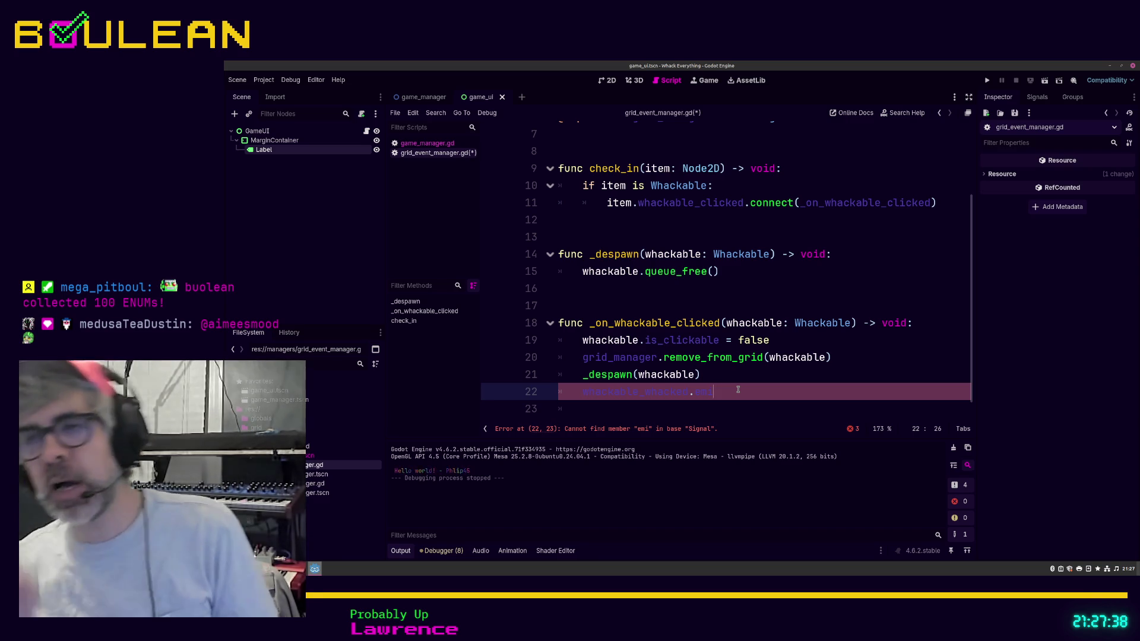
Step: Delete the unfinished emit line and select 'despawn' in the _despawn call
key(shift+Home)
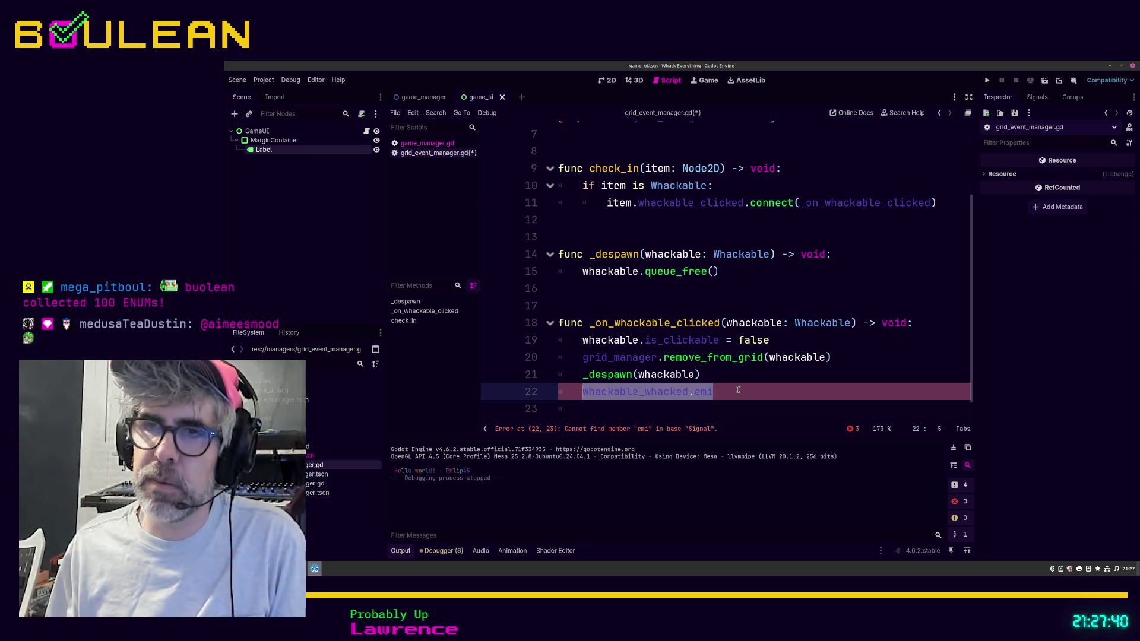
key(BackSpace)
key(Up)
key(Right)
key(shift+Right)
key(shift+Right)
key(shift+Right)
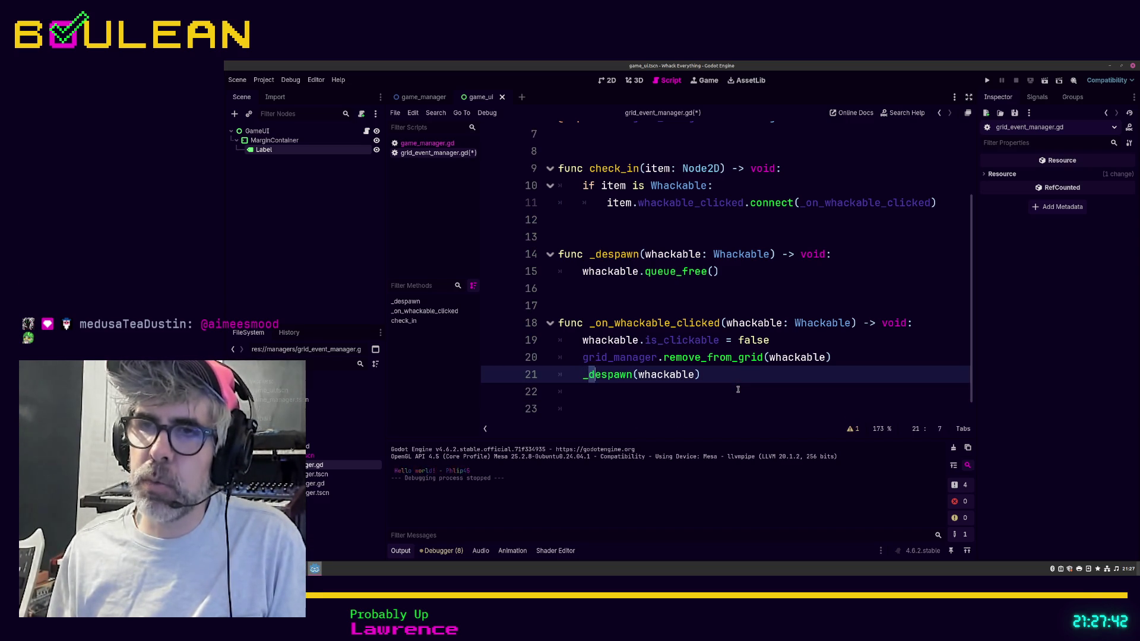
key(shift+Right)
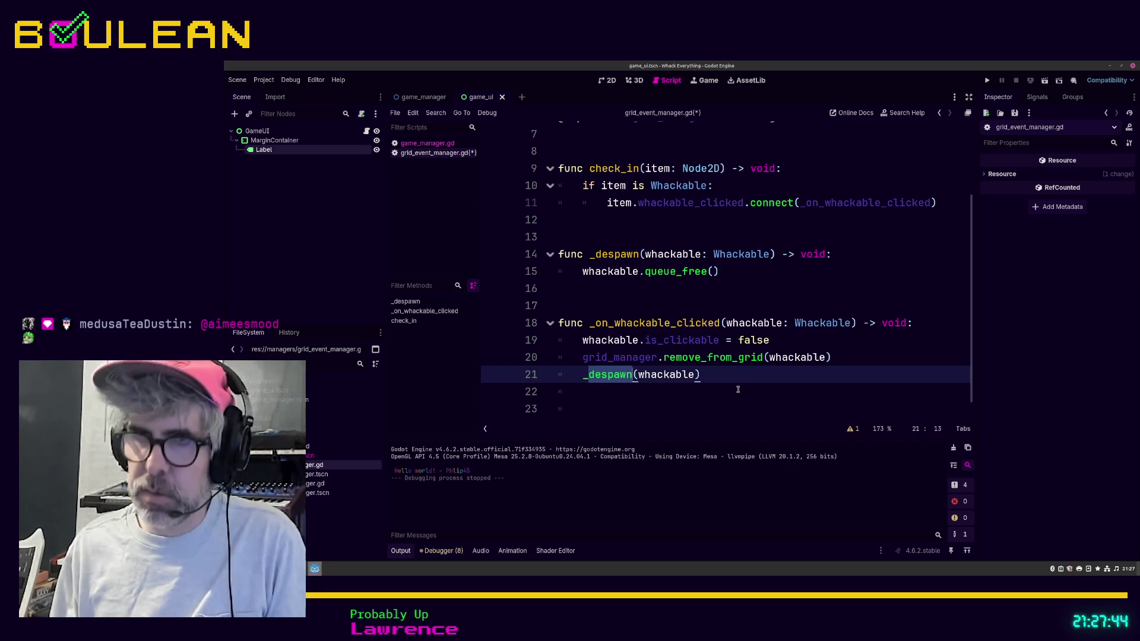
Step: Rename the _despawn call in _on_whackable_clicked to _whack
text(whack)
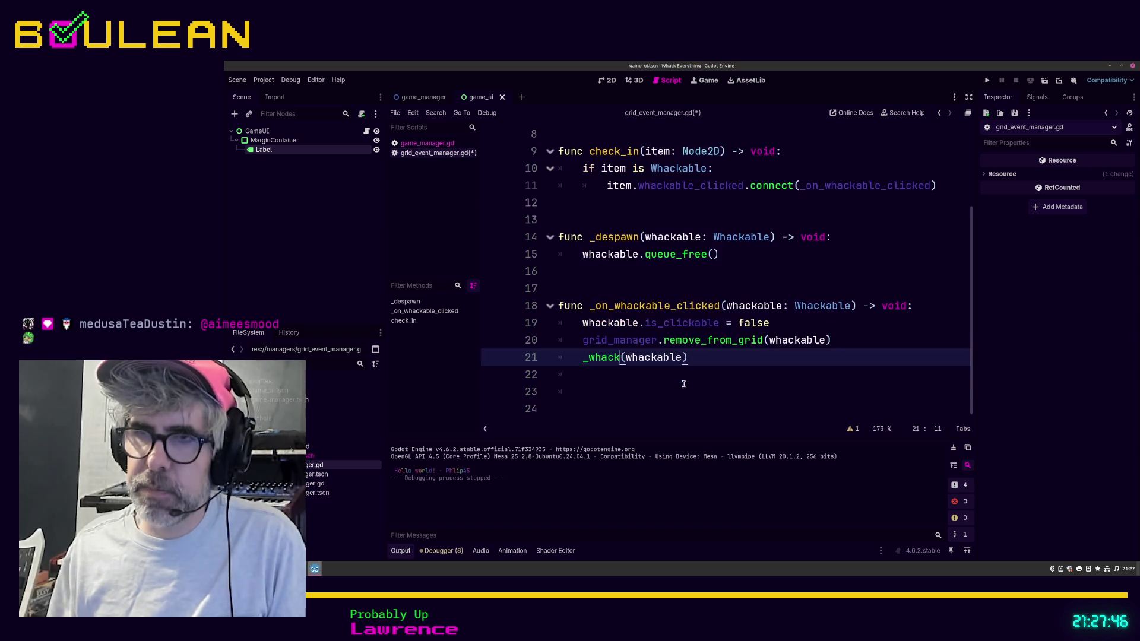
click(661, 357)
scroll(646, 392, up, 1)
scroll(646, 392, down, 1)
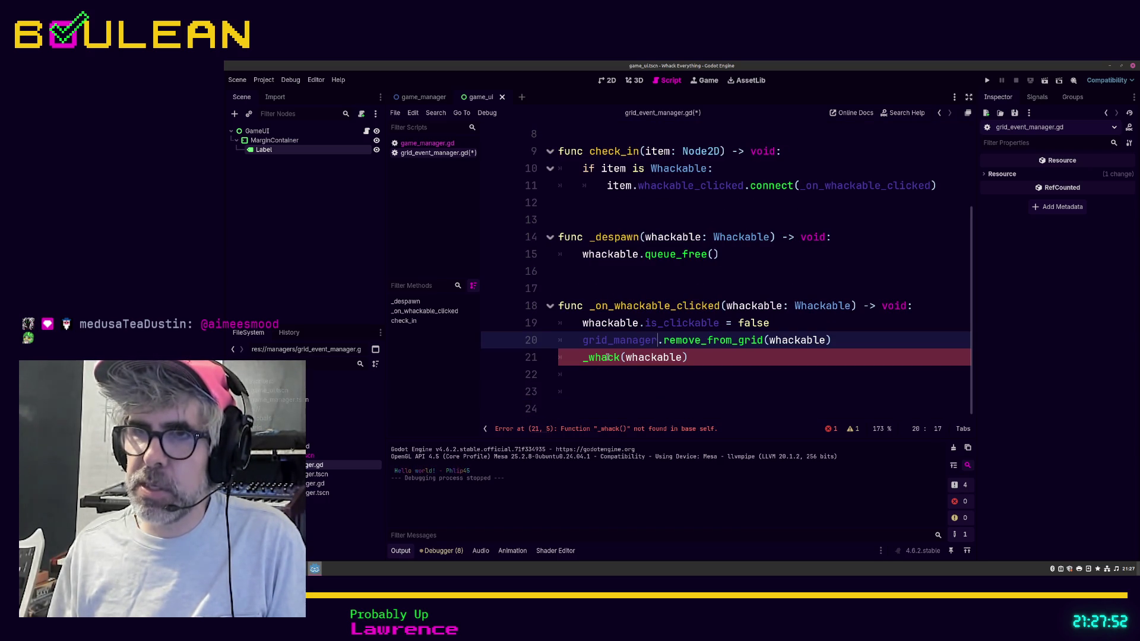
click(597, 359)
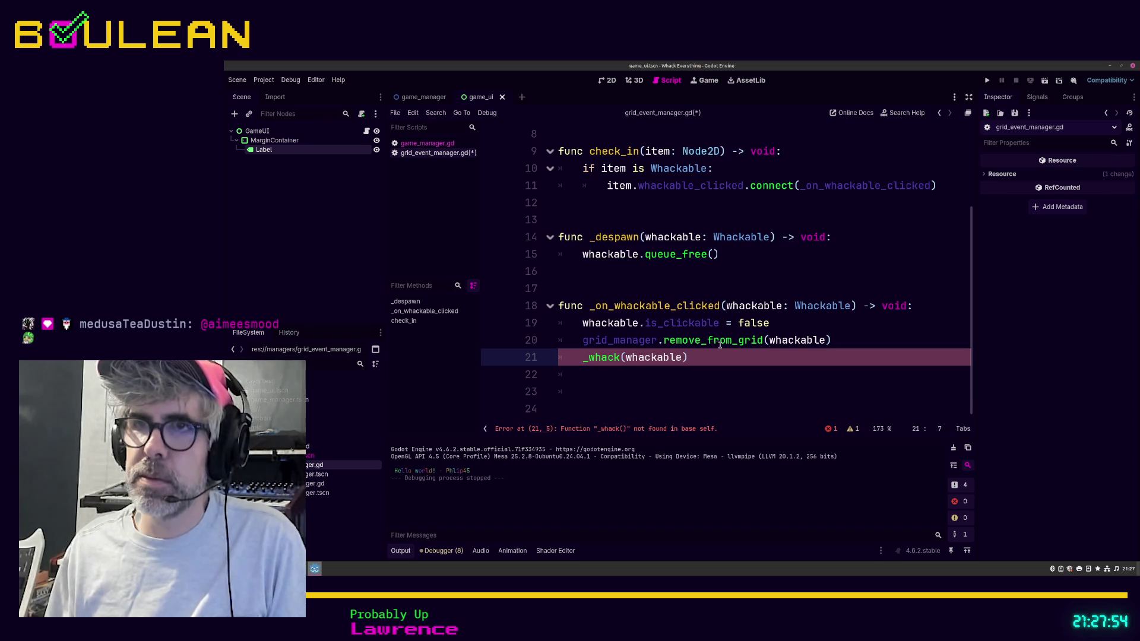
scroll(642, 288, up, 1)
scroll(674, 331, down, 1)
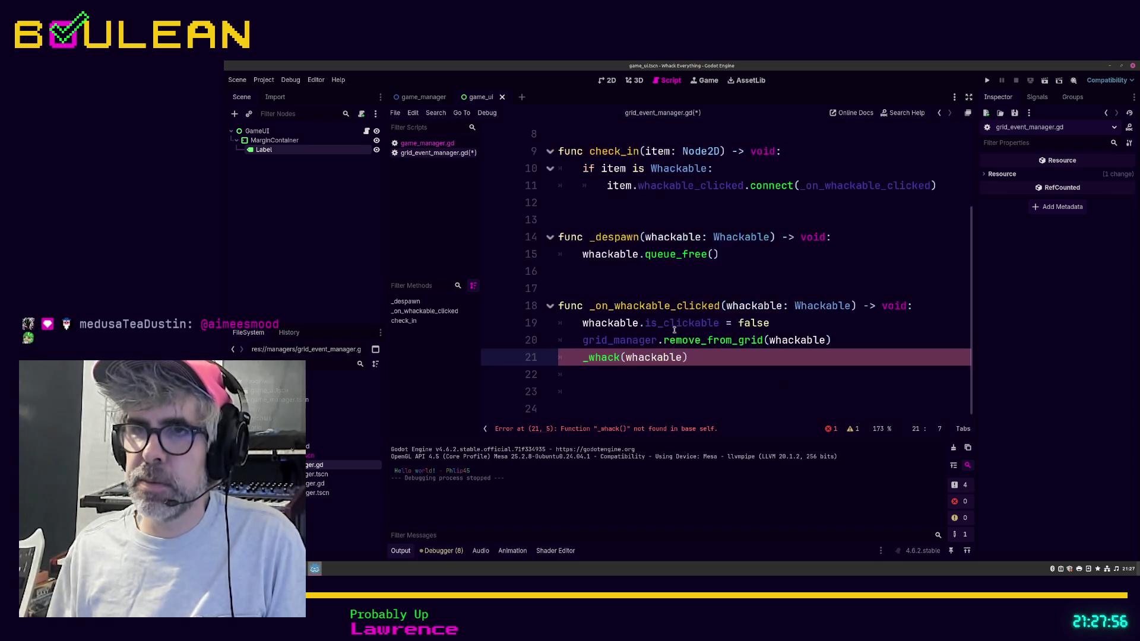
Step: Rename the _despawn function definition to _whack and add a new line after queue_free()
click(626, 237)
double_click(623, 237)
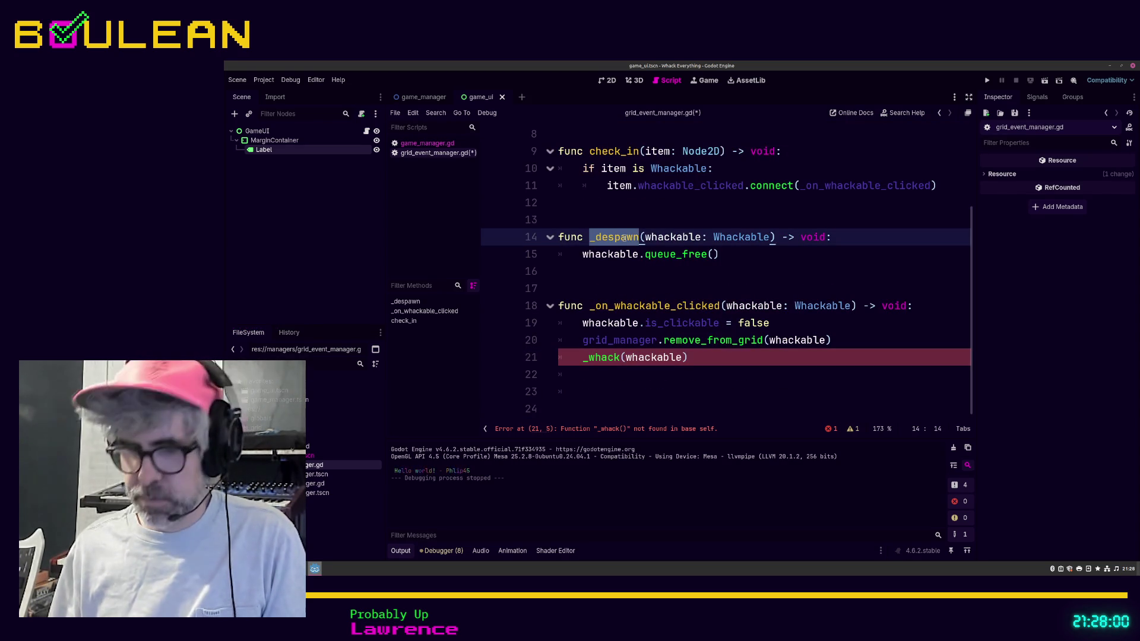
text(_whack)
click(701, 355)
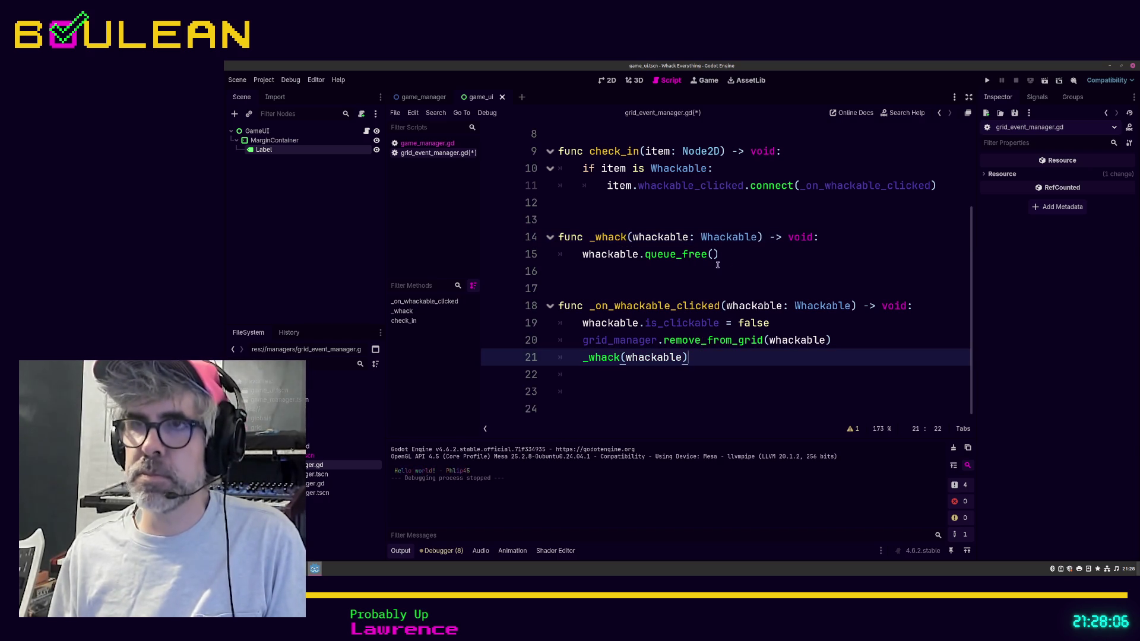
click(738, 255)
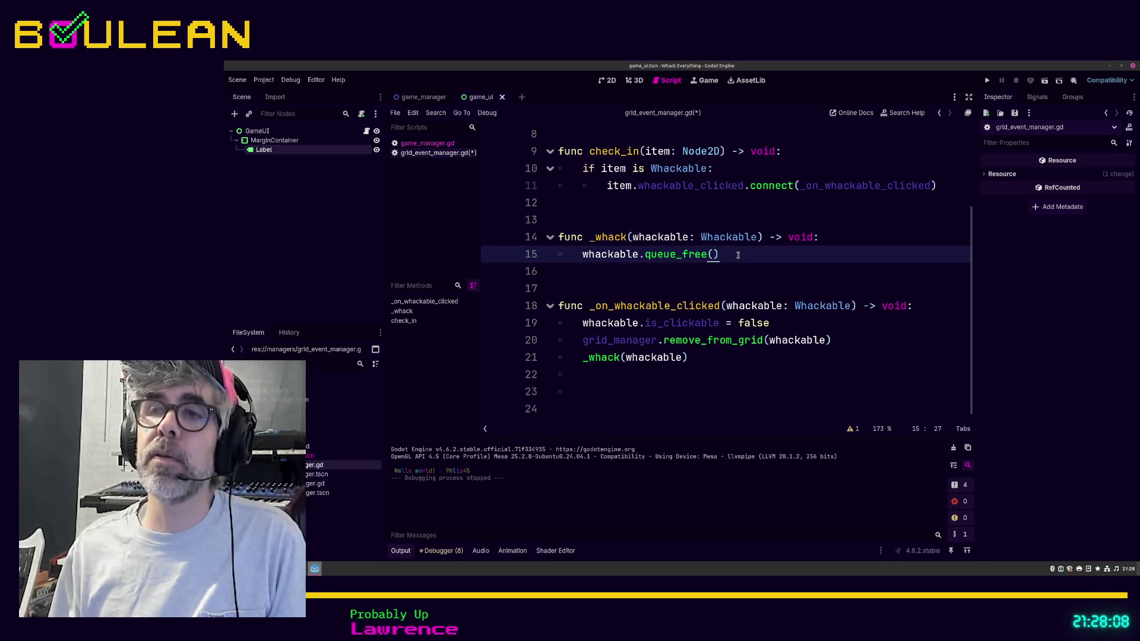
key(Return)
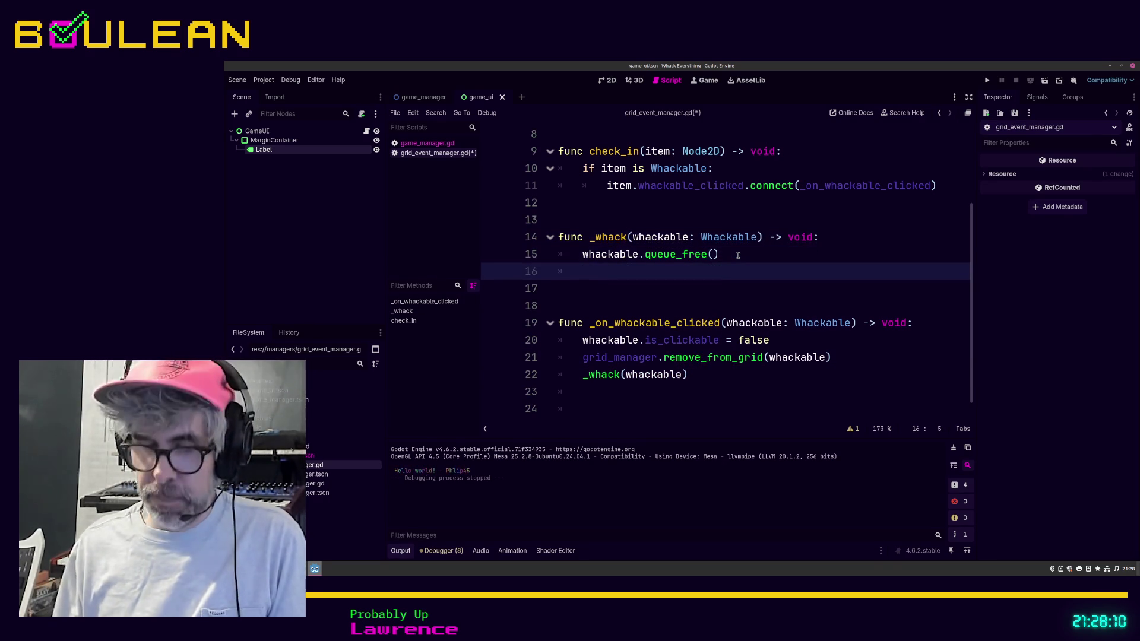
Step: Add whackable_whacked.emit() after queue_free() in the _whack function
text(whackable)
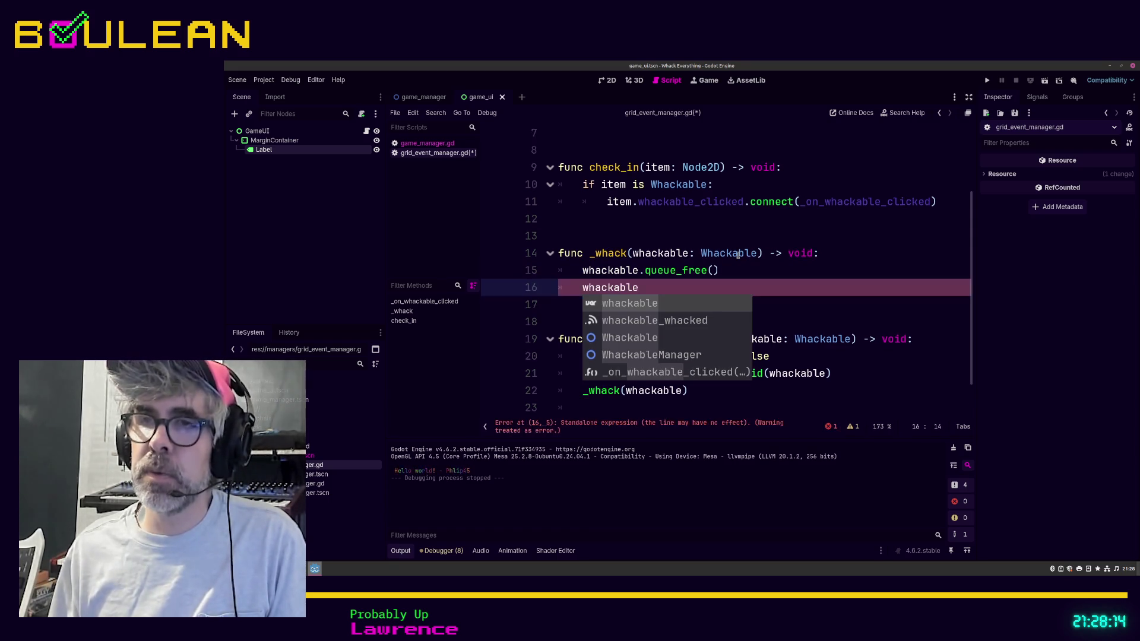
text(_whacke)
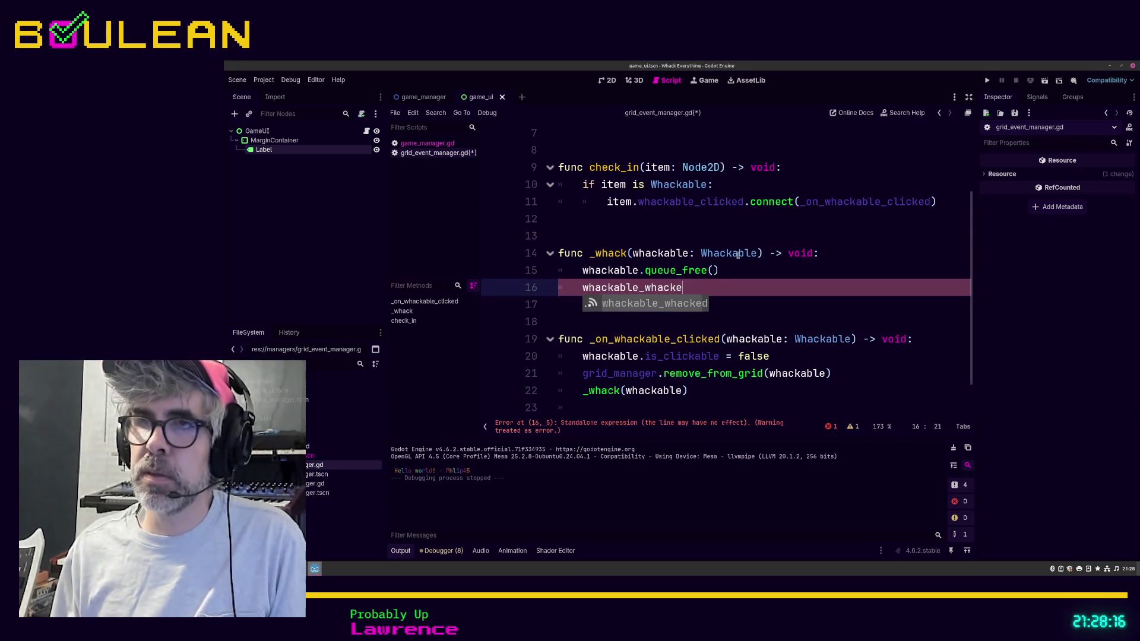
key(Return)
text(.emit)
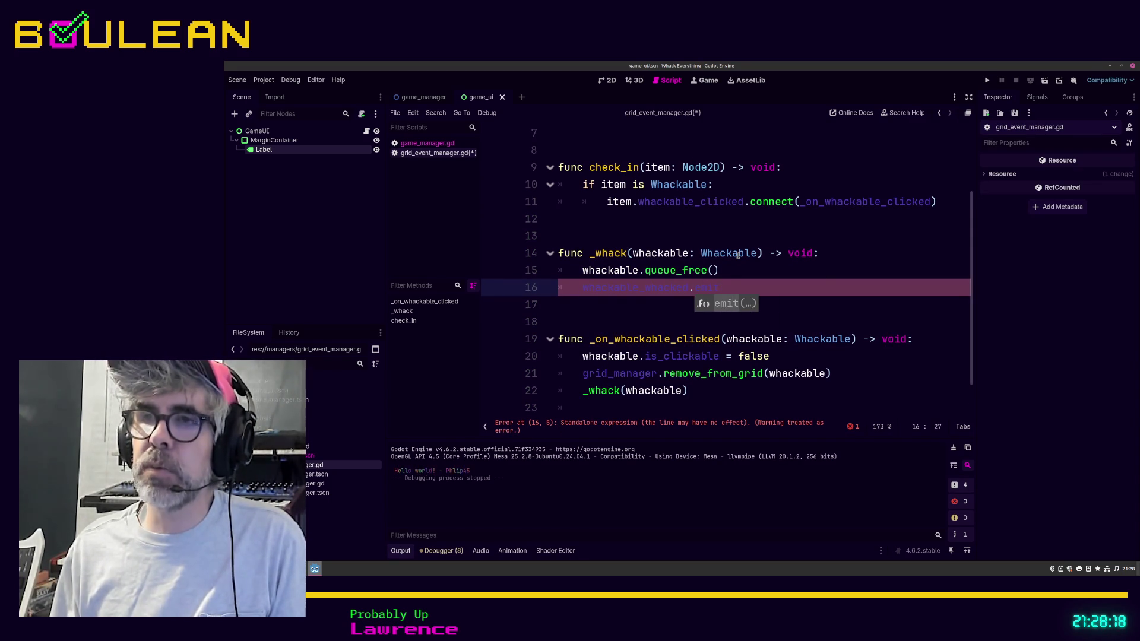
key(Return)
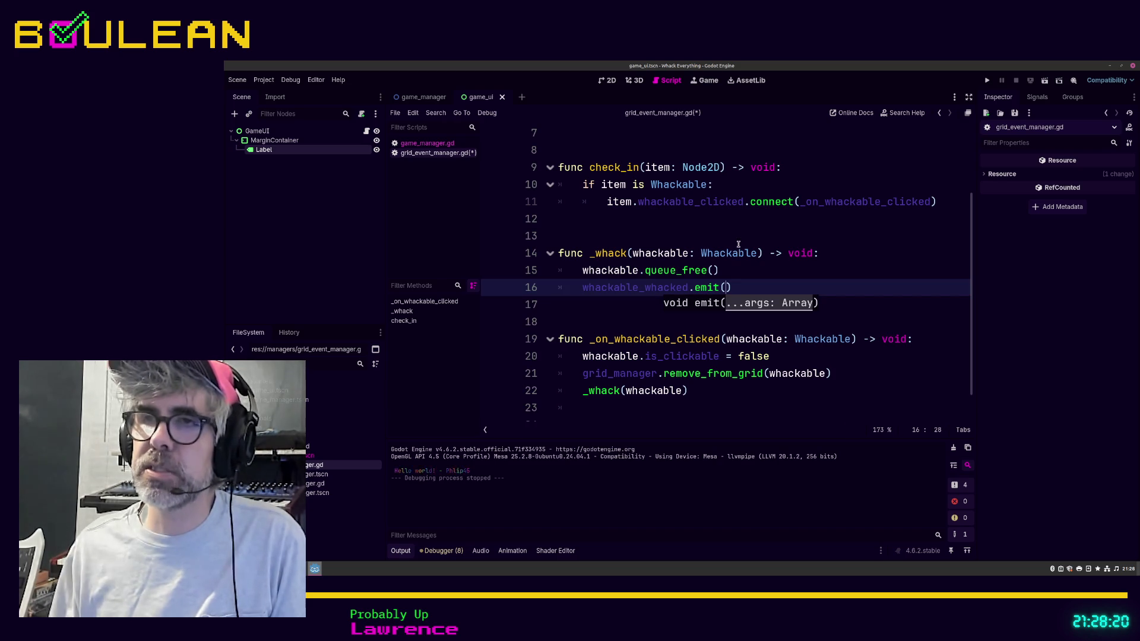
Step: Remove the 'whackable: Whackable' parameter from the whackable_whacked signal declaration
click(607, 291)
ctrl+click(607, 291)
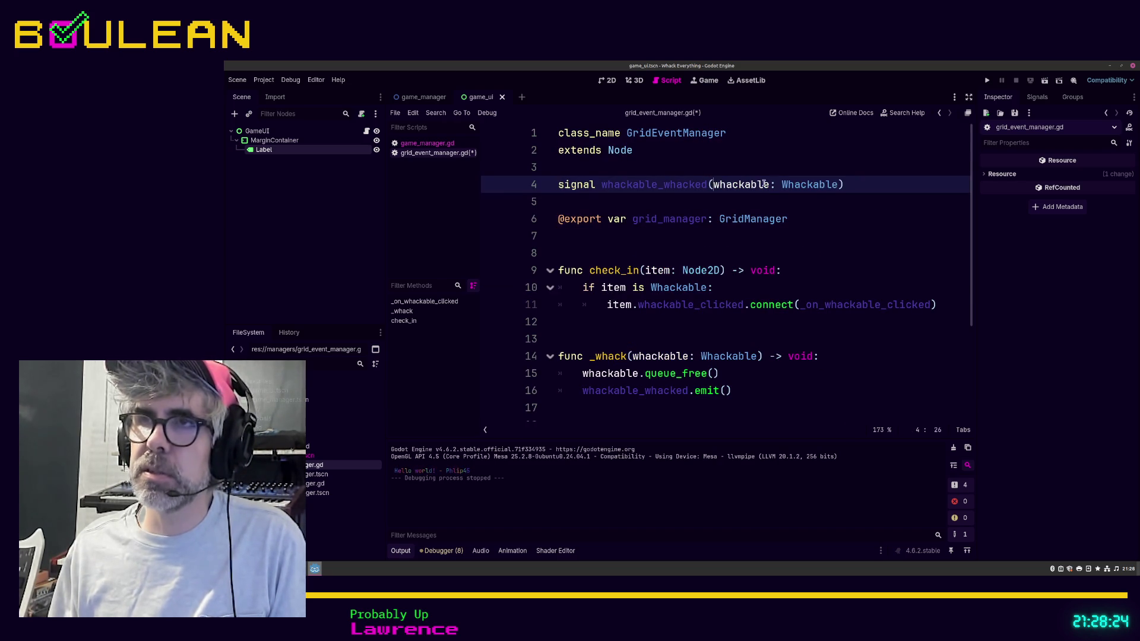
shift+click(838, 184)
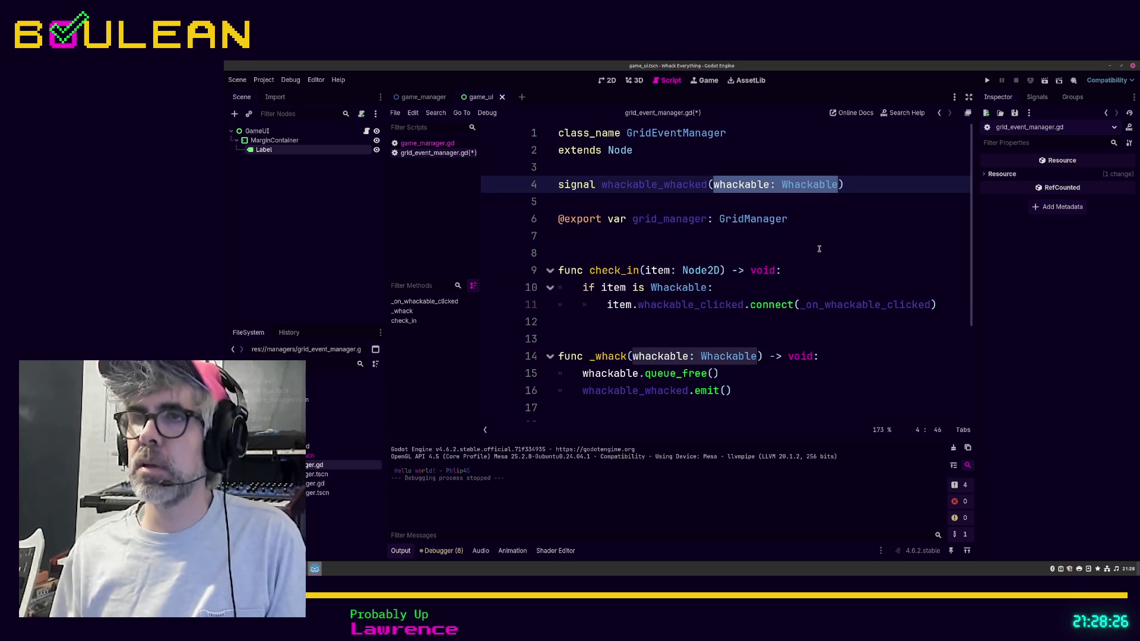
key(BackSpace)
scroll(789, 247, down, 1)
scroll(784, 237, up, 1)
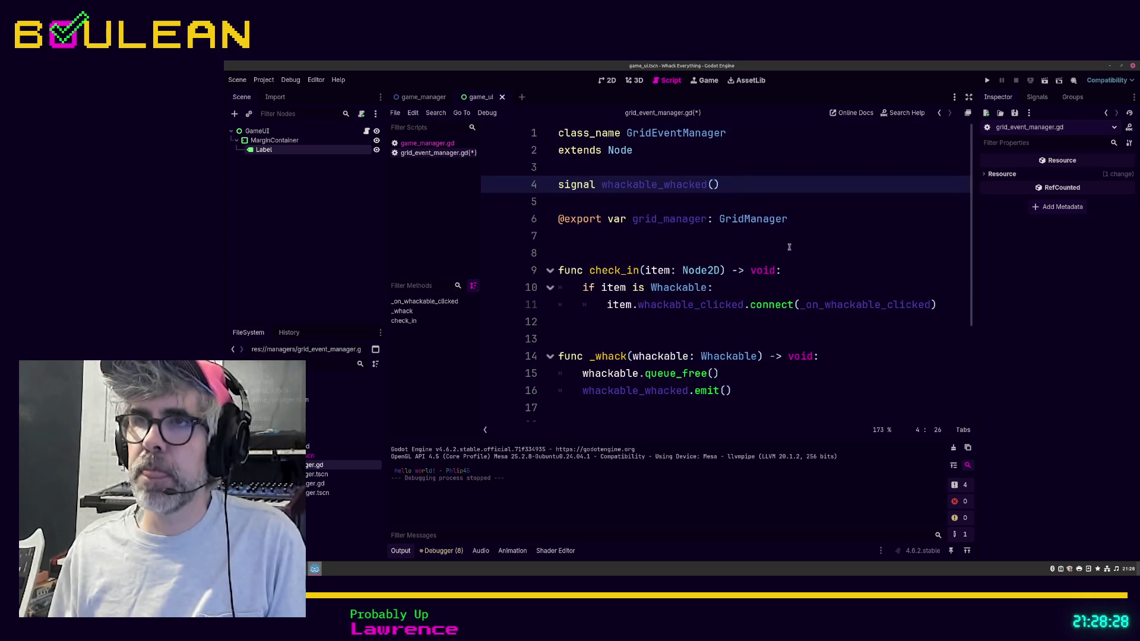
scroll(771, 220, down, 3)
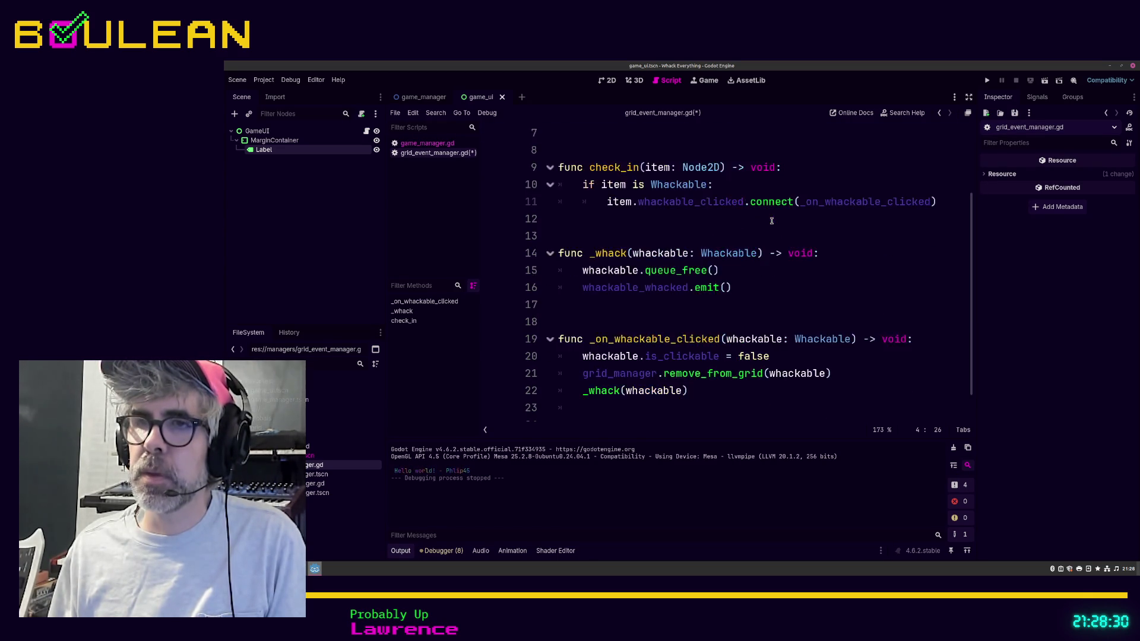
click(714, 372)
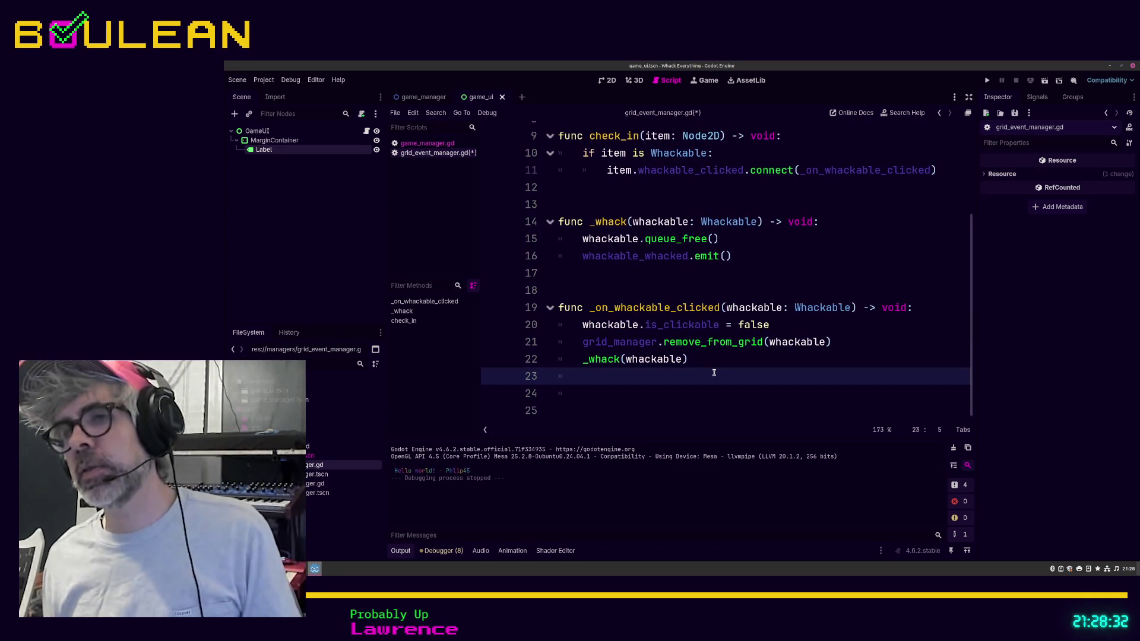
Step: Save the grid event manager script, then open the GameUI node's script from the game_manager scene
key(ctrl+s)
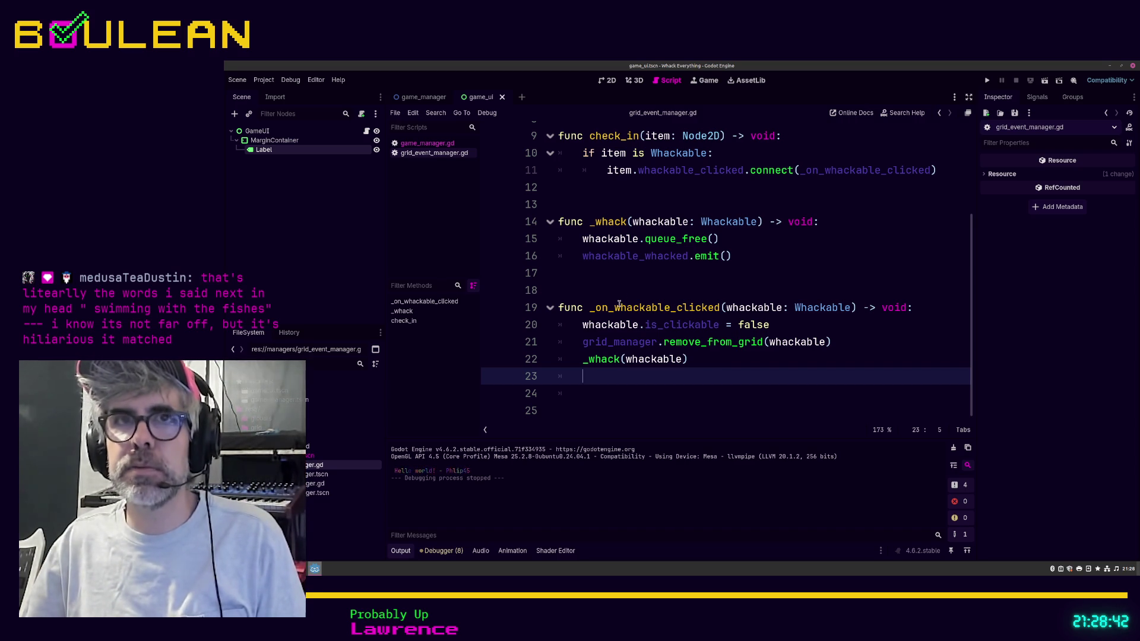
click(430, 100)
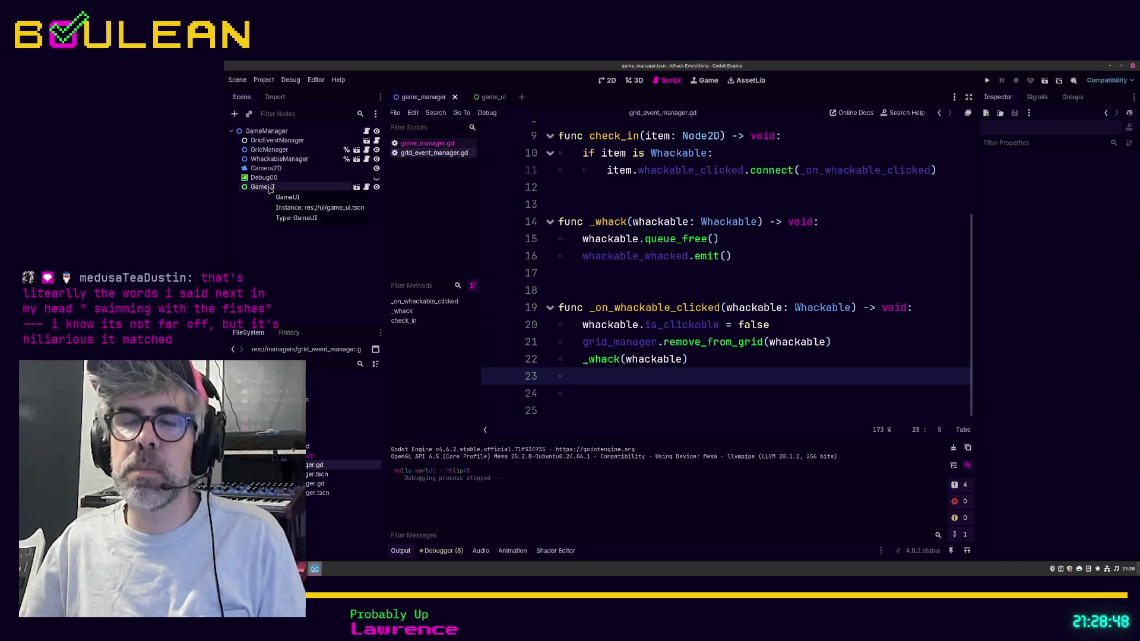
click(366, 187)
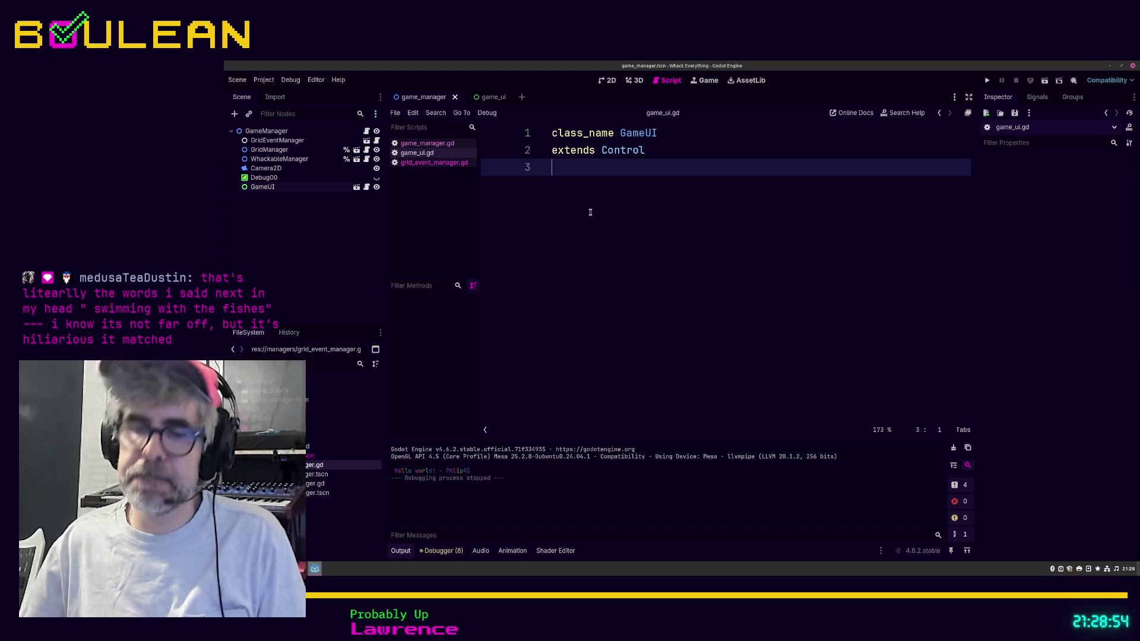
key(Return)
text(@expor)
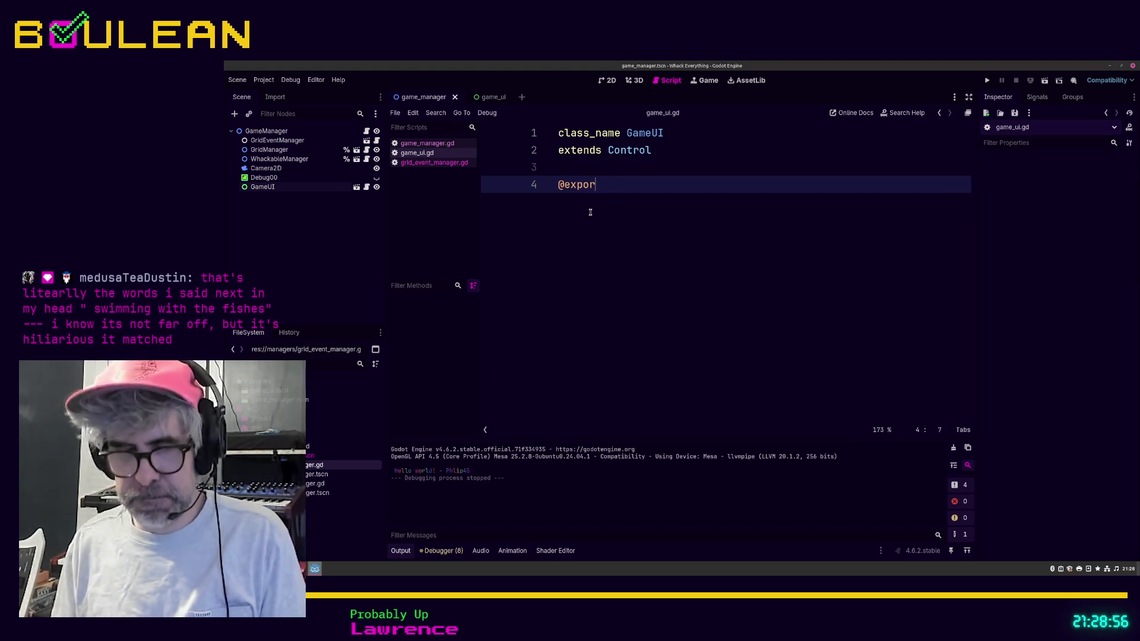
text( var)
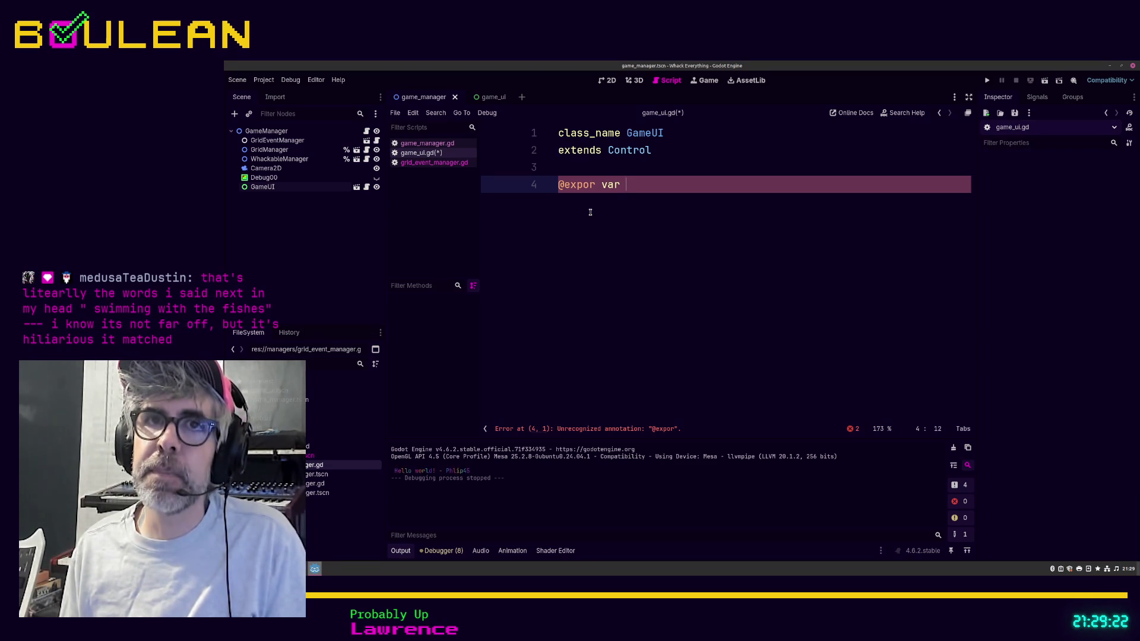
text(grid_event_manager: GridEventMana)
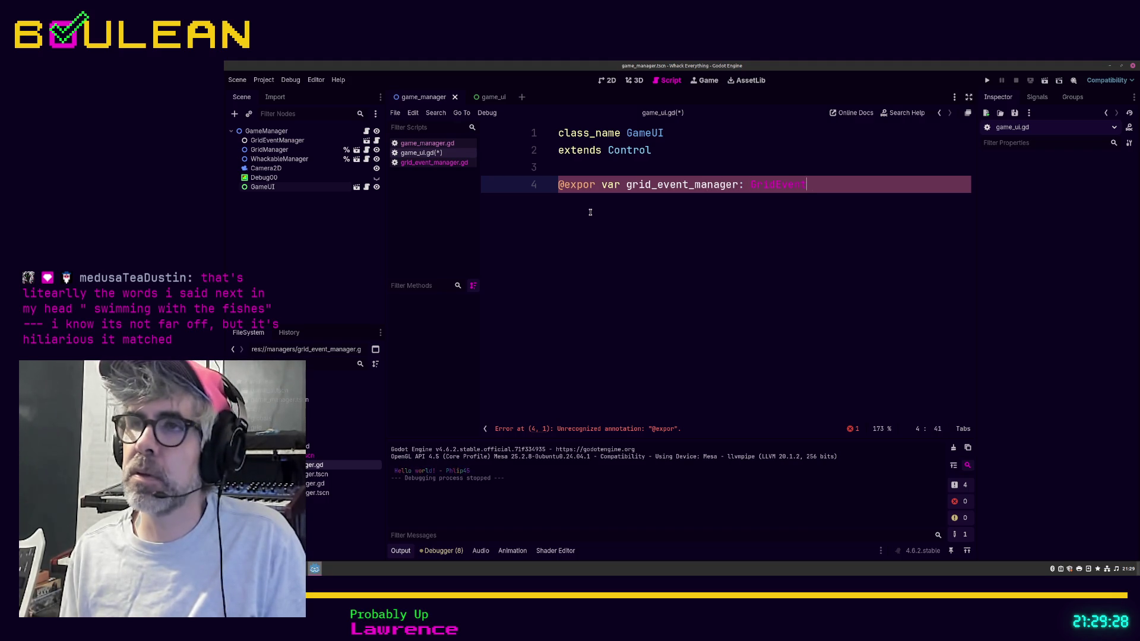
text(ger)
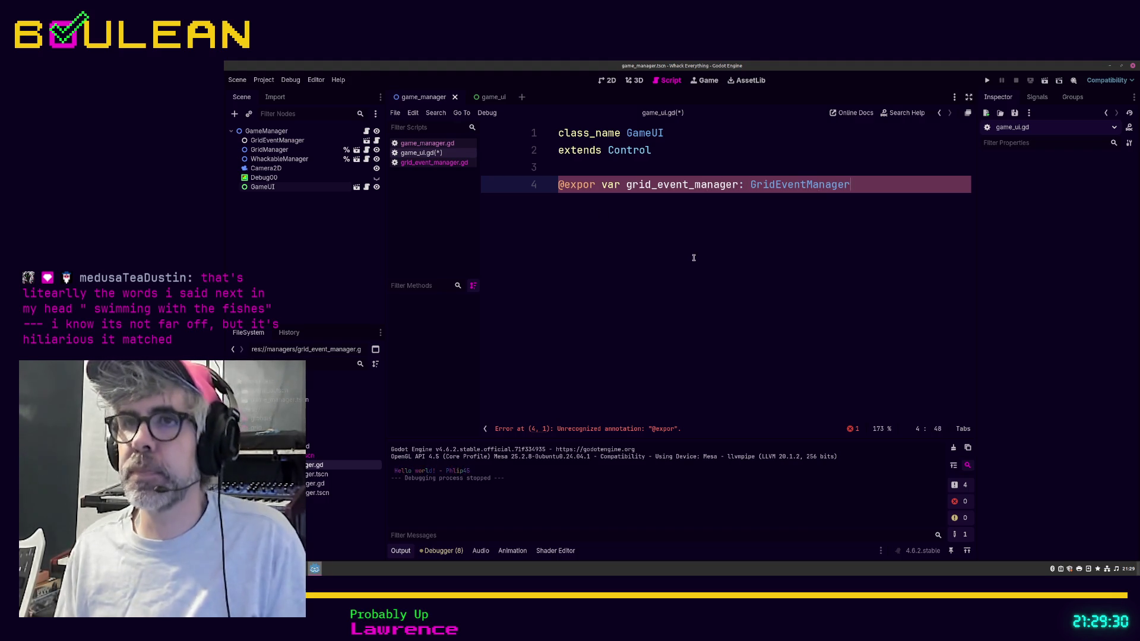
key(Home)
key(Right)
key(Right)
key(Right)
text(t)
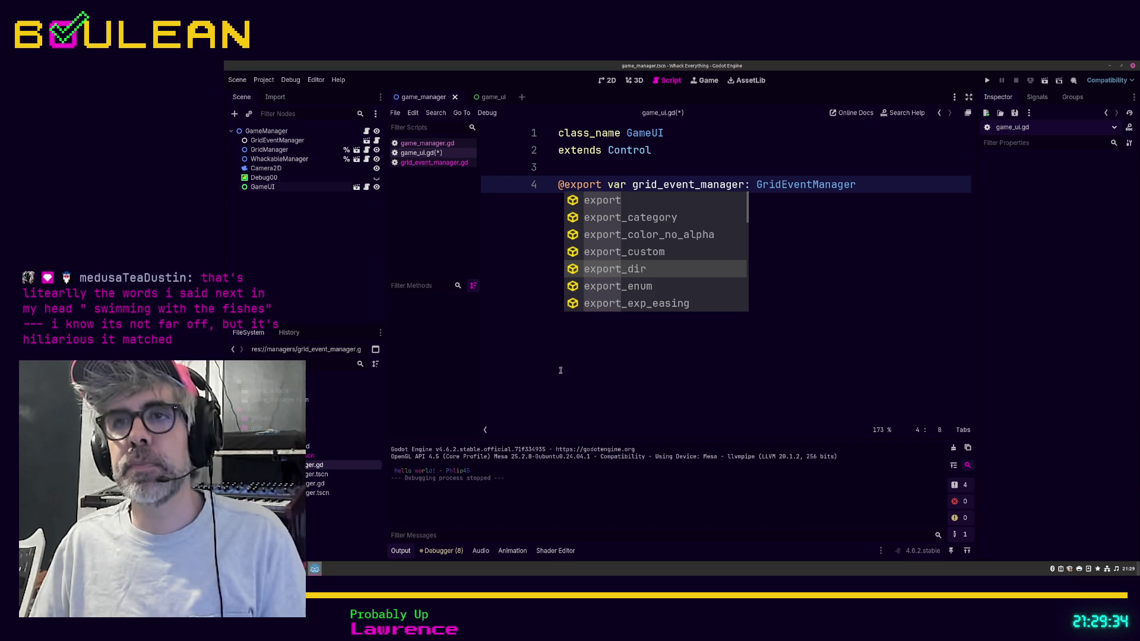
key(Escape)
key(End)
key(ctrl+s)
Step: Assign the GridEventManager node to GameUI's Grid Event Manager, drop a draft _ready function, open game_manager.gd
click(262, 186)
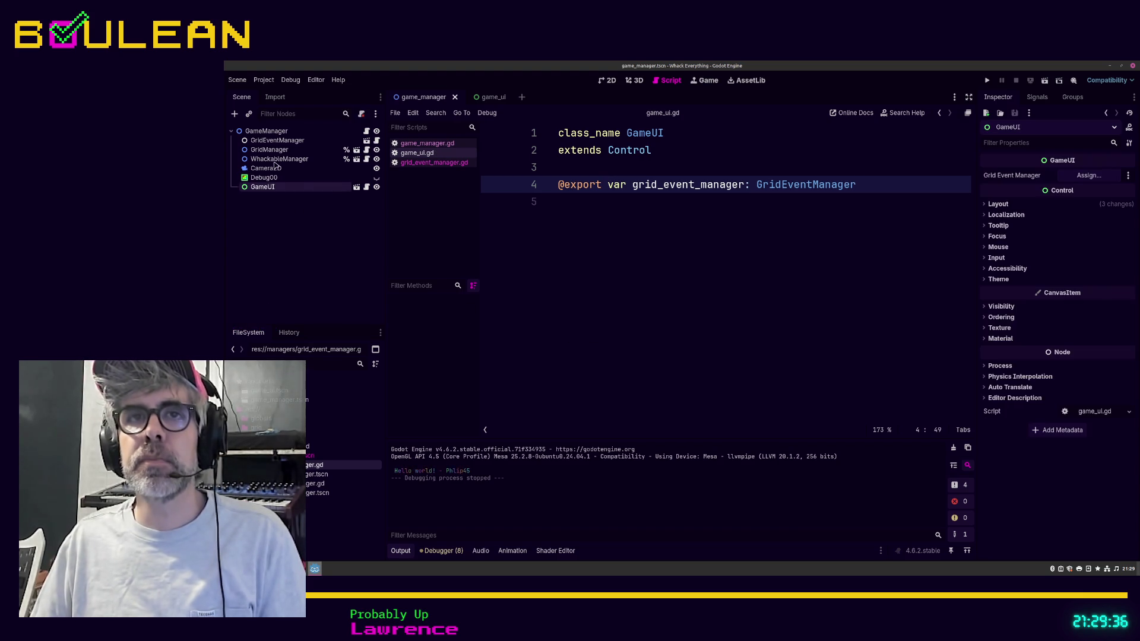
drag(269, 142, 1077, 177)
click(742, 291)
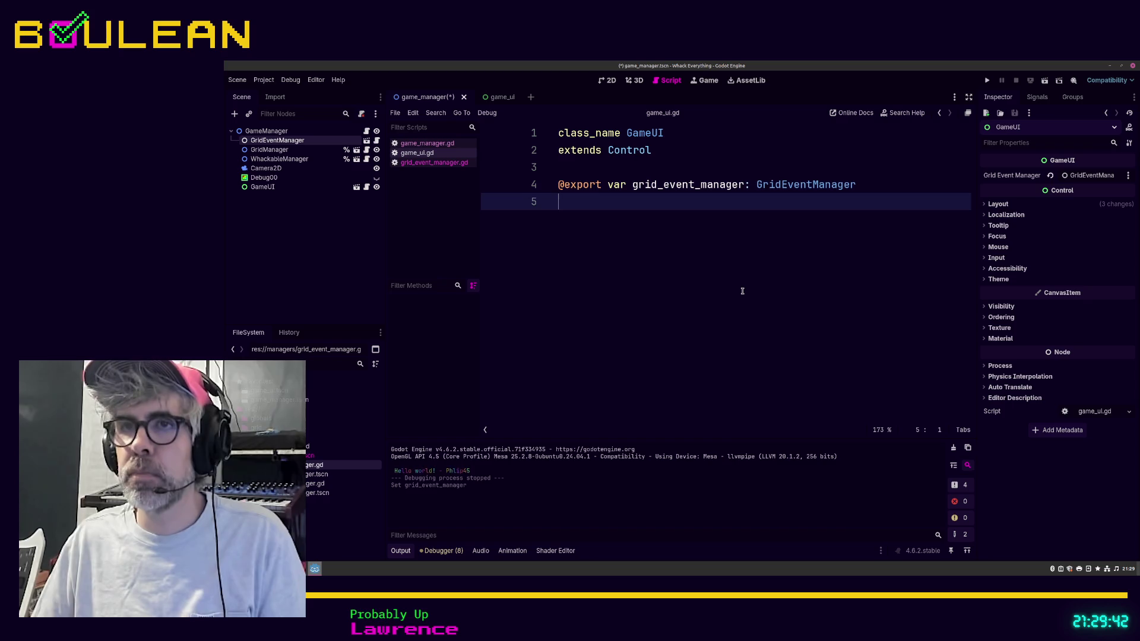
key(Return)
key(Return)
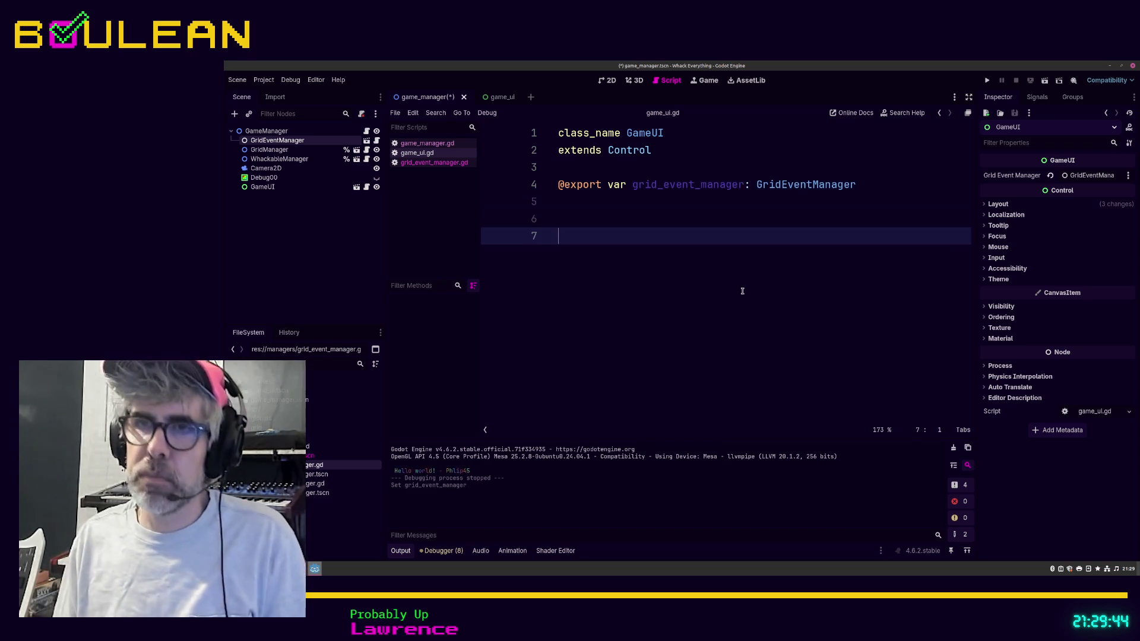
text(func _ready)
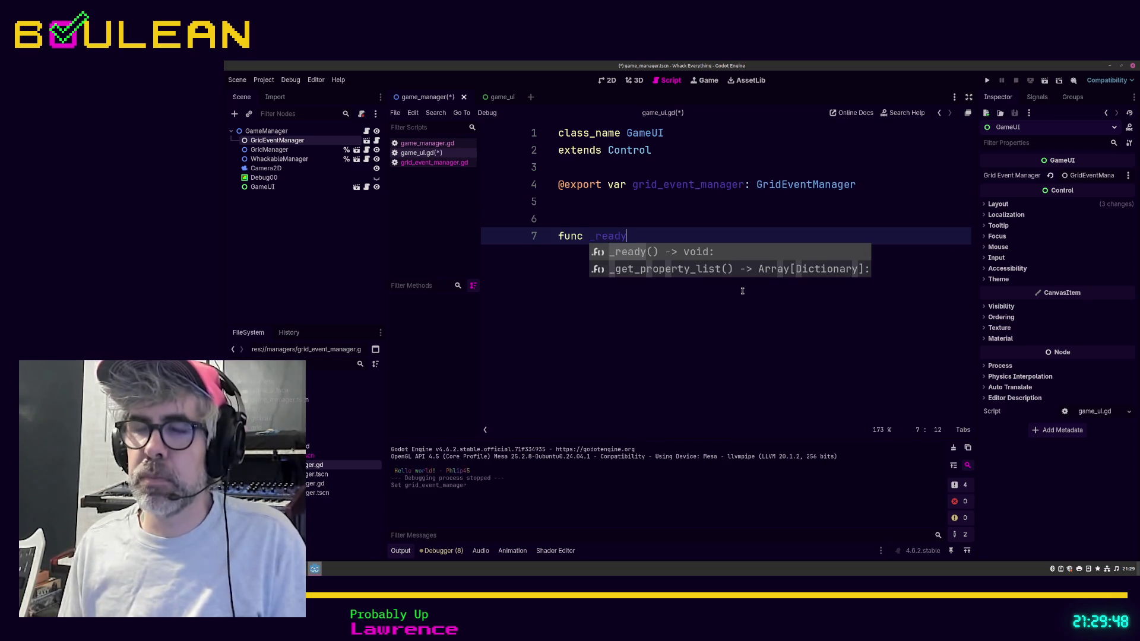
key(BackSpace)
key(BackSpace)
key(BackSpace)
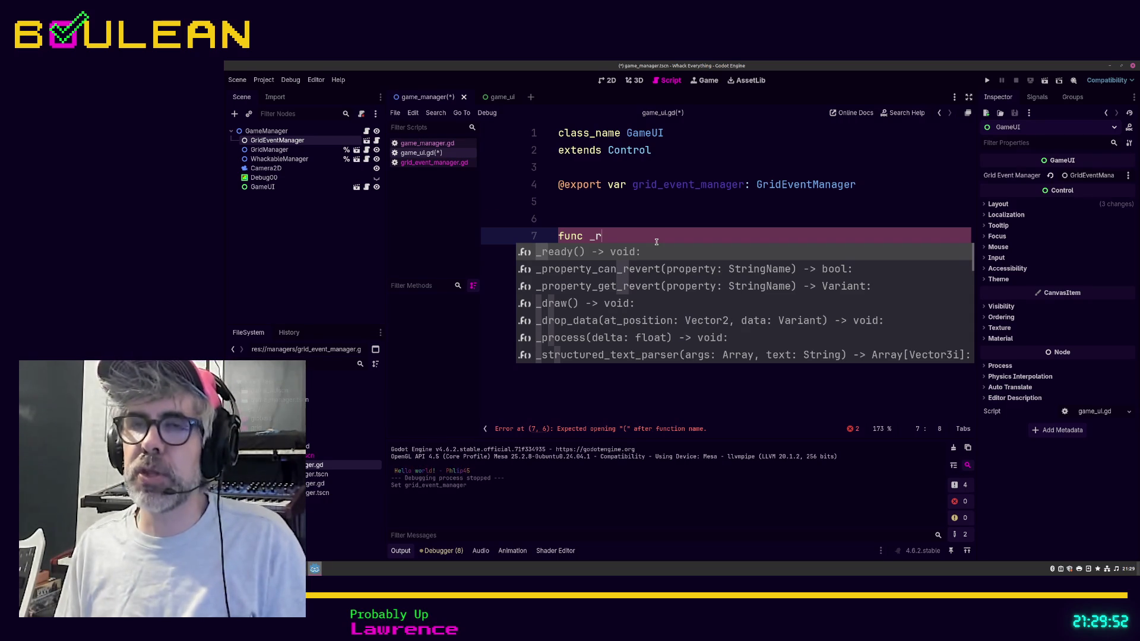
key(shift+Home)
key(BackSpace)
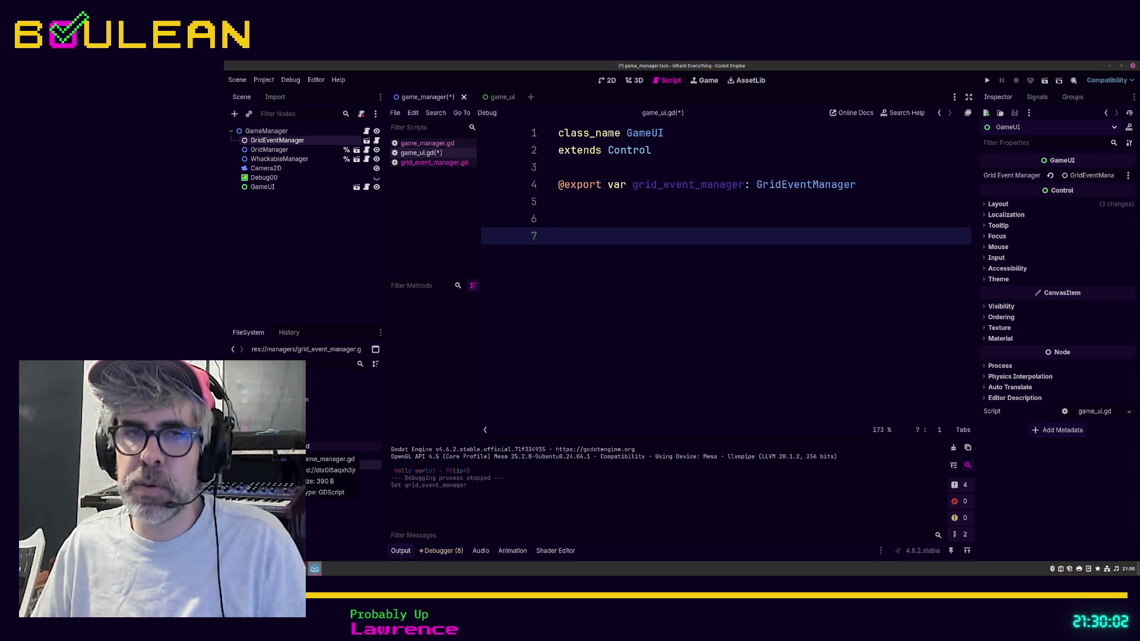
double_click(314, 446)
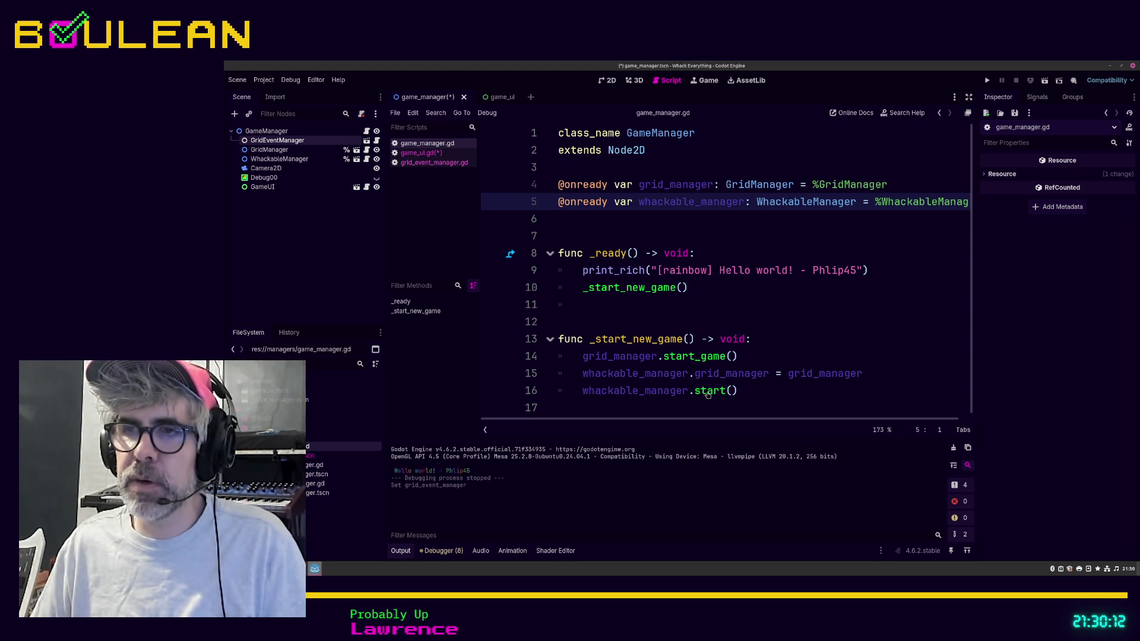
Step: Jump to WhackableManager's start function, try renaming it, revert to start, and save
ctrl+click(707, 392)
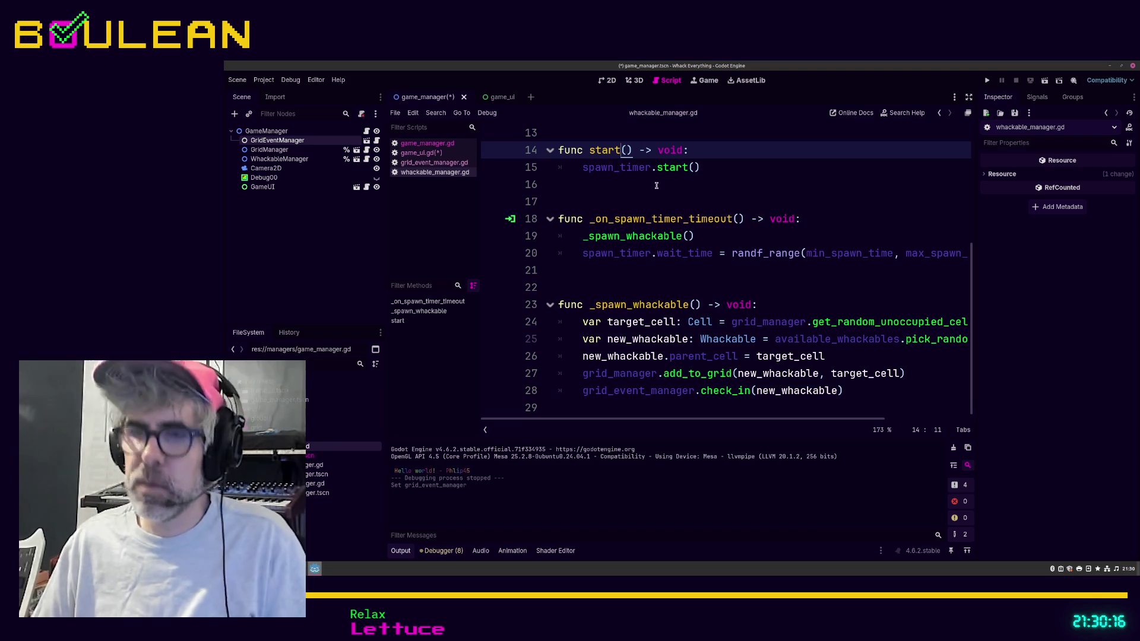
click(622, 152)
text(-game)
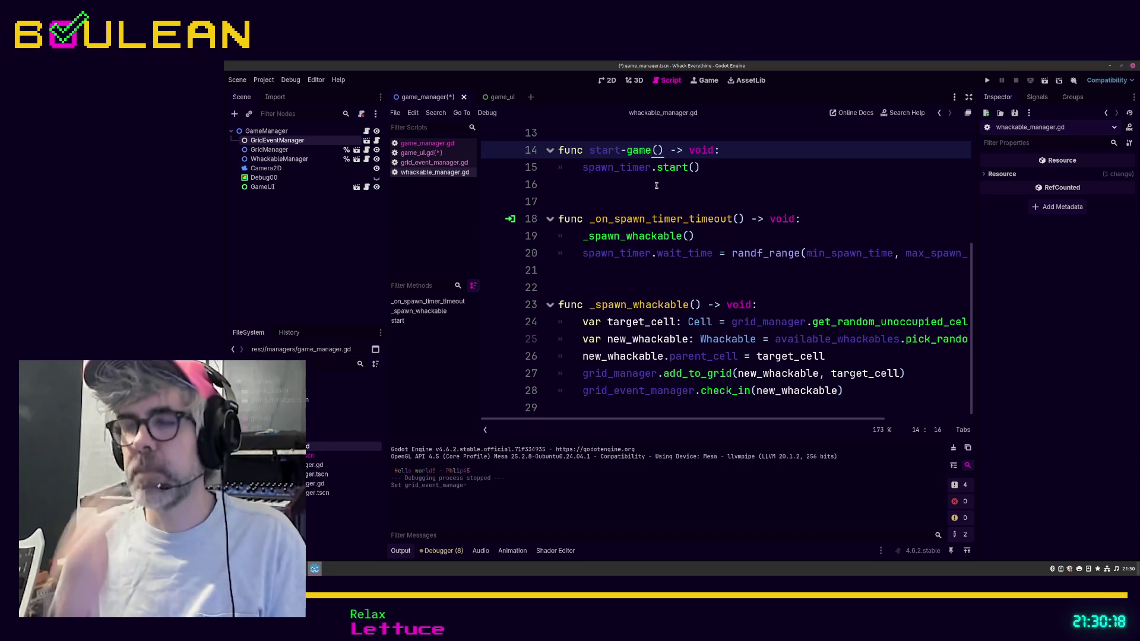
key(BackSpace)
key(BackSpace)
key(BackSpace)
key(BackSpace)
text(_game)
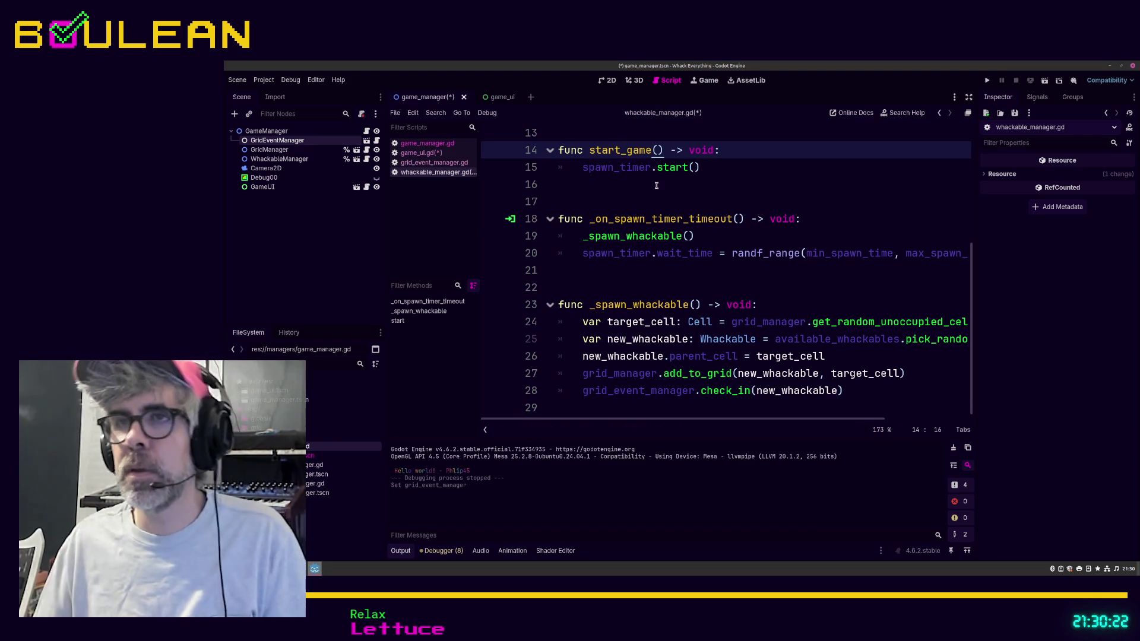
key(BackSpace)
key(BackSpace)
key(BackSpace)
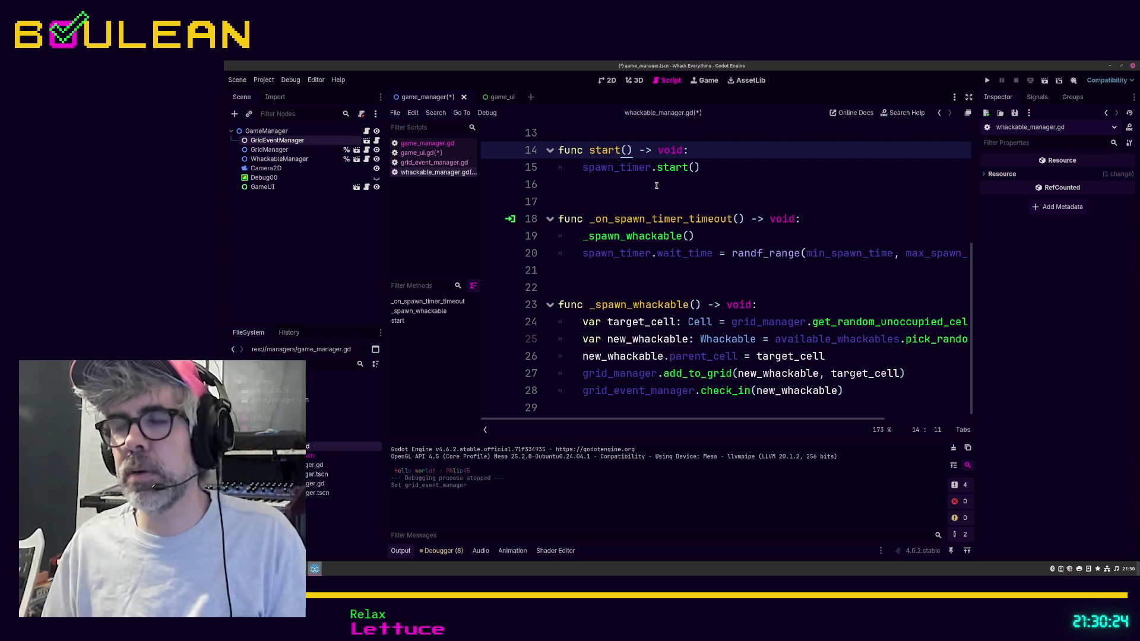
click(656, 186)
key(ctrl+s)
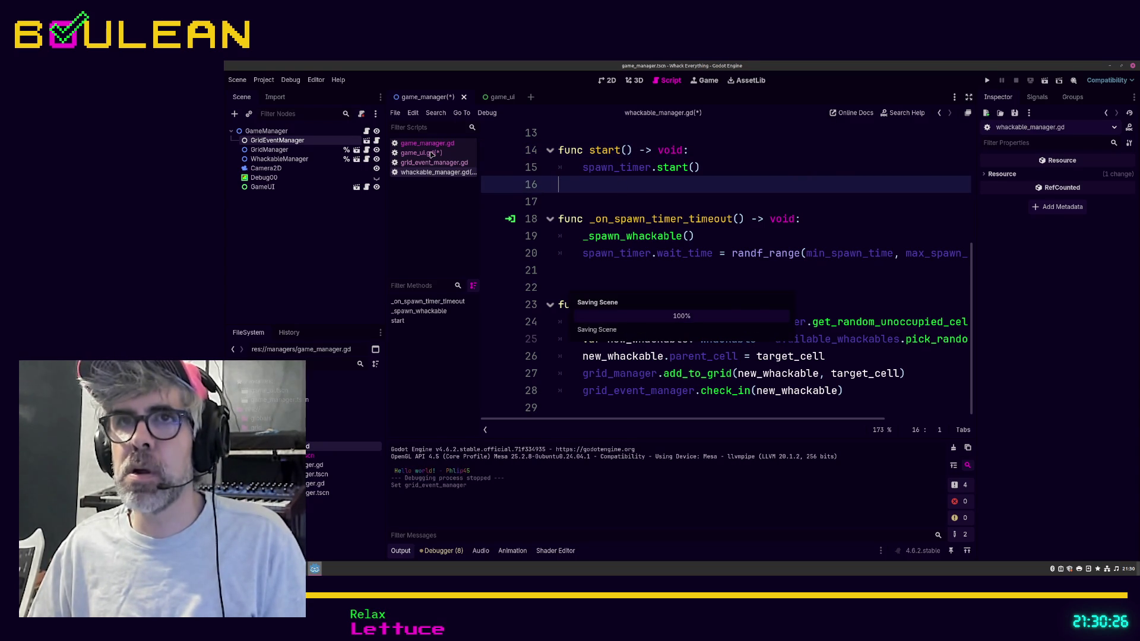
Step: Compare game_ui.gd and grid_event_manager.gd, ending on line 17 of grid_event_manager.gd
click(431, 153)
click(434, 163)
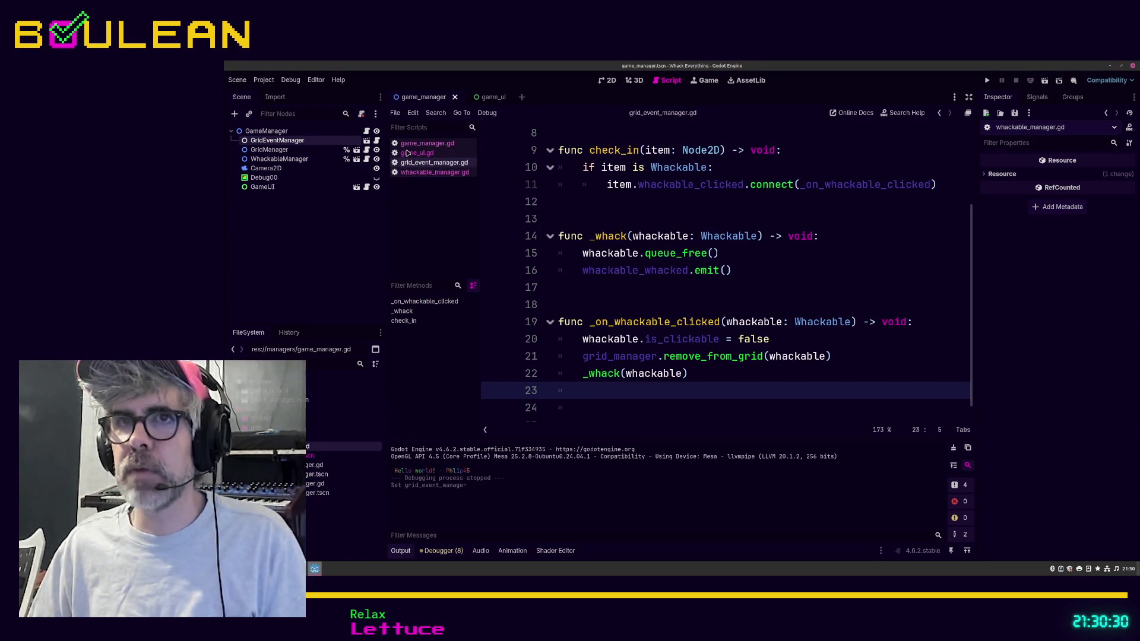
click(417, 153)
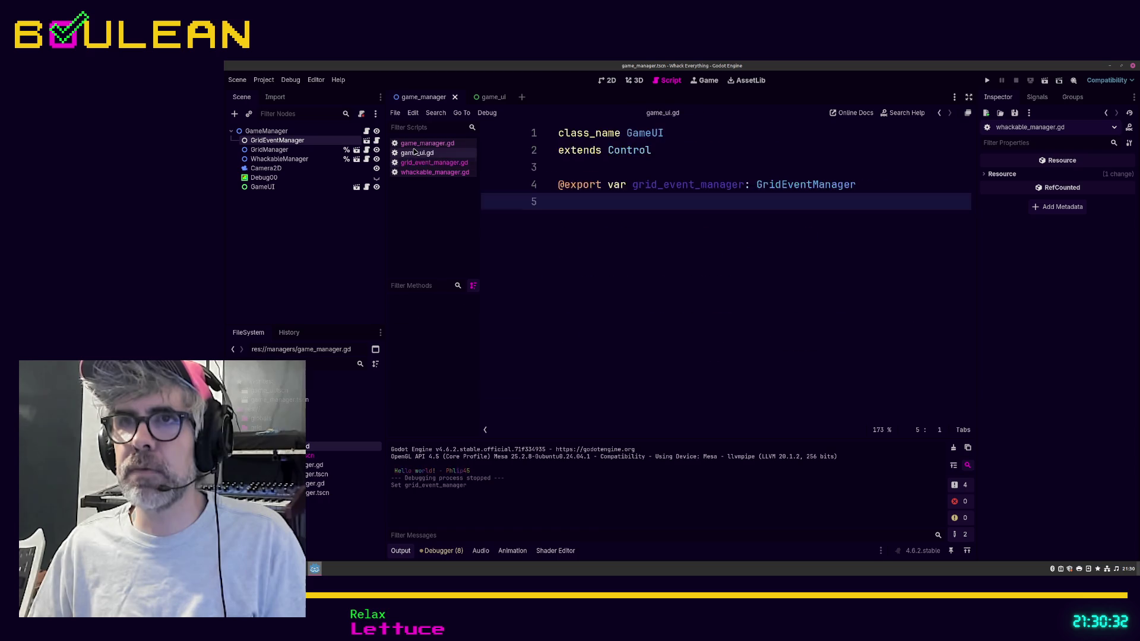
click(420, 166)
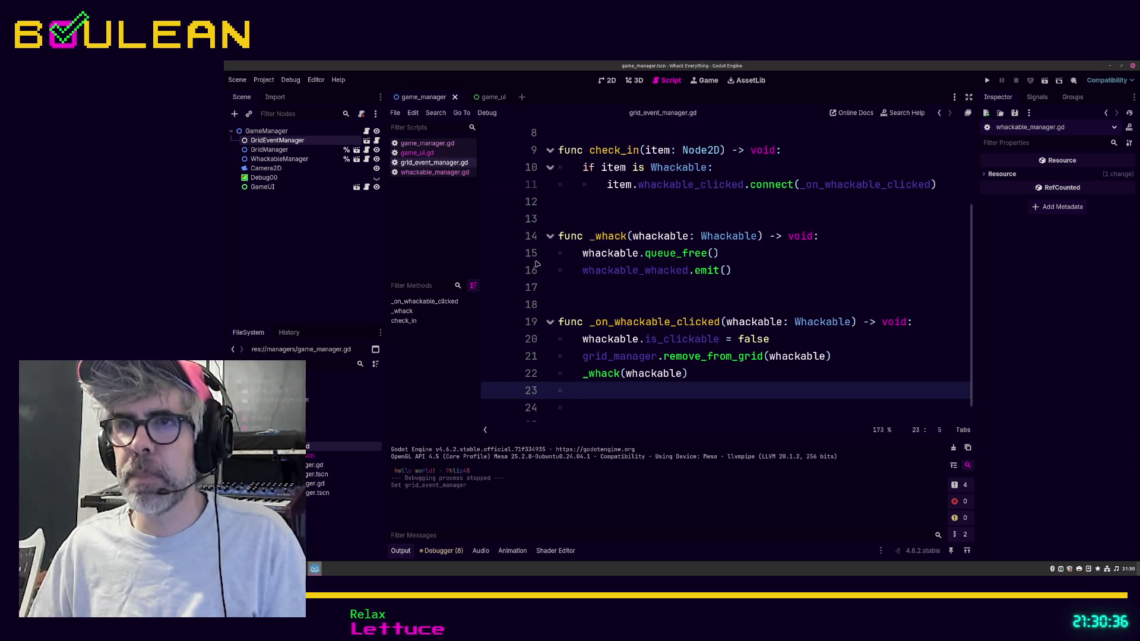
click(574, 289)
Step: Search the project and inspect the start_new_game call on line 10 and its definition
key(ctrl+shift+f)
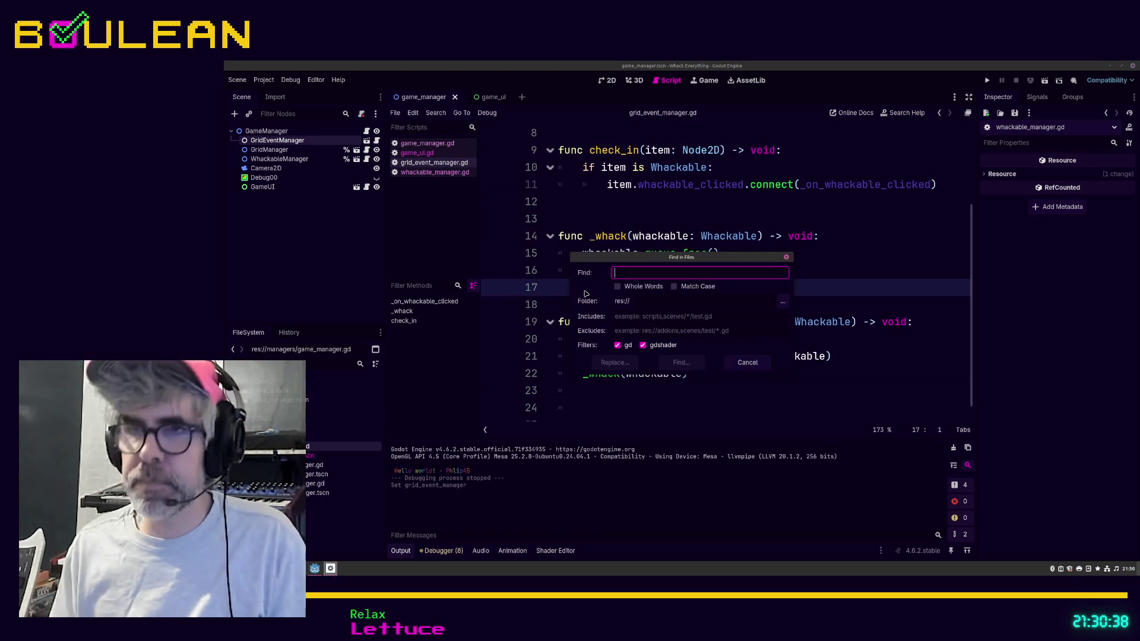
text(whackable)
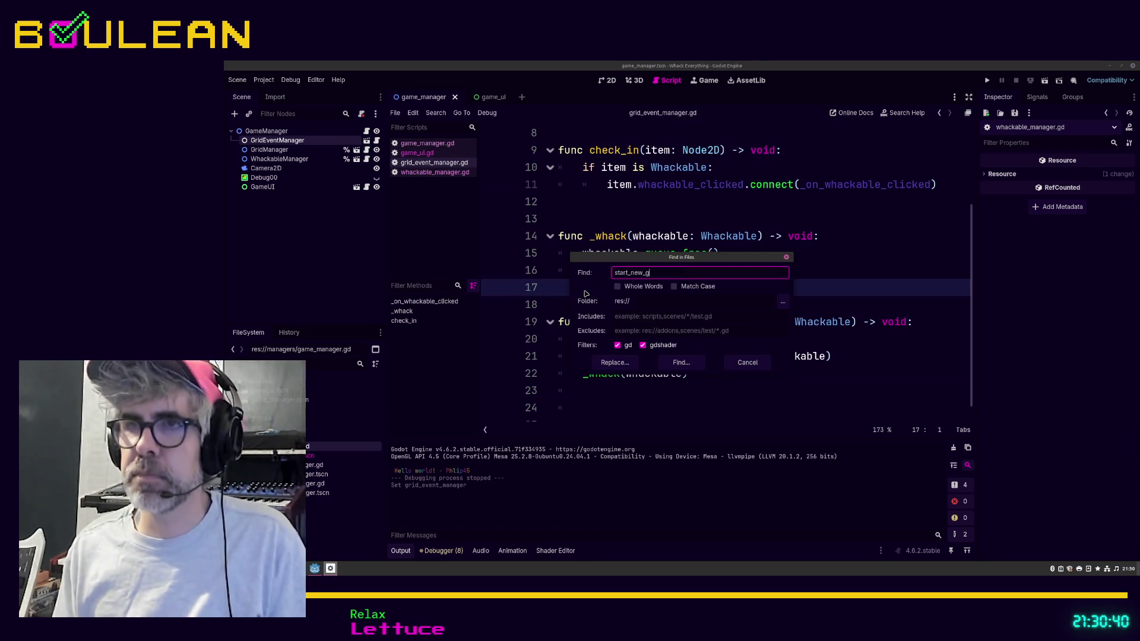
key(Escape)
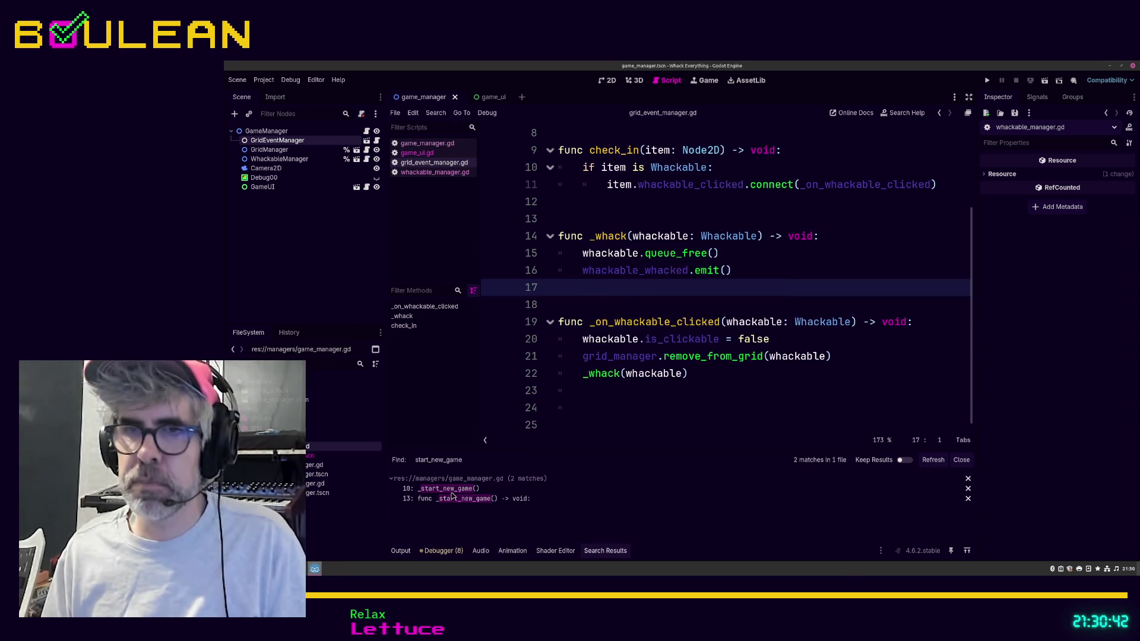
click(451, 489)
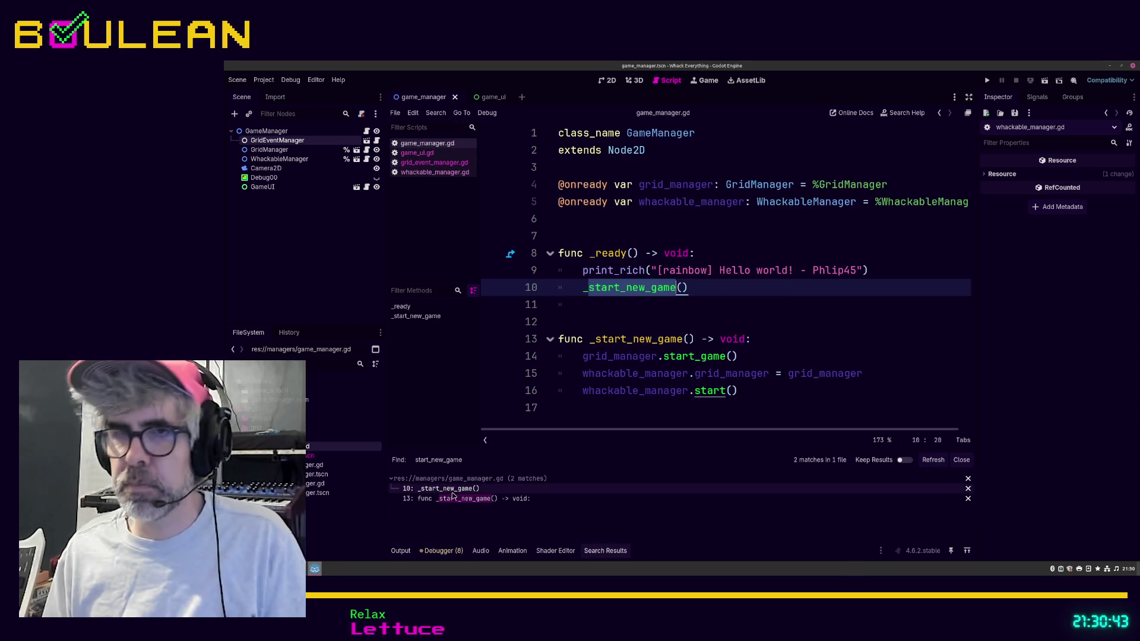
click(675, 295)
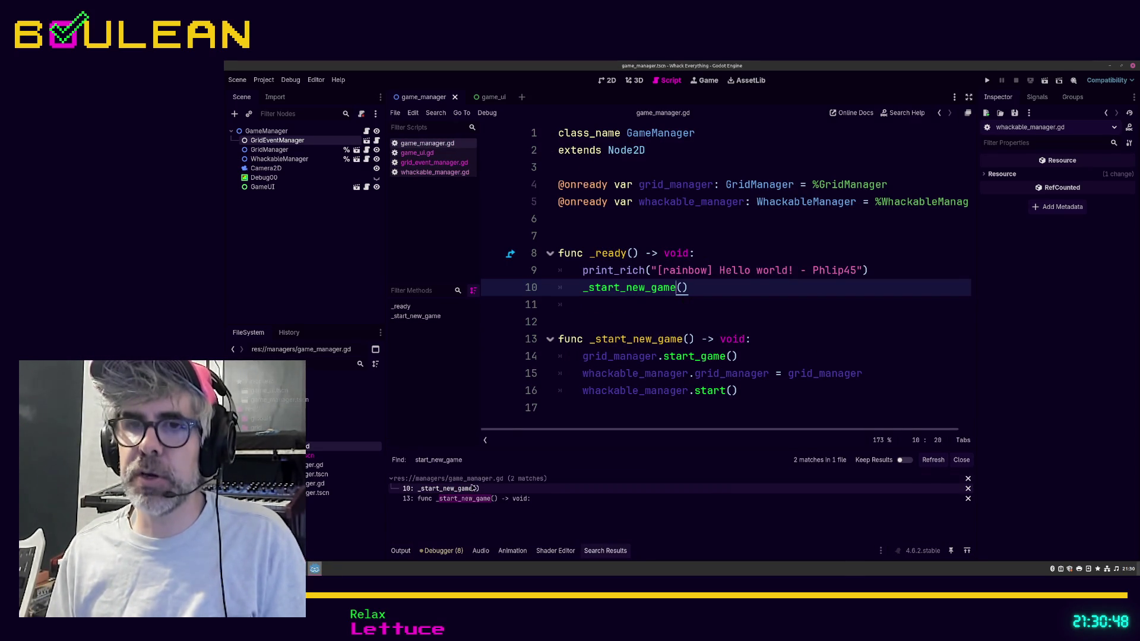
click(457, 500)
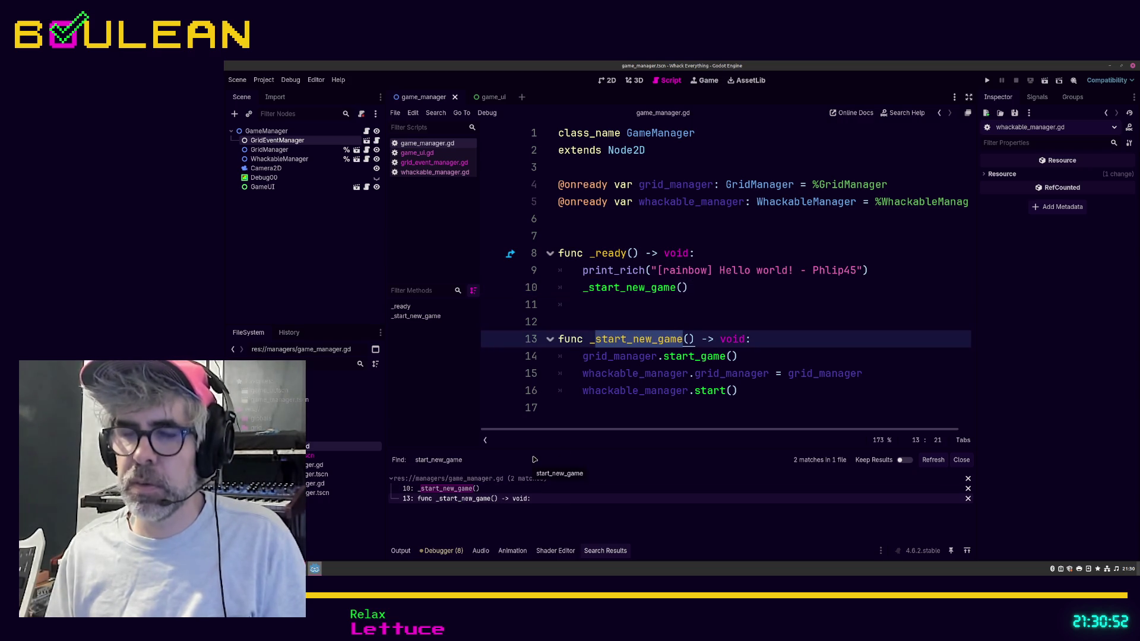
Step: Find start_game across the project, change the call in game_manager.gd to start(), and save
key(ctrl+shift+f)
text(start_game)
key(Return)
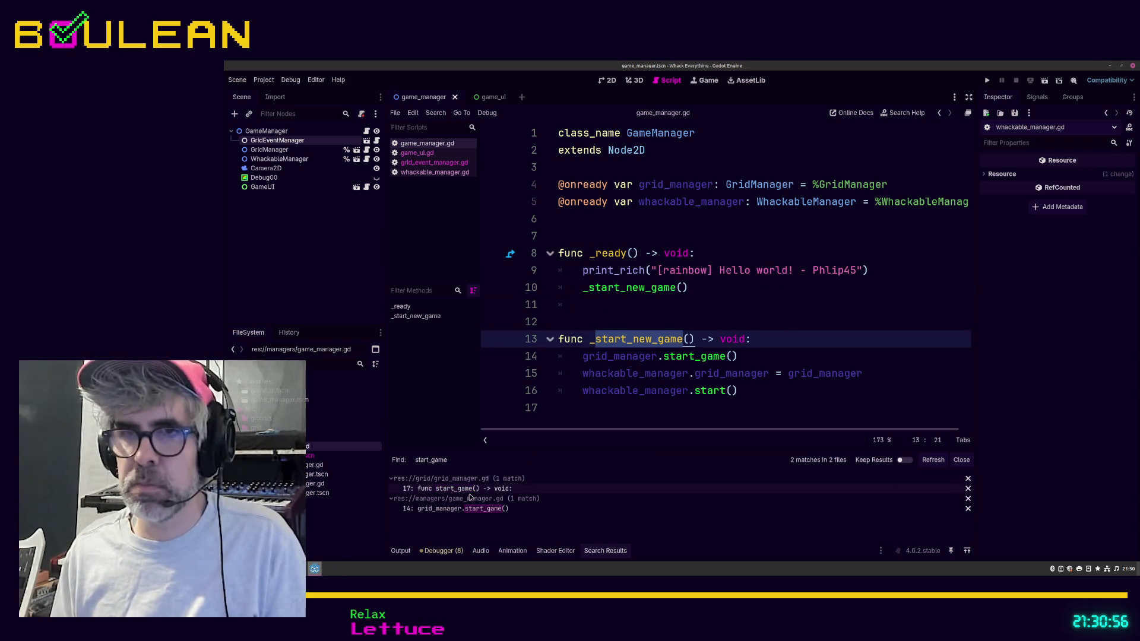
click(472, 499)
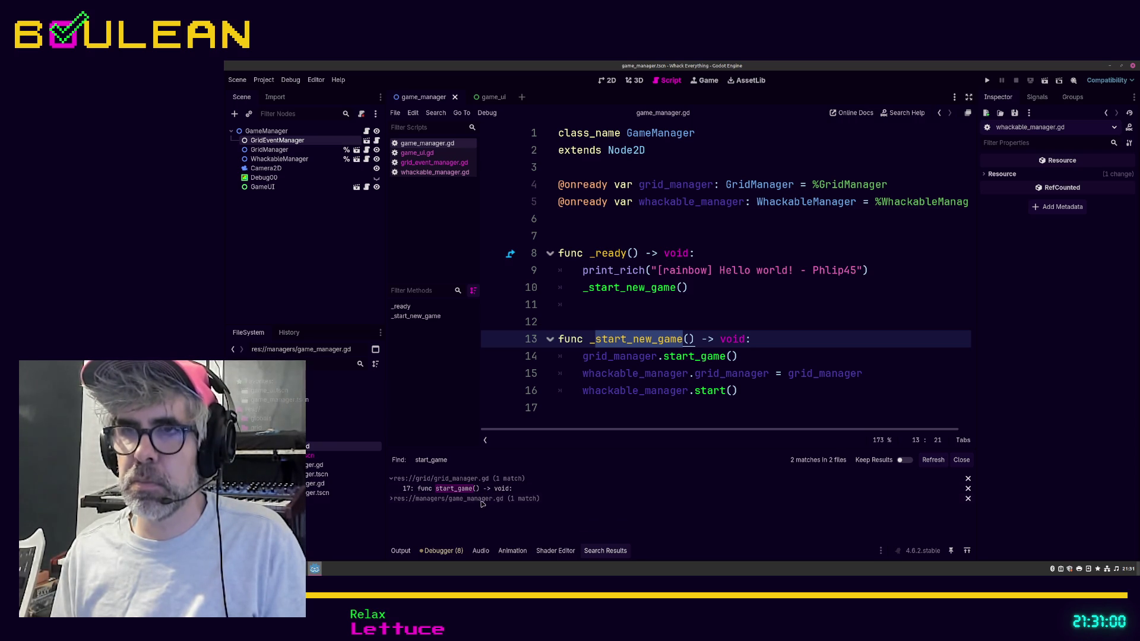
click(404, 500)
click(410, 508)
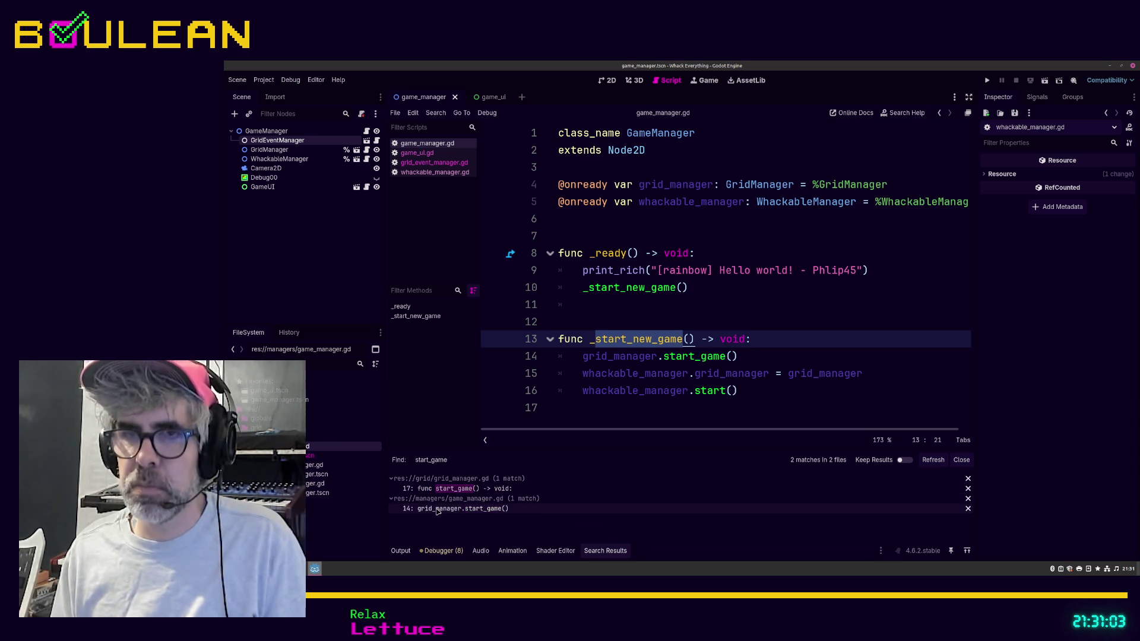
click(722, 356)
key(BackSpace)
key(BackSpace)
key(BackSpace)
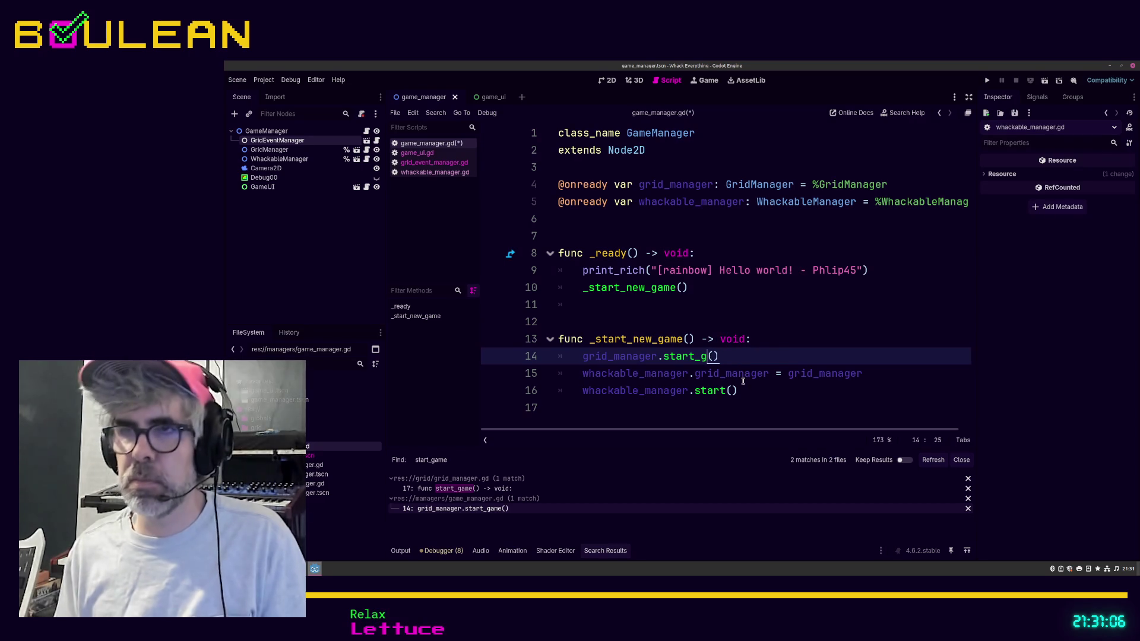
key(ctrl+s)
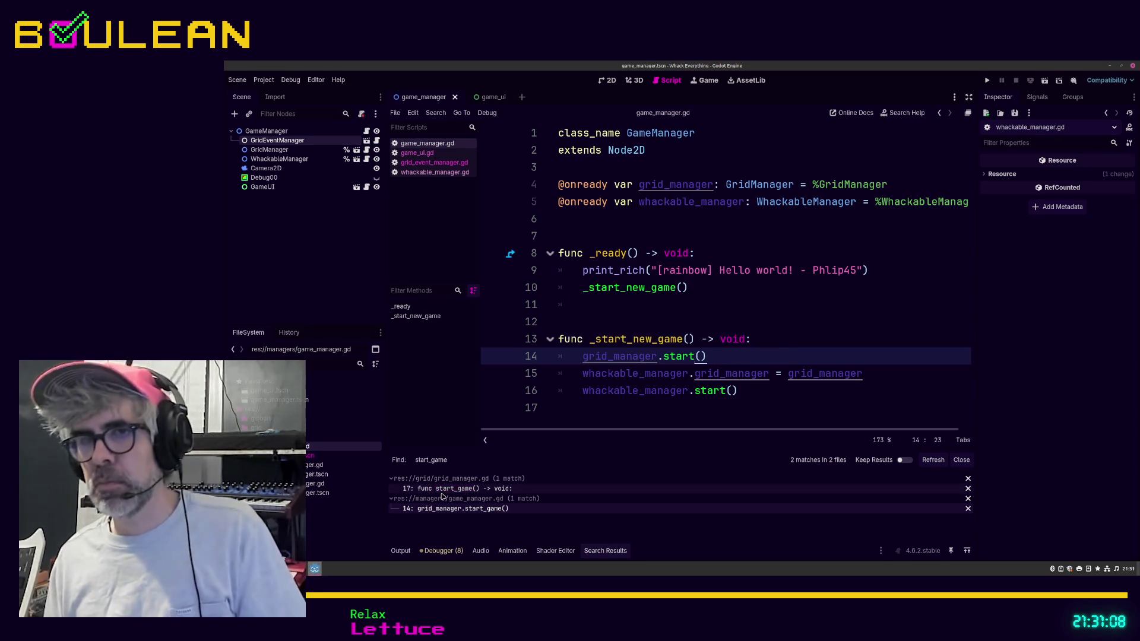
Step: Rename the start_game definition in grid_manager.gd to start, save, and return to game_ui.gd
click(442, 488)
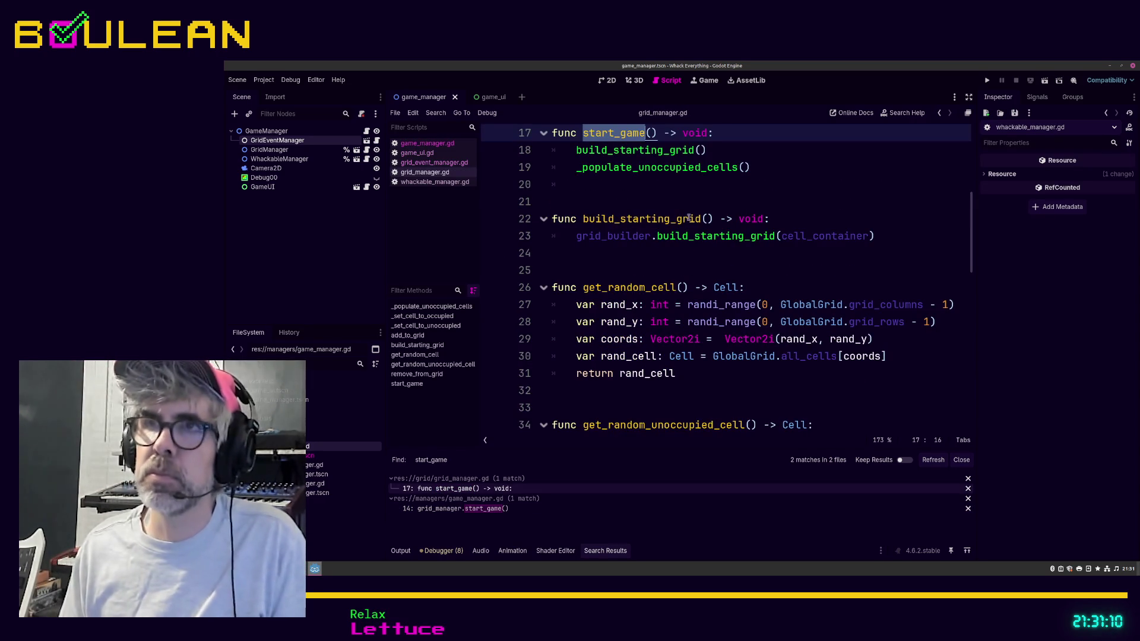
click(652, 134)
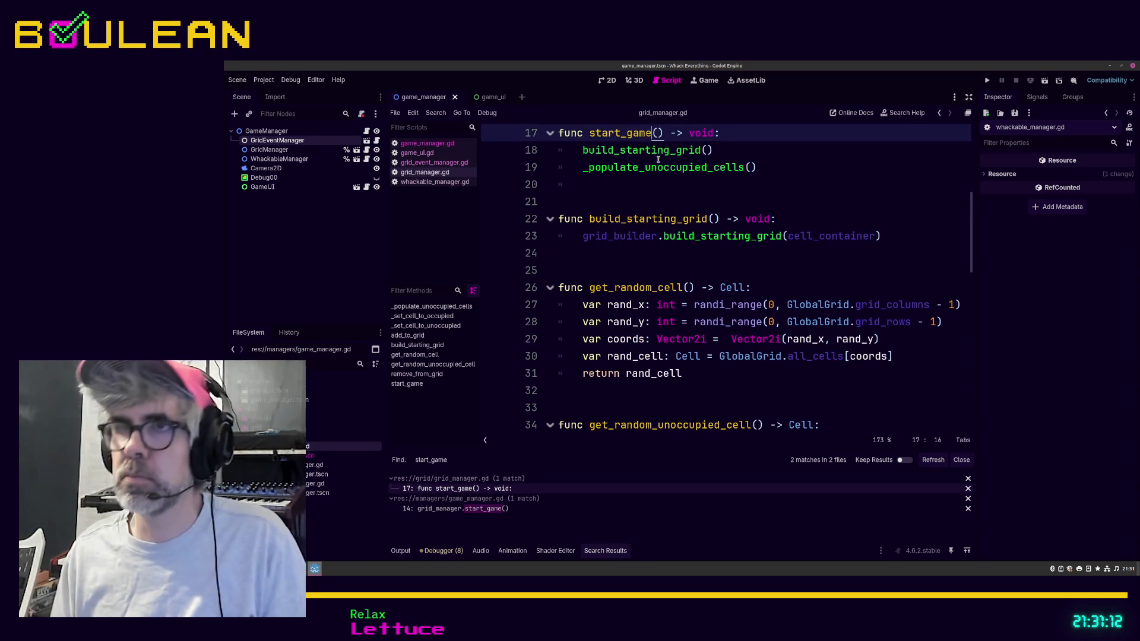
key(BackSpace)
key(BackSpace)
key(BackSpace)
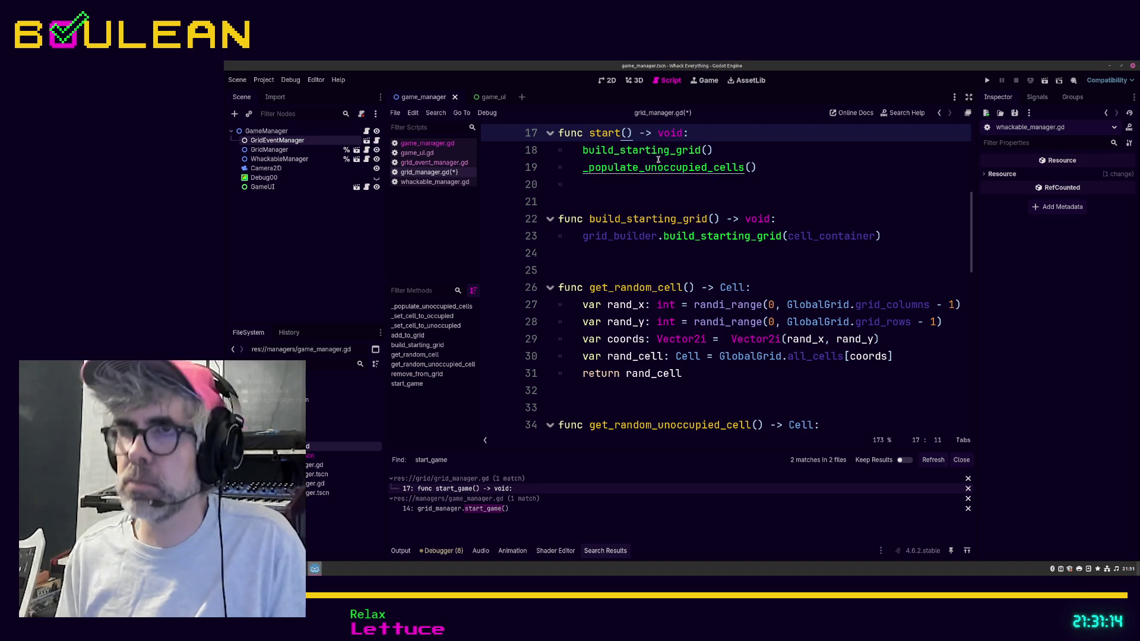
key(ctrl+s)
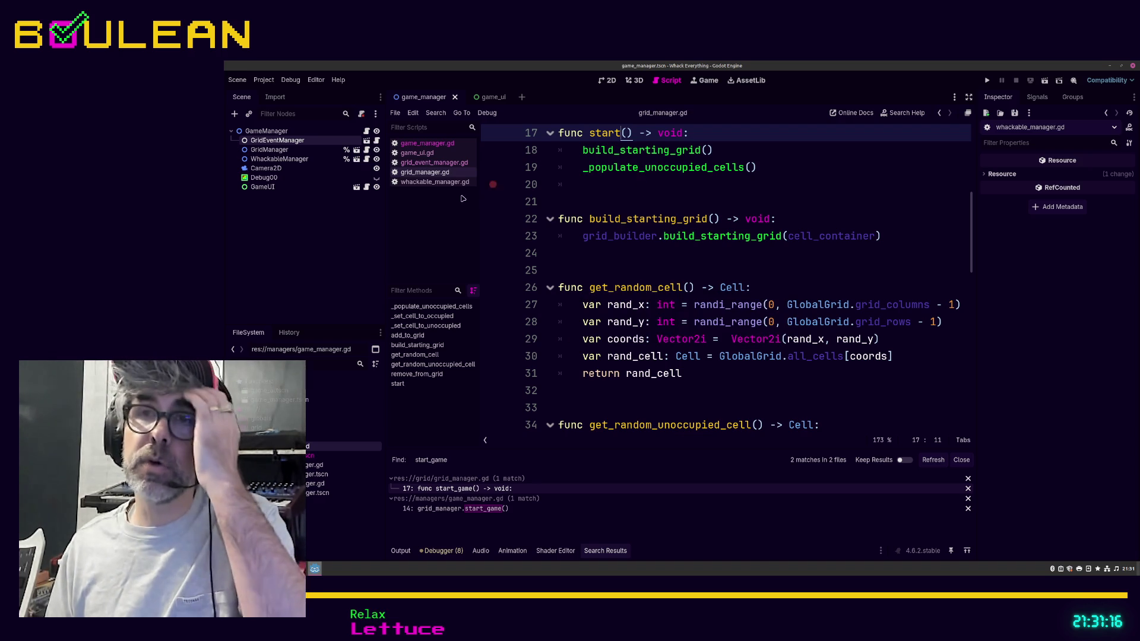
click(419, 153)
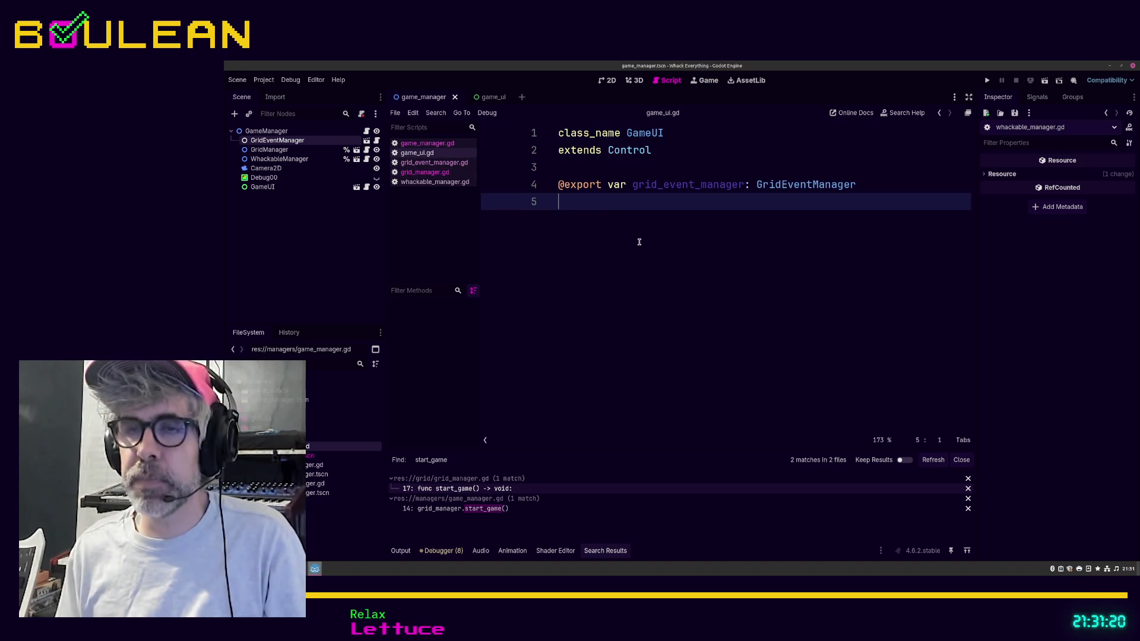
Step: Add a func start() -> void: function below the exported variable
key(Return)
key(Return)
key(Return)
text(func start()- -)
text(doi:)
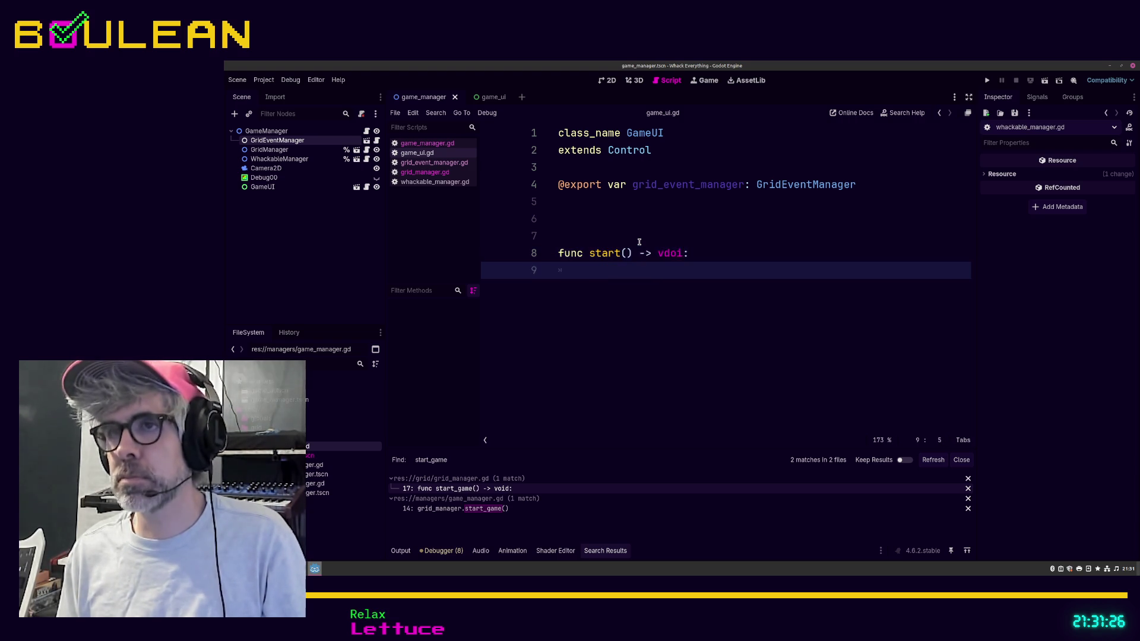
text(oid:)
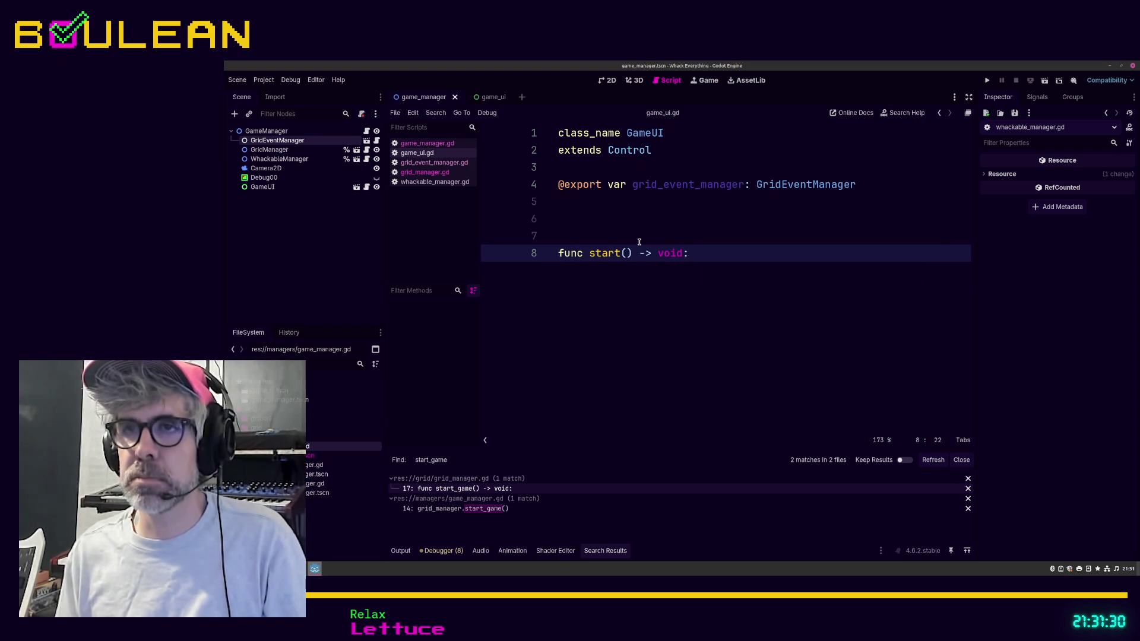
key(Return)
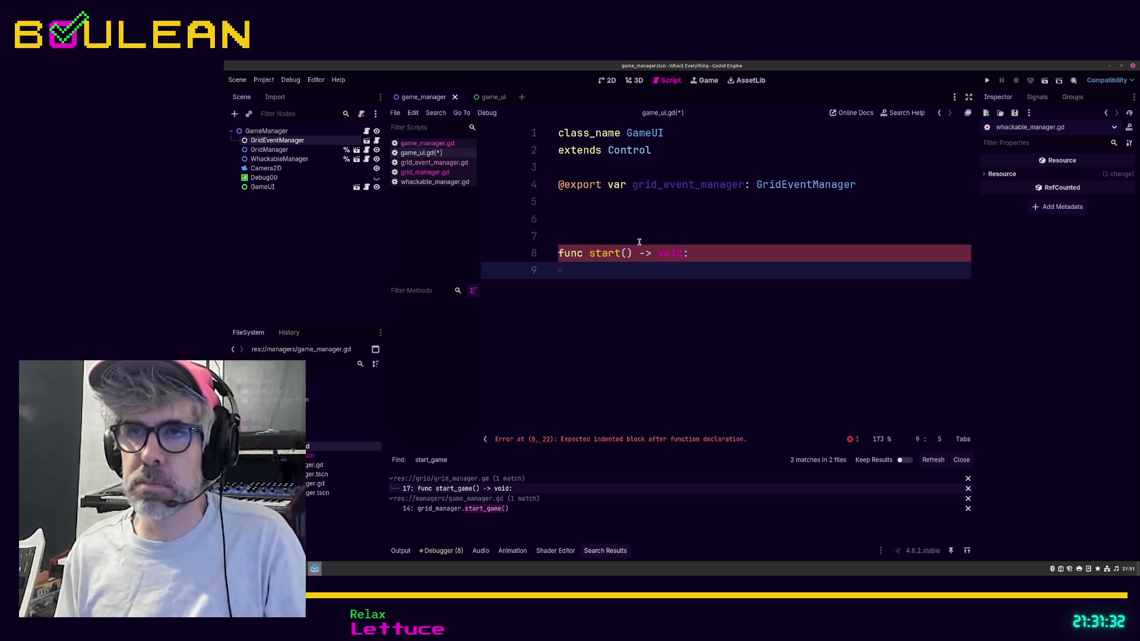
text(afwpo)
key(BackSpace)
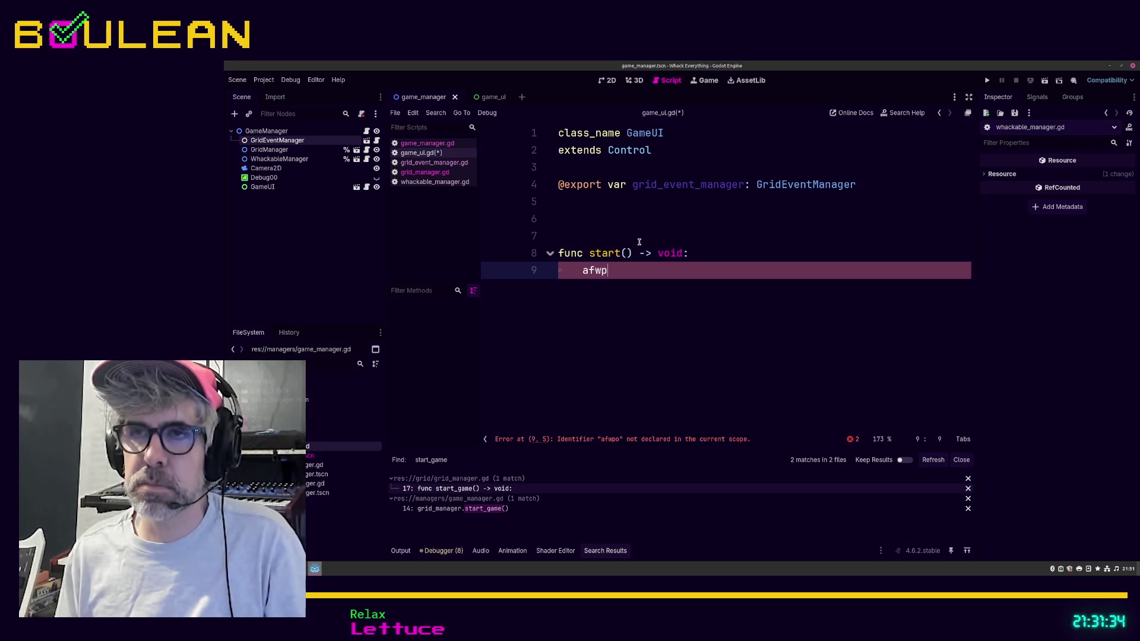
key(BackSpace)
key(BackSpace)
key(BackSpace)
key(BackSpace)
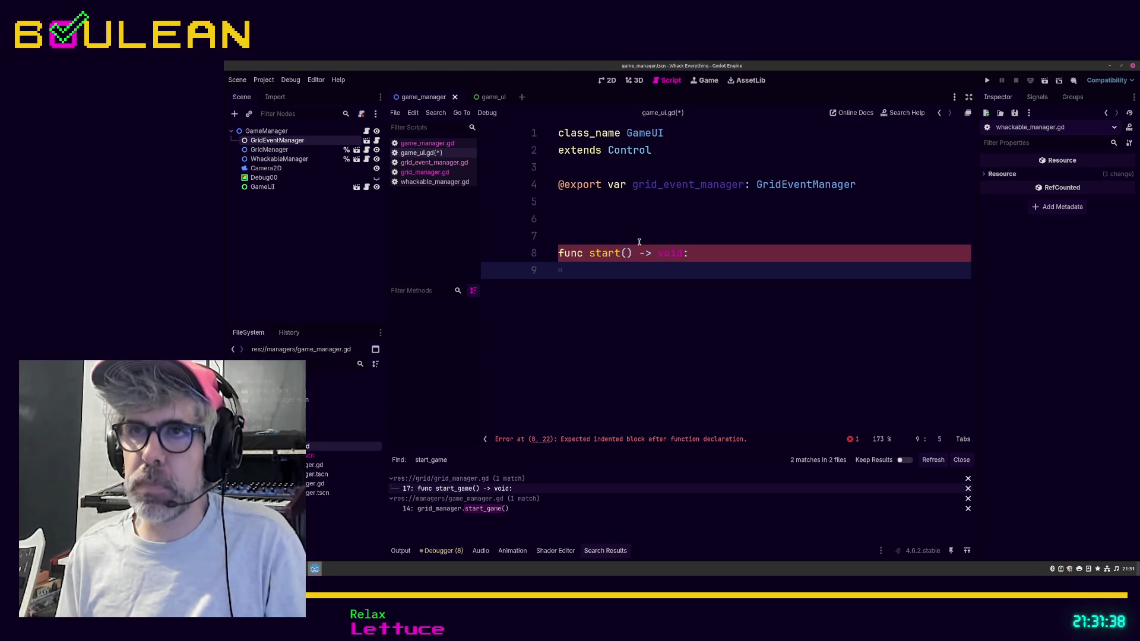
Step: In start(), write grid_event_manager.whackable_whacked.connect(_on_whackable_whacked)
text(grive_)
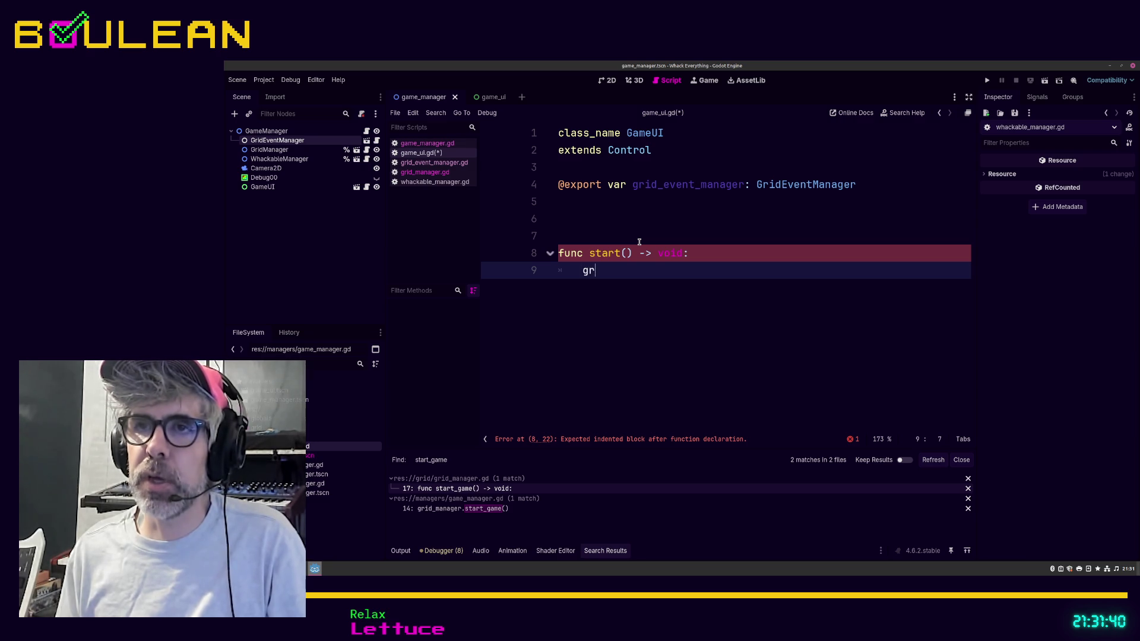
key(Return)
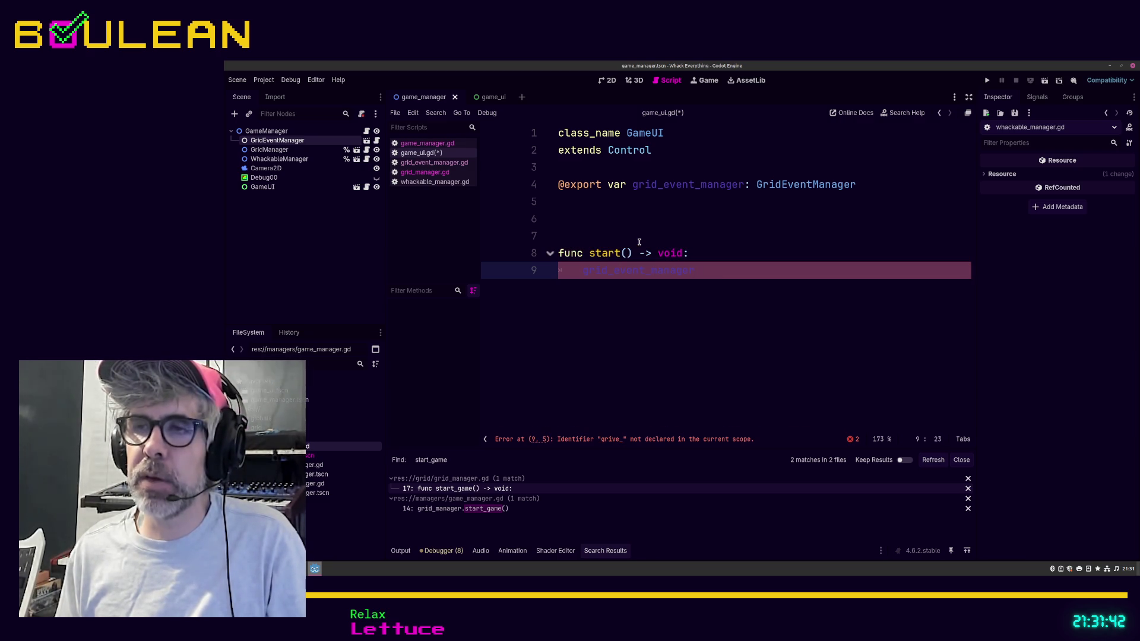
text(.)
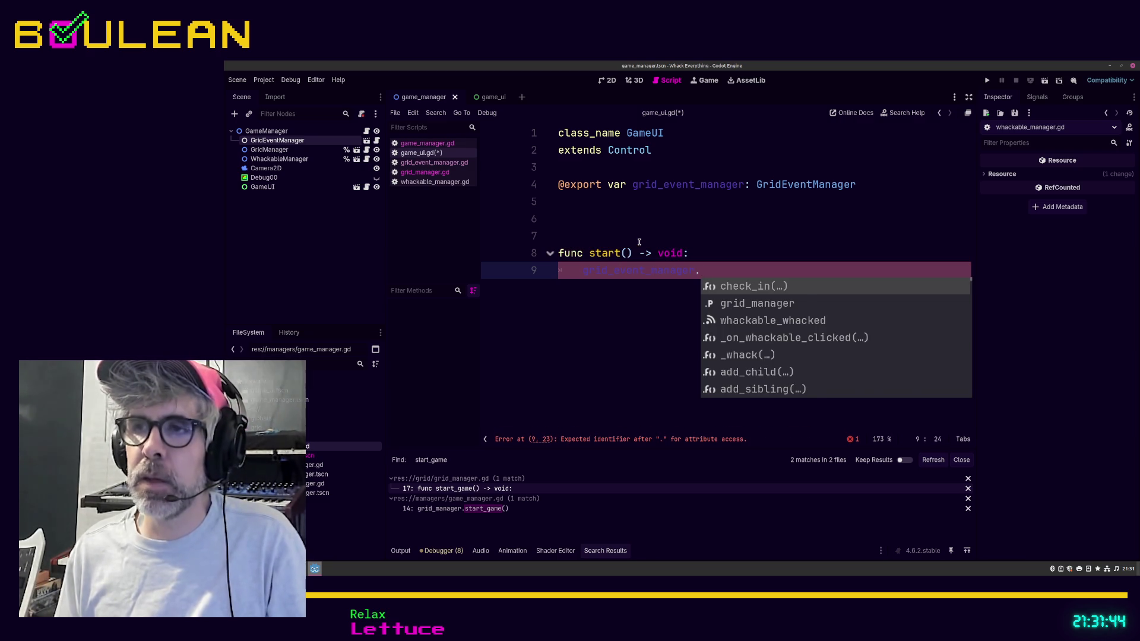
text(wha)
key(Return)
text(.conn)
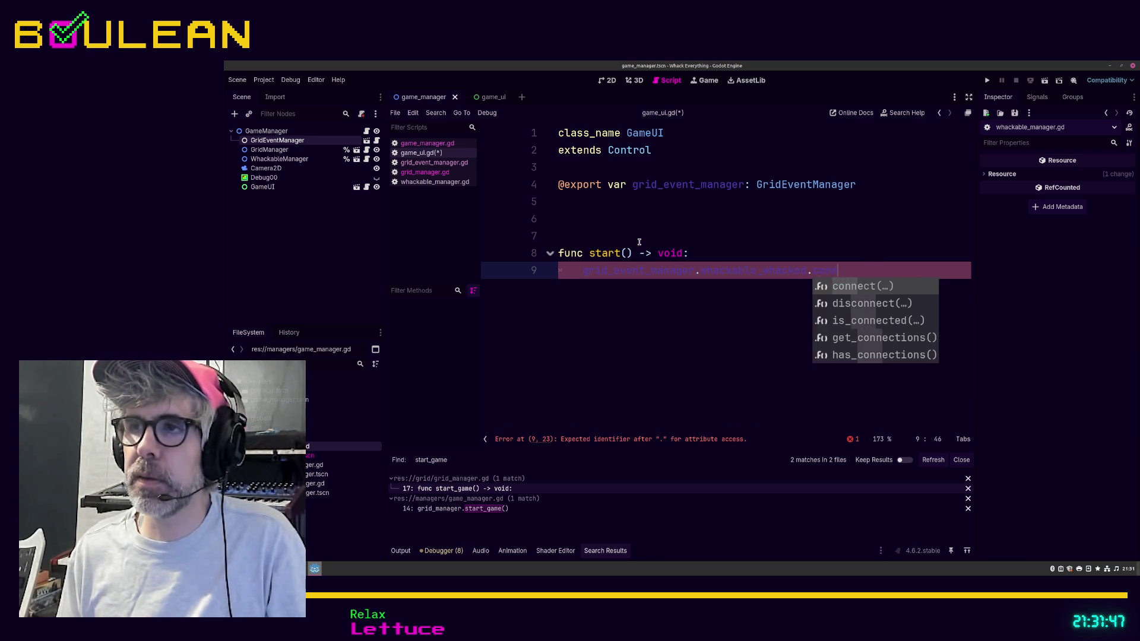
key(Return)
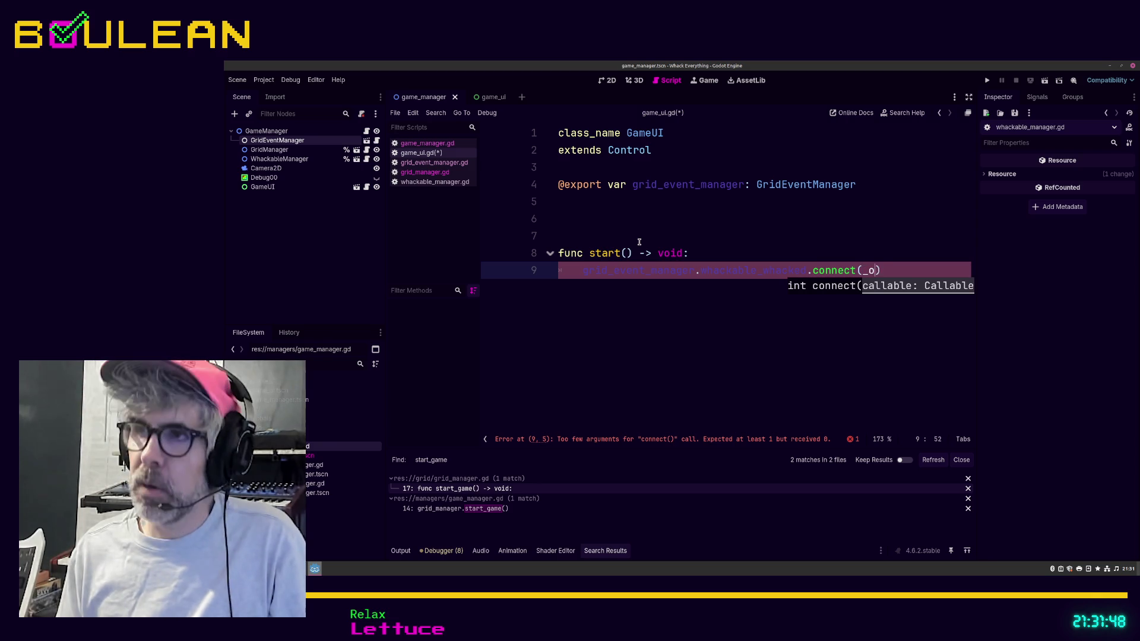
text(on_whacka)
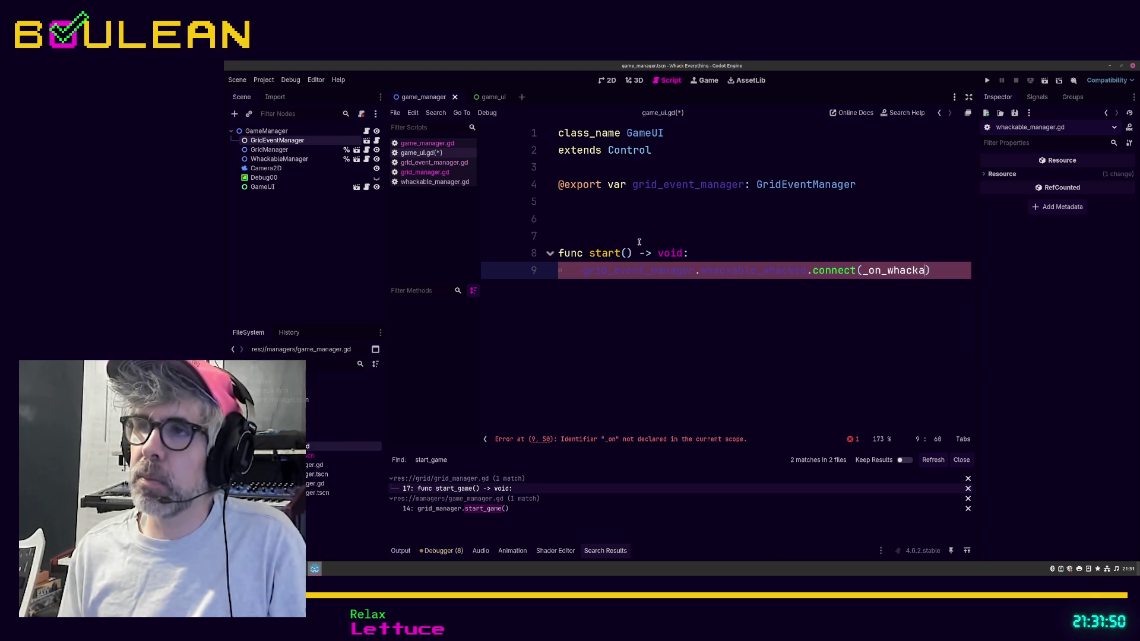
text(ble_whacked))
Step: Begin declaring the _on_whackable_whacked handler function at top level below start()
key(Return)
key(Return)
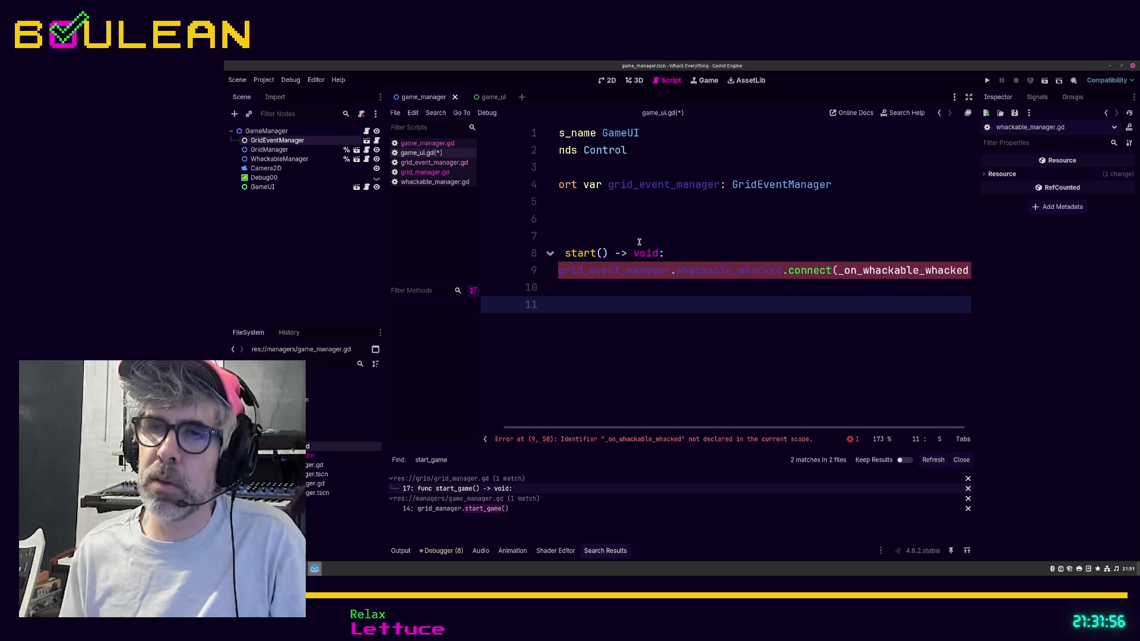
key(BackSpace)
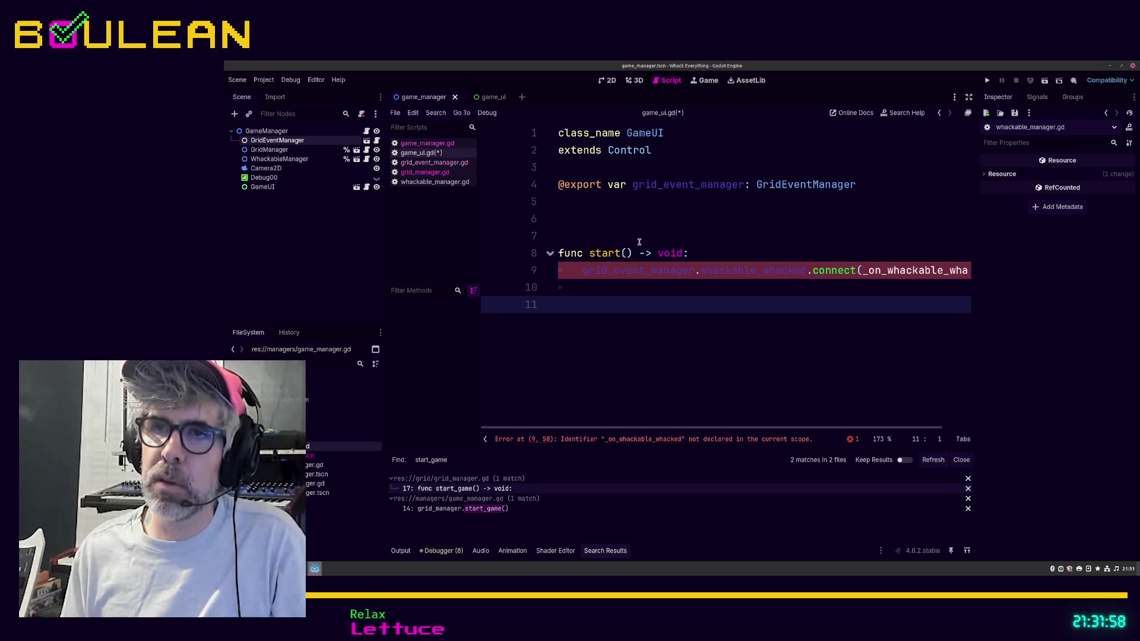
key(Return)
text(func _on_whackable_whacked())
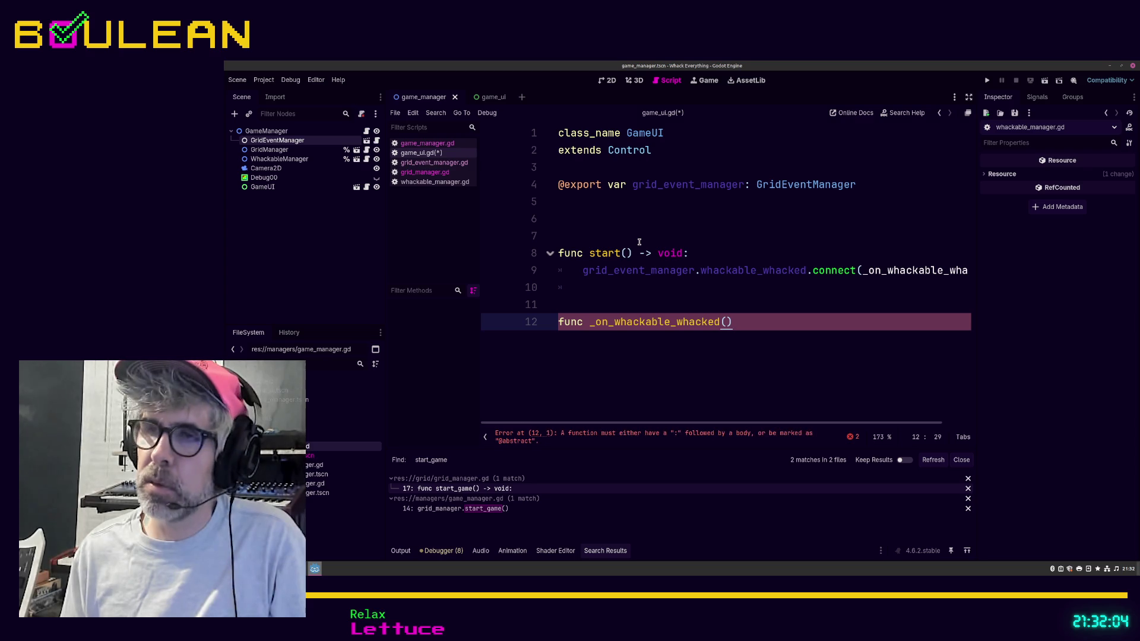
text( >)
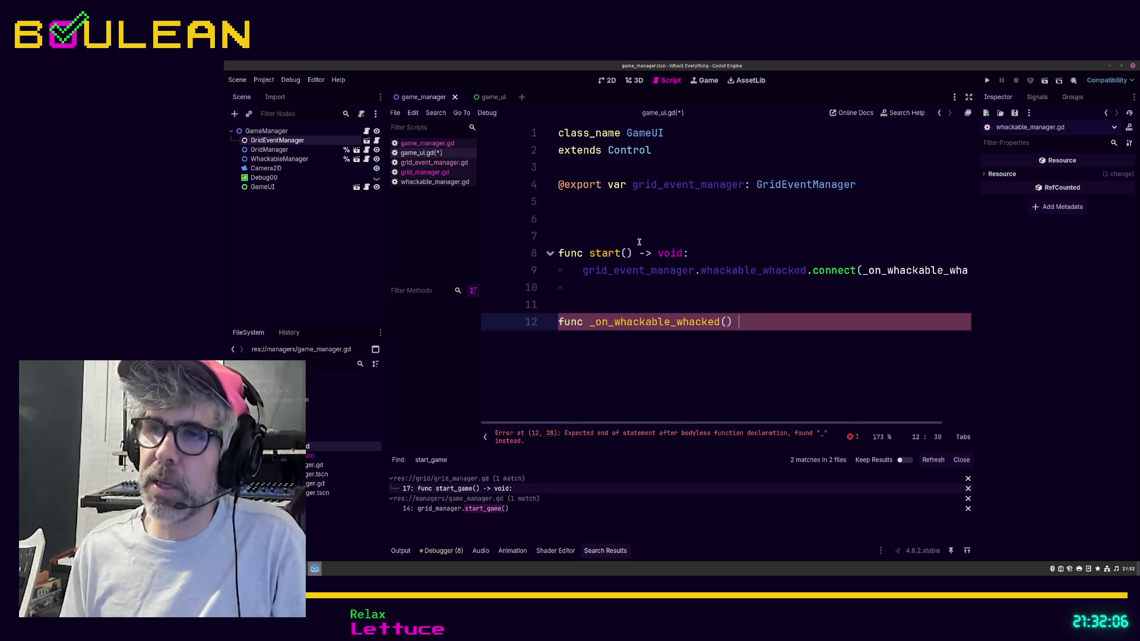
text(> void:)
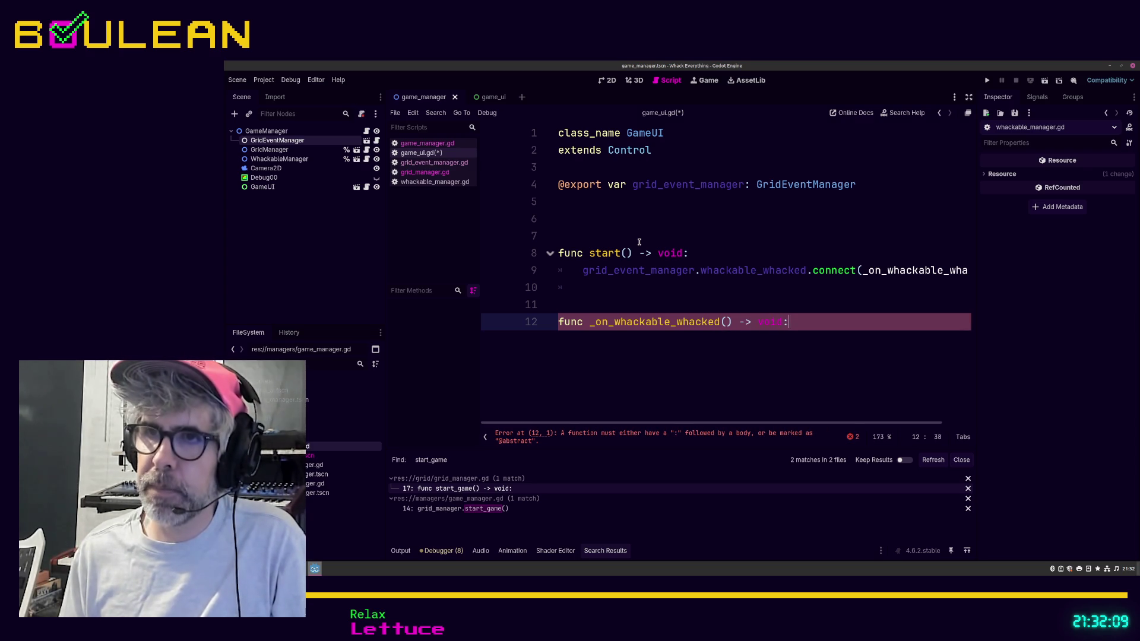
Step: Make the _on_whackable_whacked body call _increase_score(1)
key(Return)
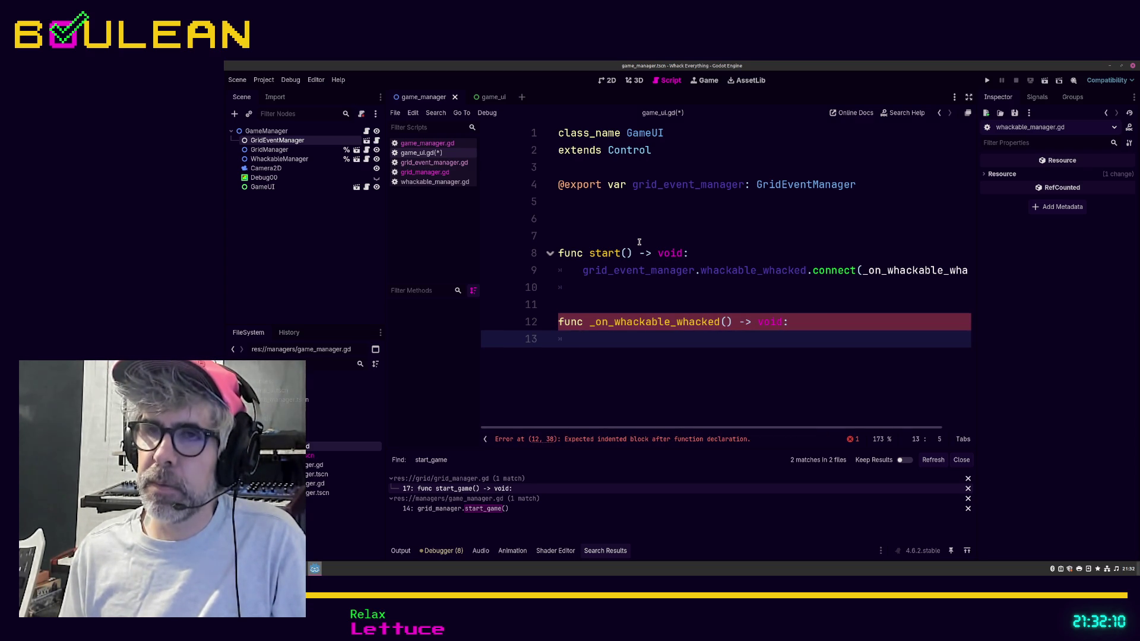
text(_increase_score()
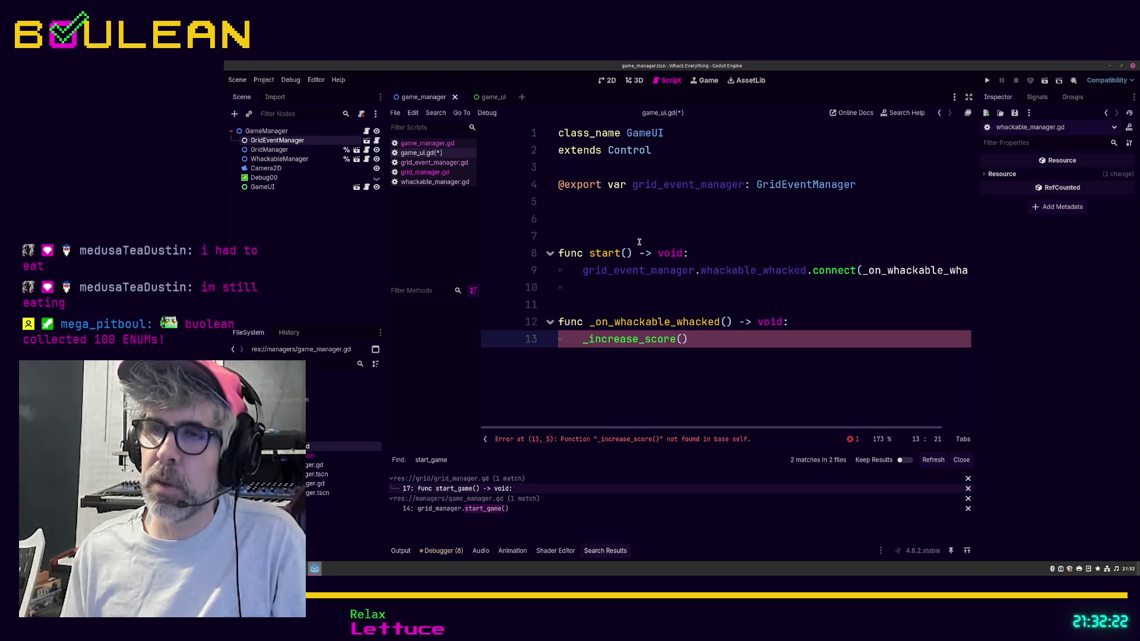
text(1))
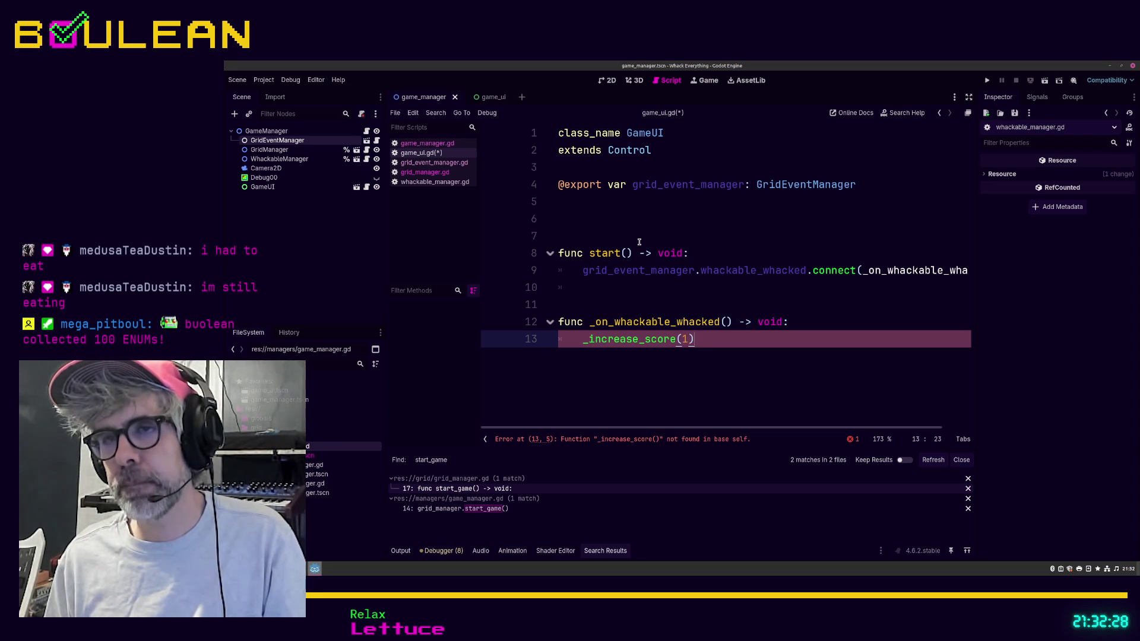
key(Return)
key(Return)
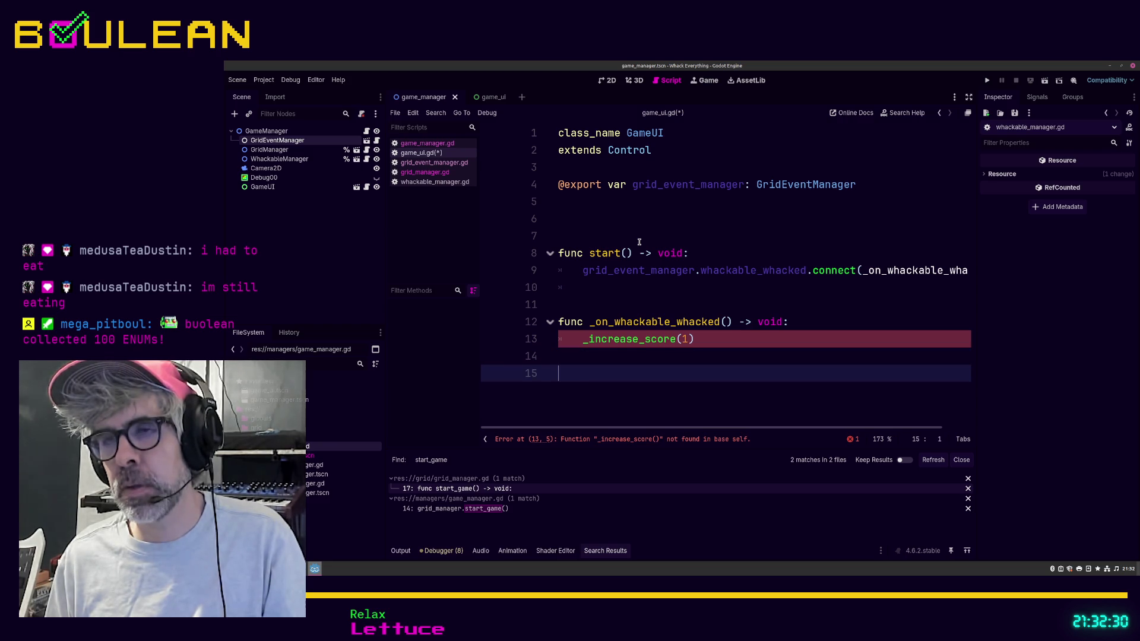
key(Return)
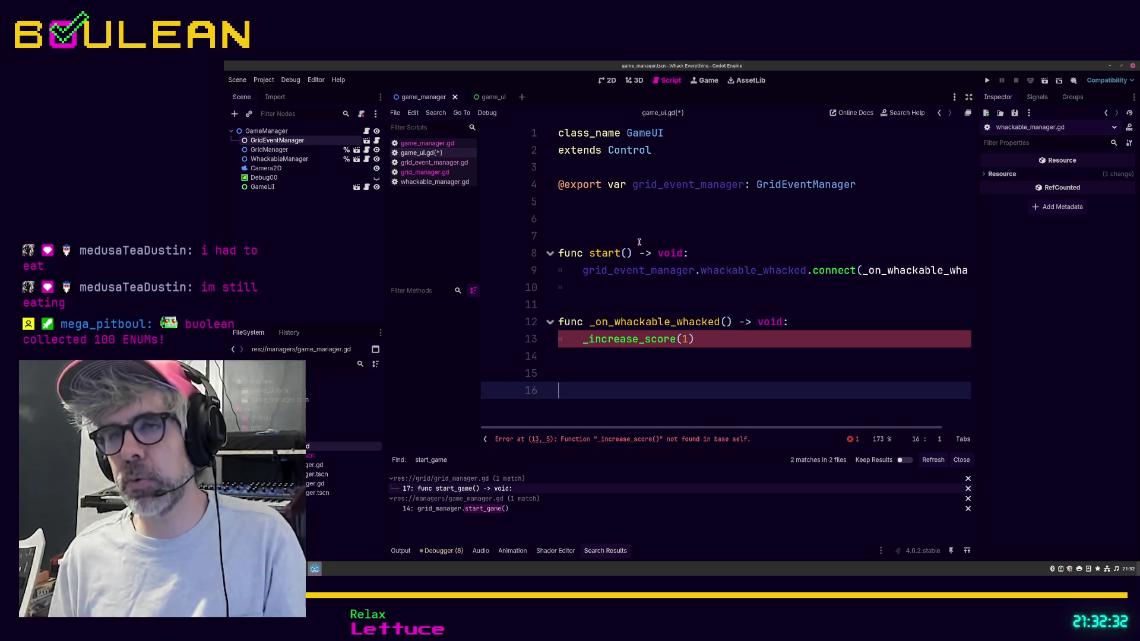
Step: Declare func _increase_score(amount: int) -> void: below, then show the game_ui scene
text(func _increase_score() -> )
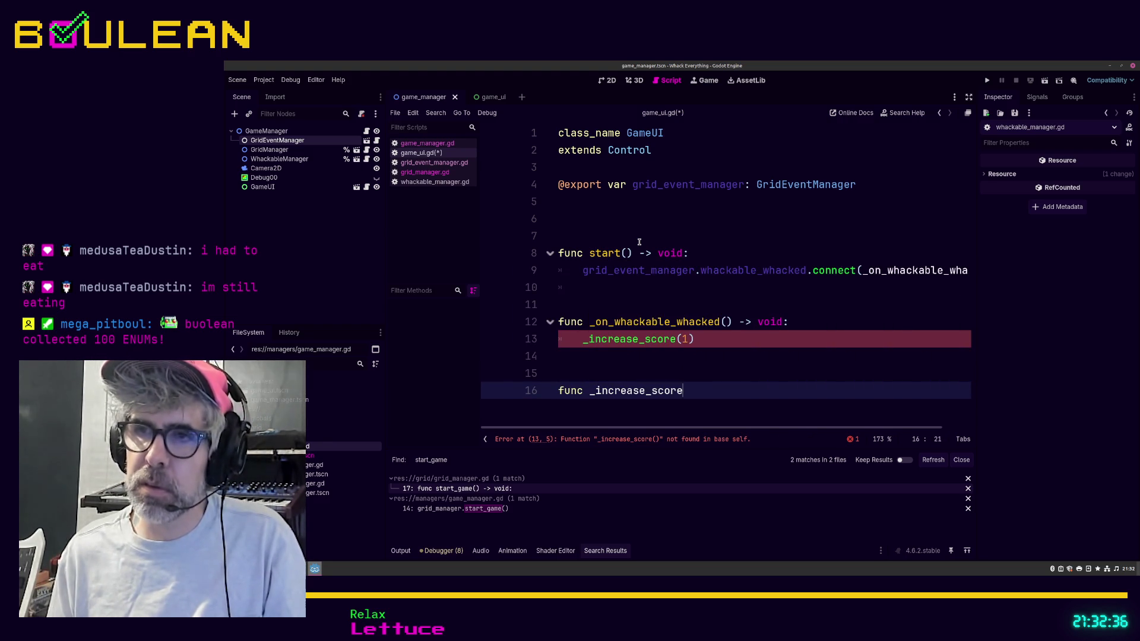
text(void:)
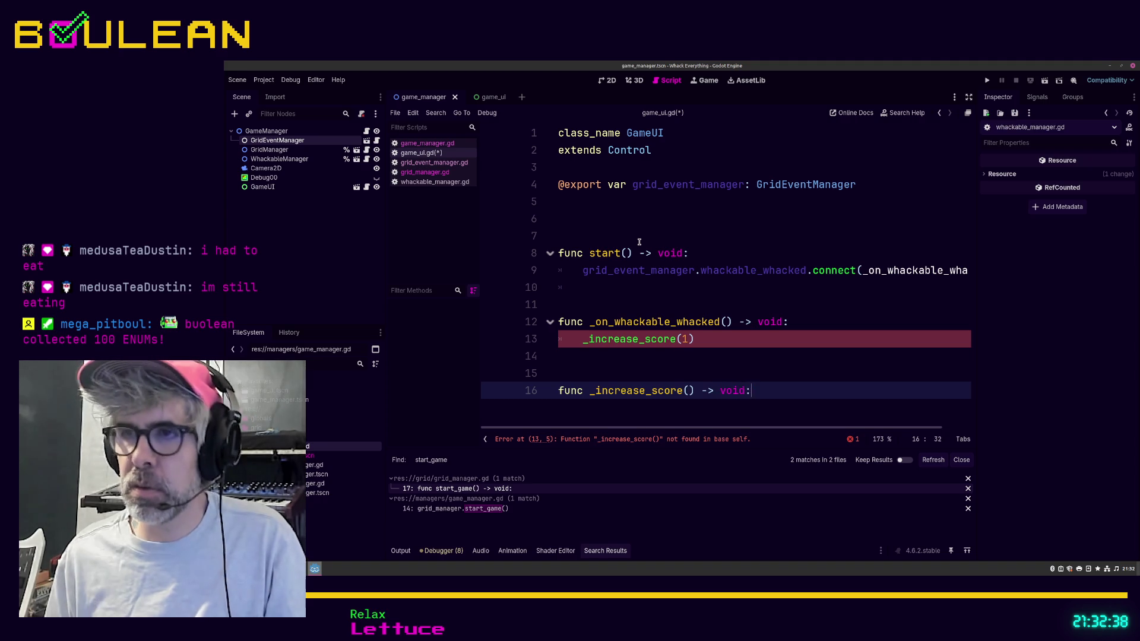
key(Left)
key(Left)
key(Left)
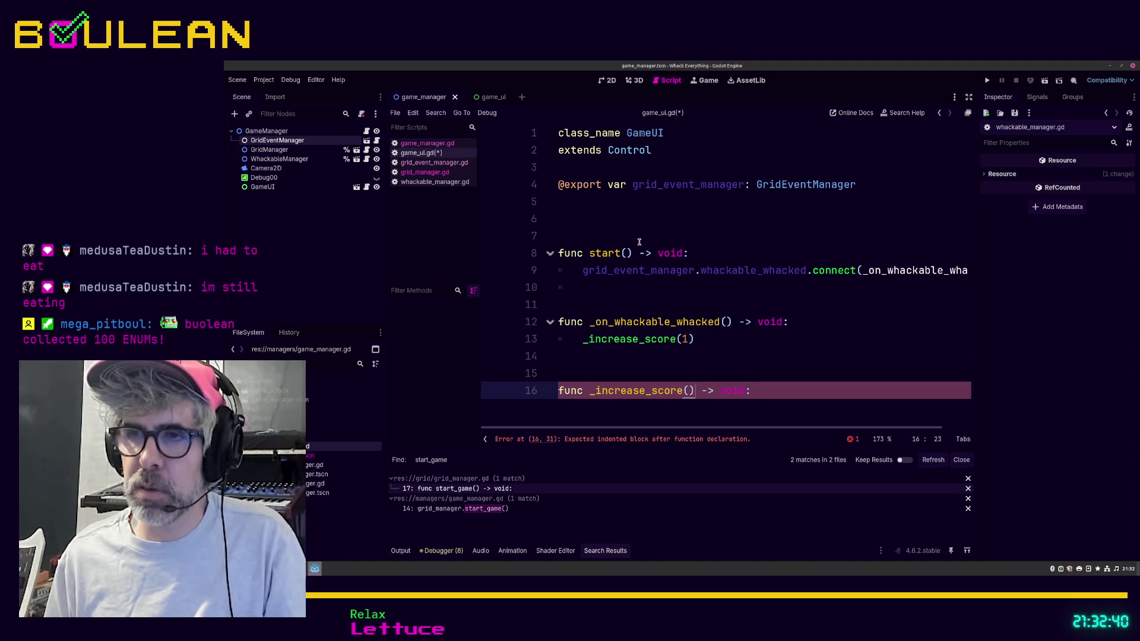
text(amount)
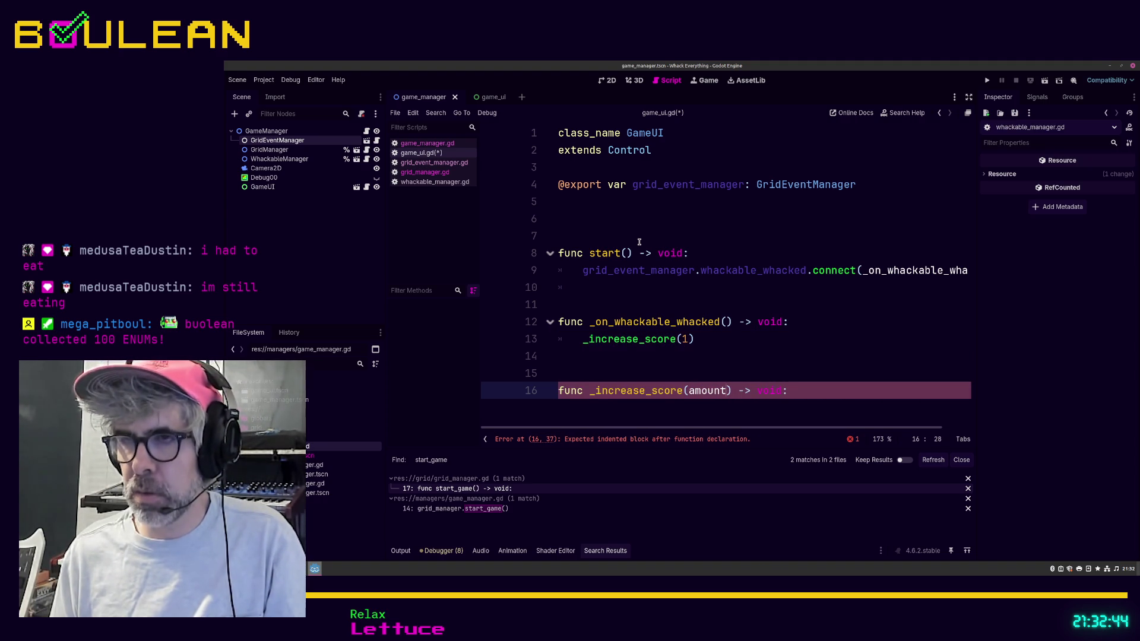
text(: int)
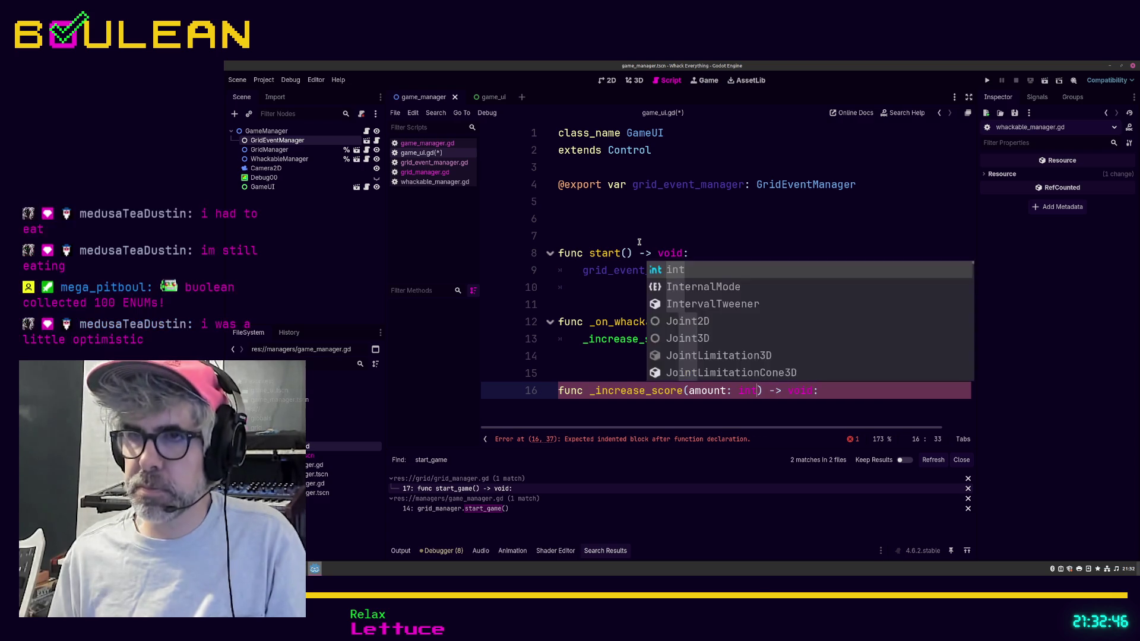
key(End)
key(Return)
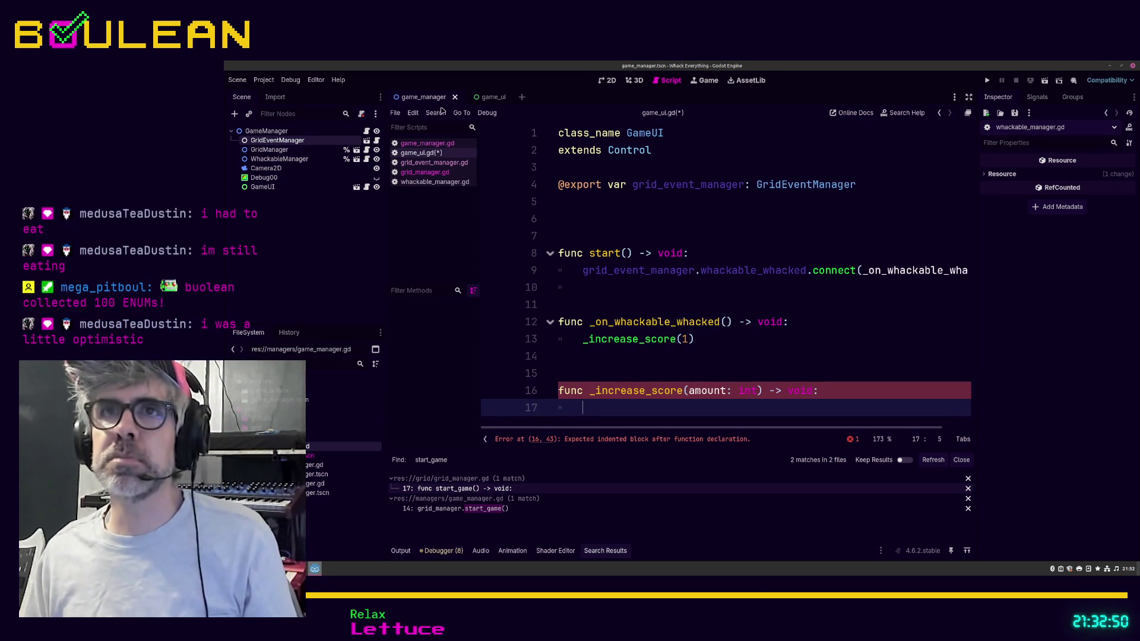
click(488, 103)
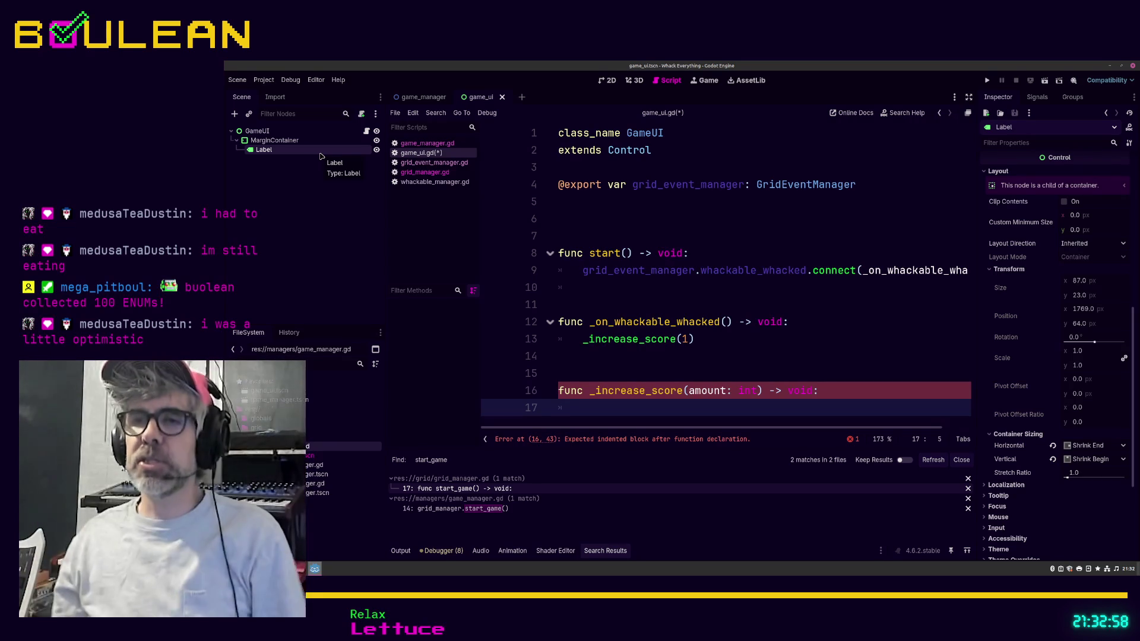
Step: Rename the call and declaration to _increase_score_display by appending _display
click(679, 340)
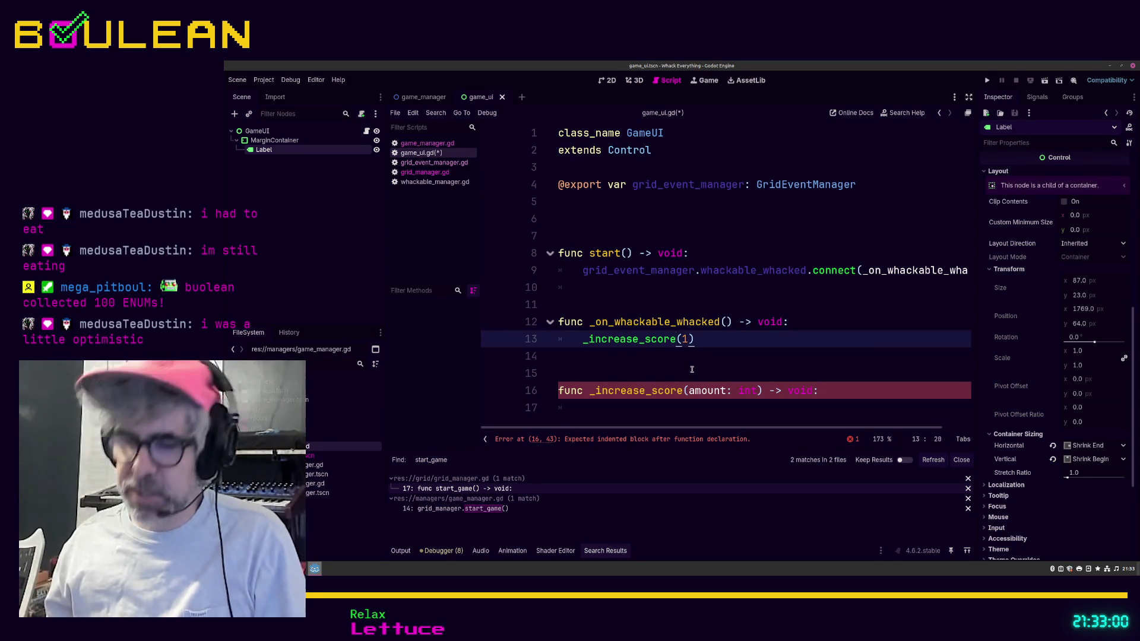
text(_display)
click(684, 391)
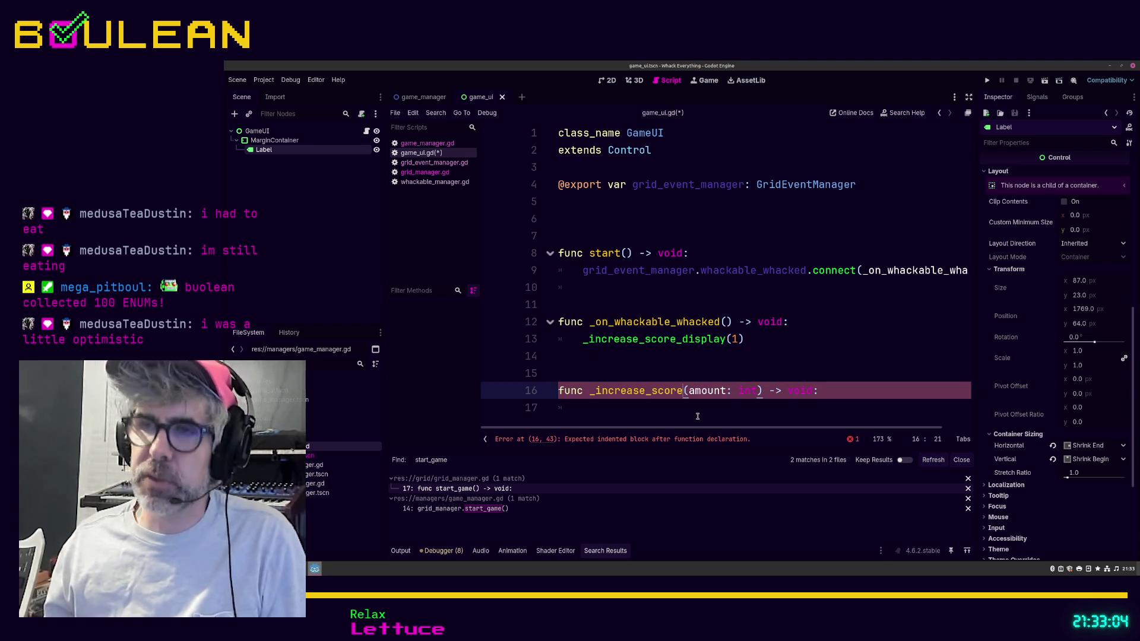
text(_display)
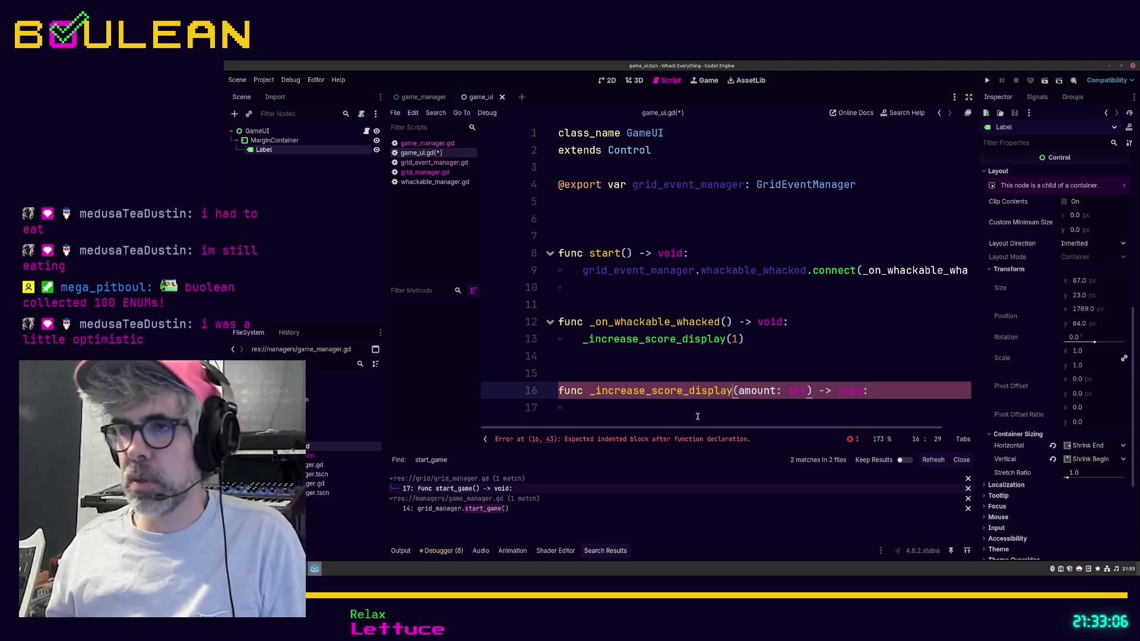
key(End)
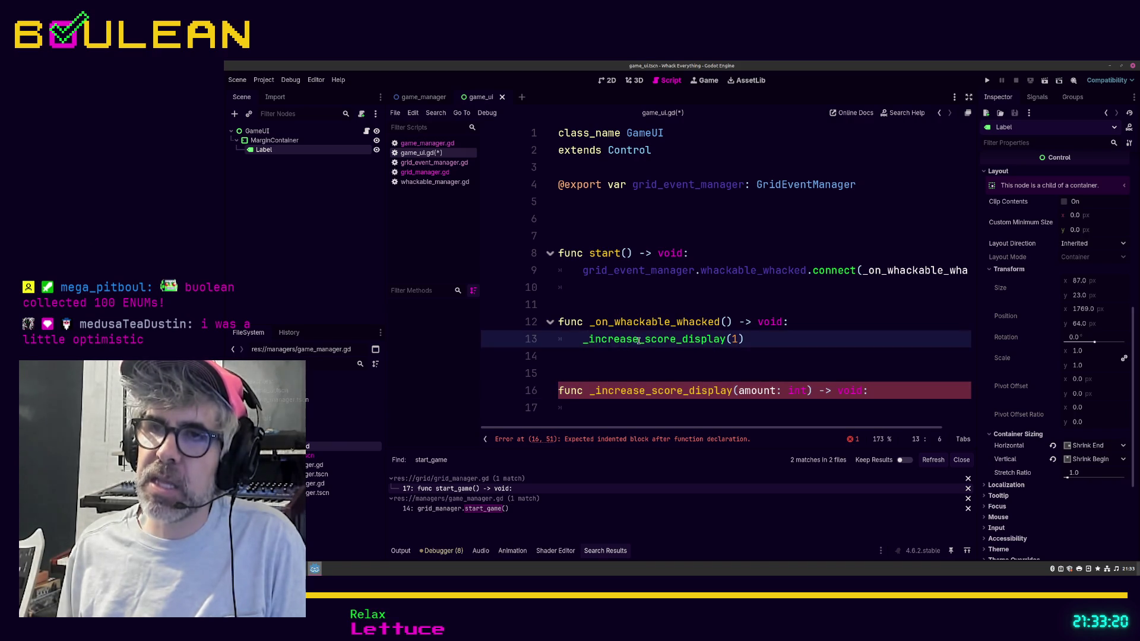
Step: Change increase to update in the call and declaration, then undo and redo the renaming
shift+click(639, 340)
text(updat)
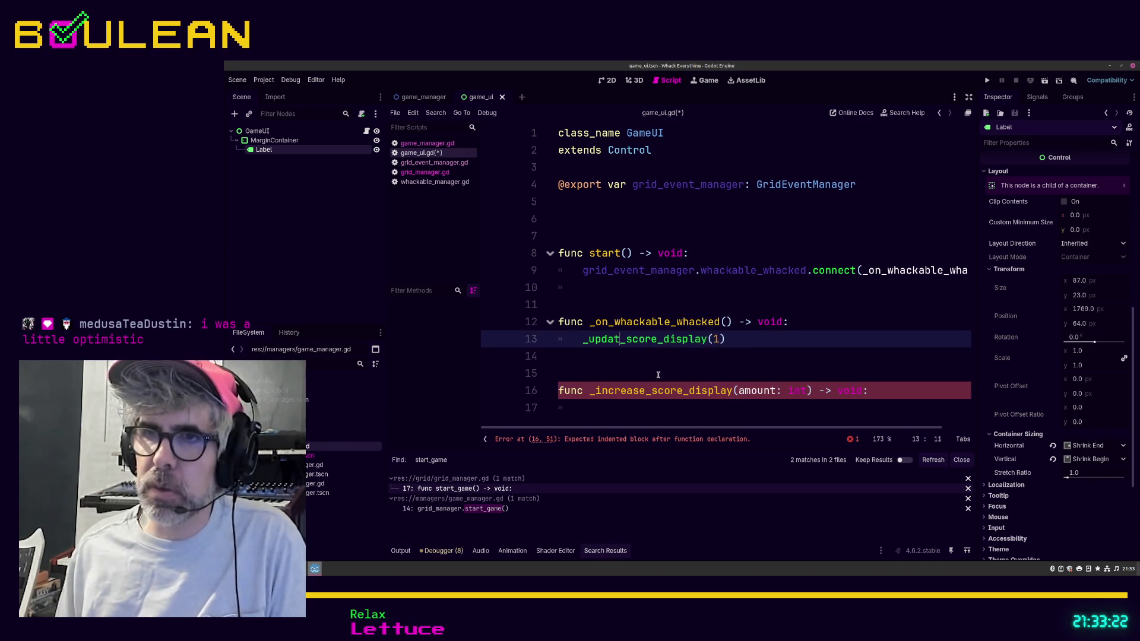
text(e)
click(646, 390)
shift+click(595, 391)
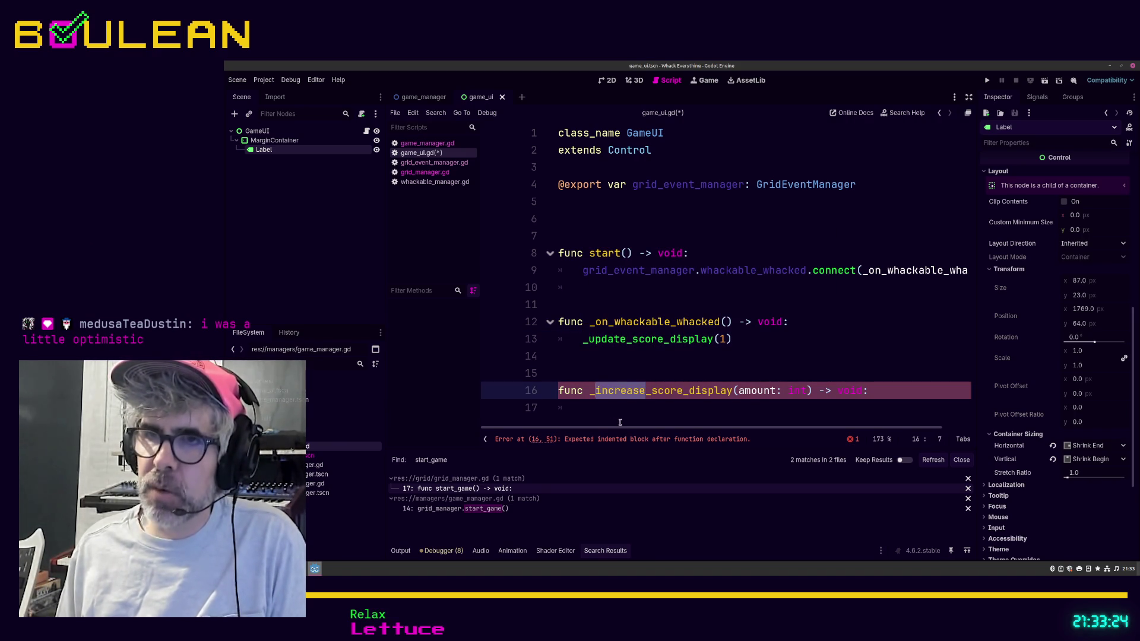
text(update)
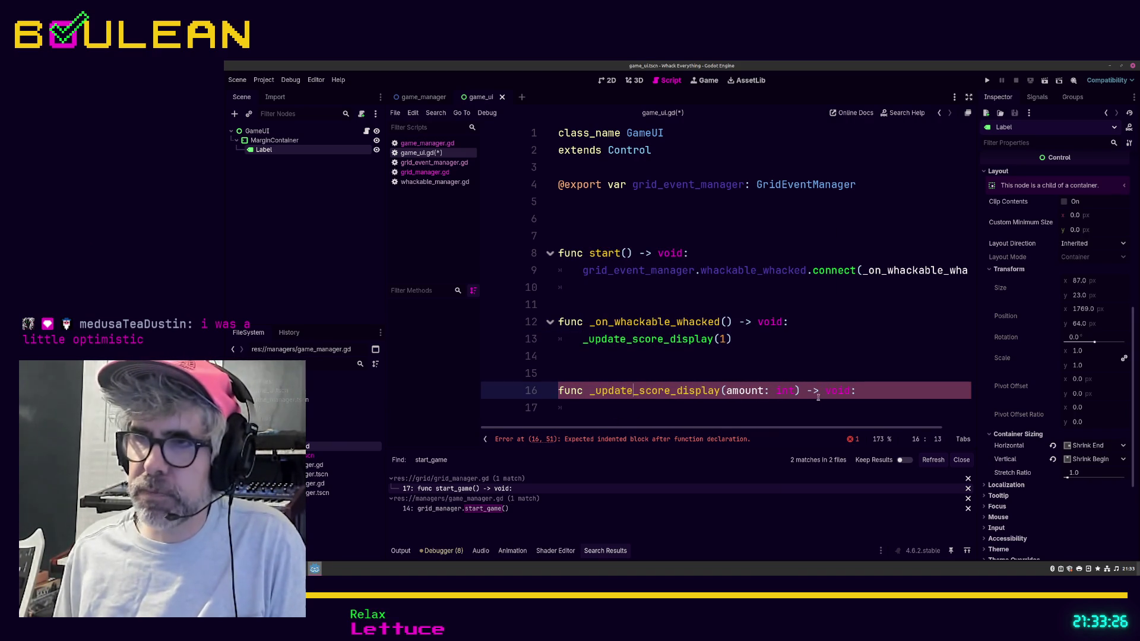
click(817, 408)
right_click(820, 417)
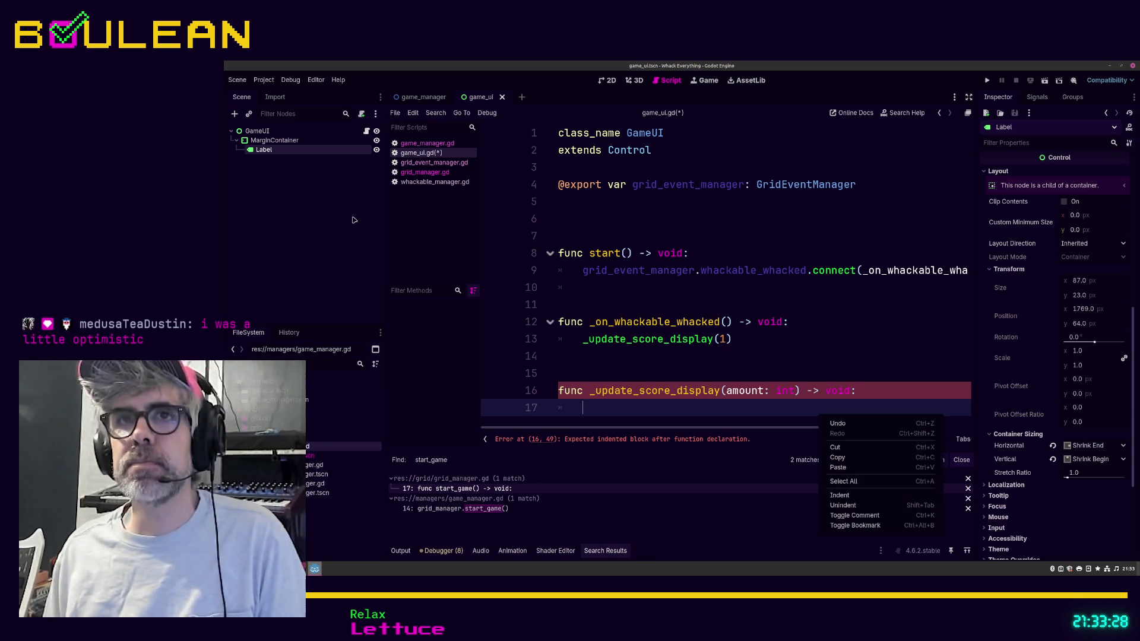
click(292, 170)
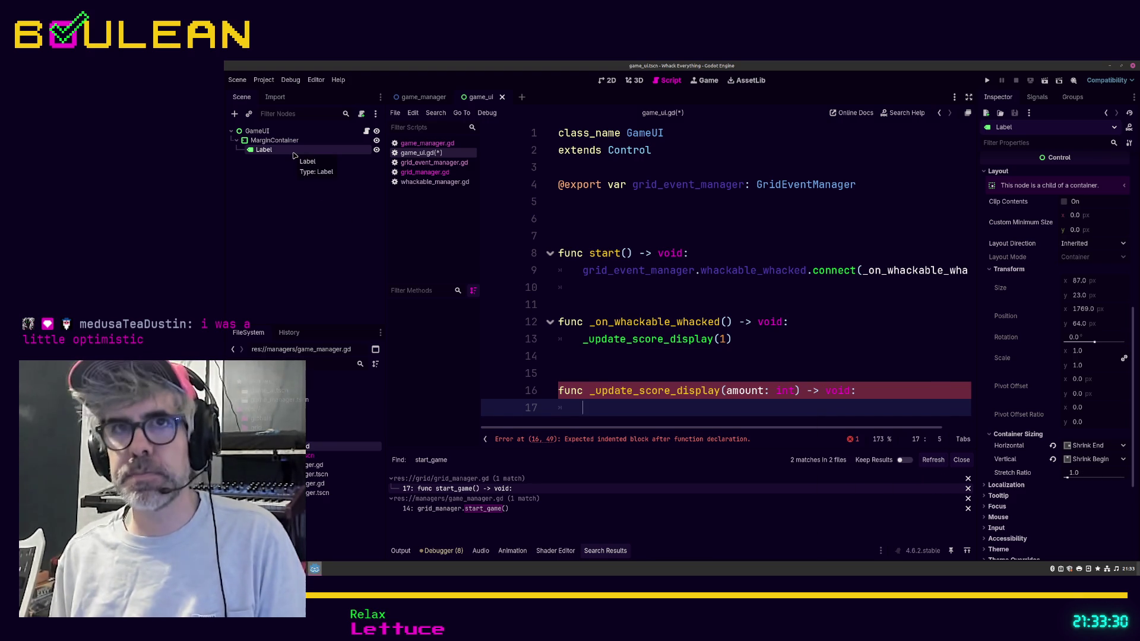
key(ctrl+z)
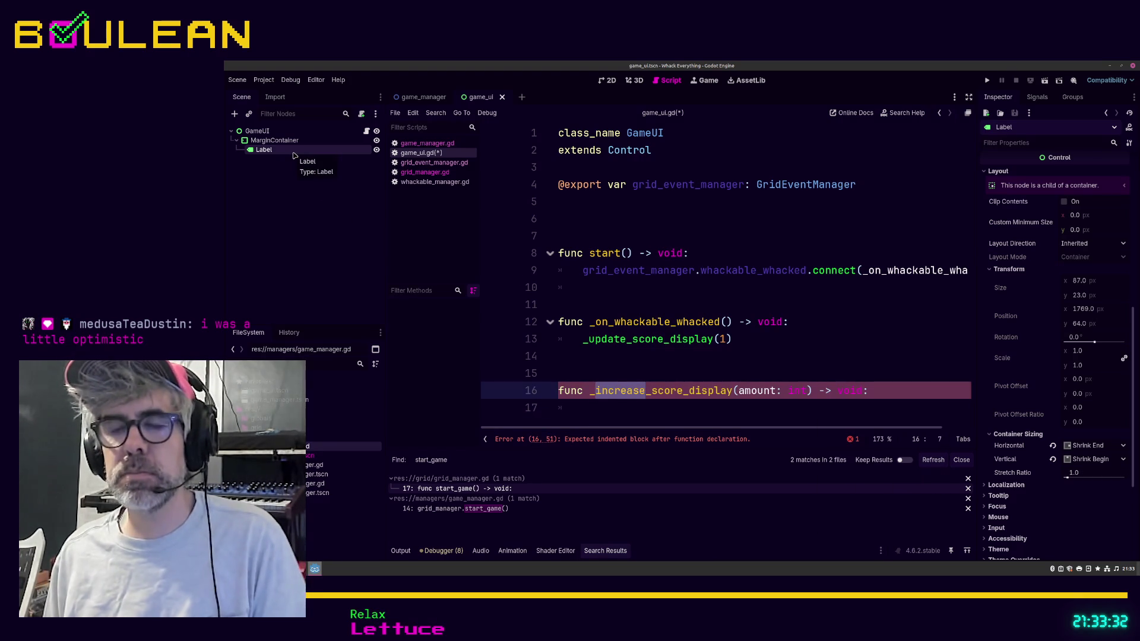
key(ctrl+z)
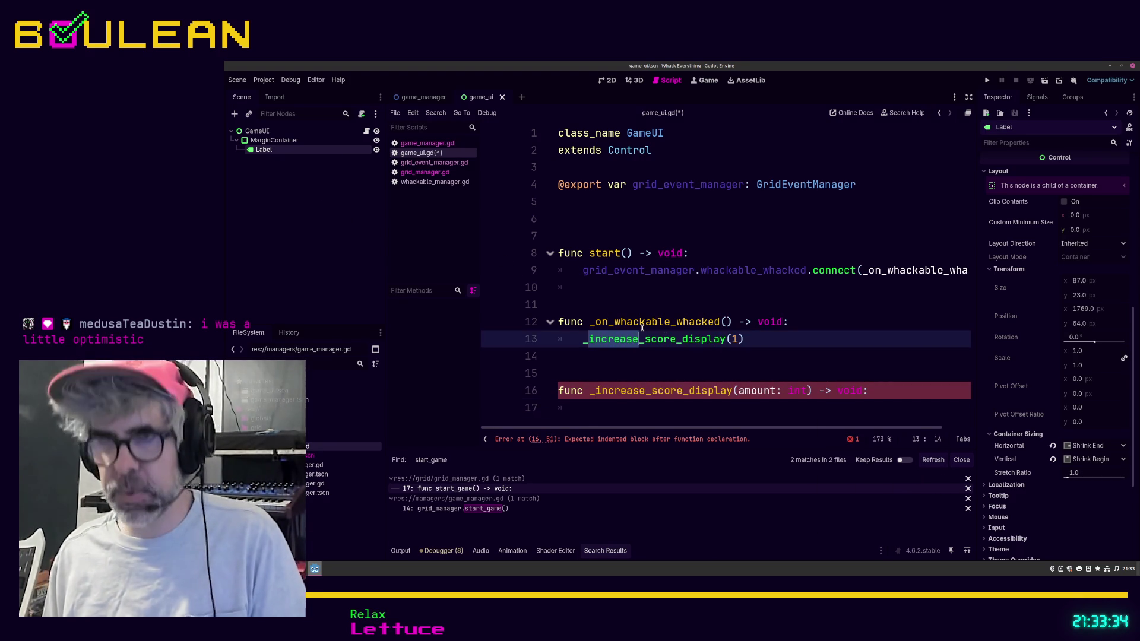
key(ctrl+shift+z)
key(ctrl+shift+z)
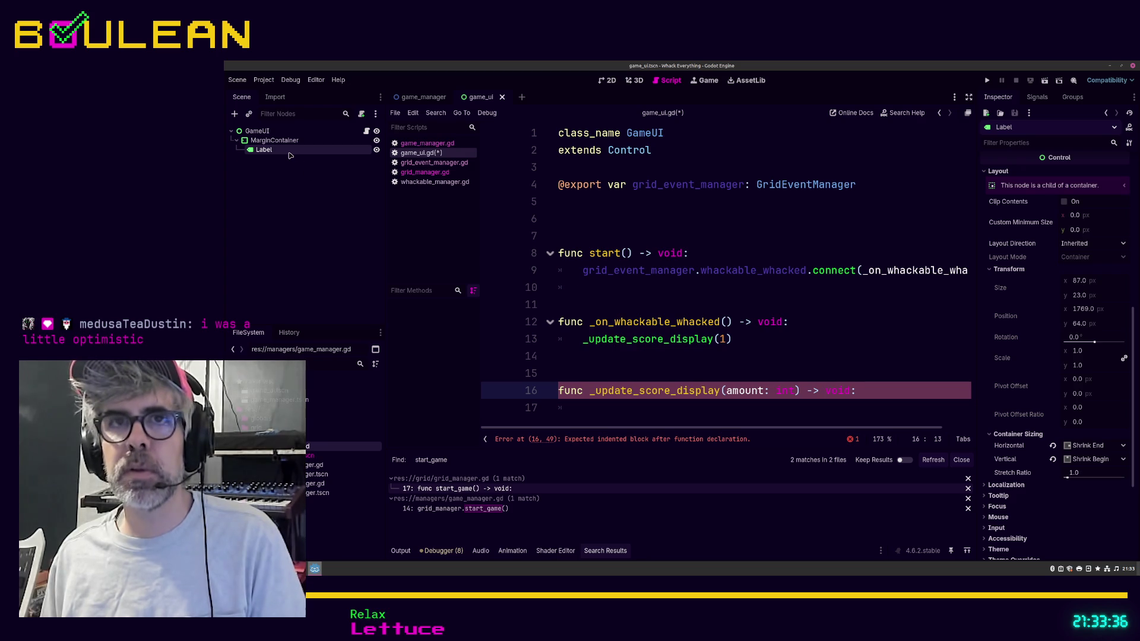
Step: Rename the Label node to ScoreDisplayLabel and make it accessible as a unique name
double_click(290, 155)
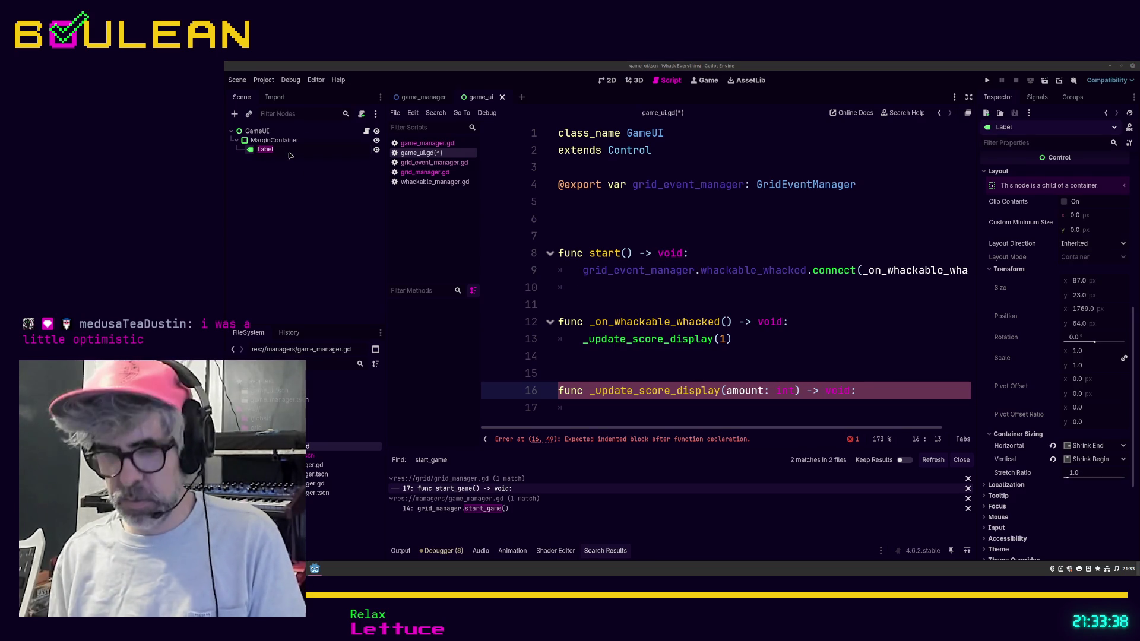
text(ScoreDisplayLabel)
key(Return)
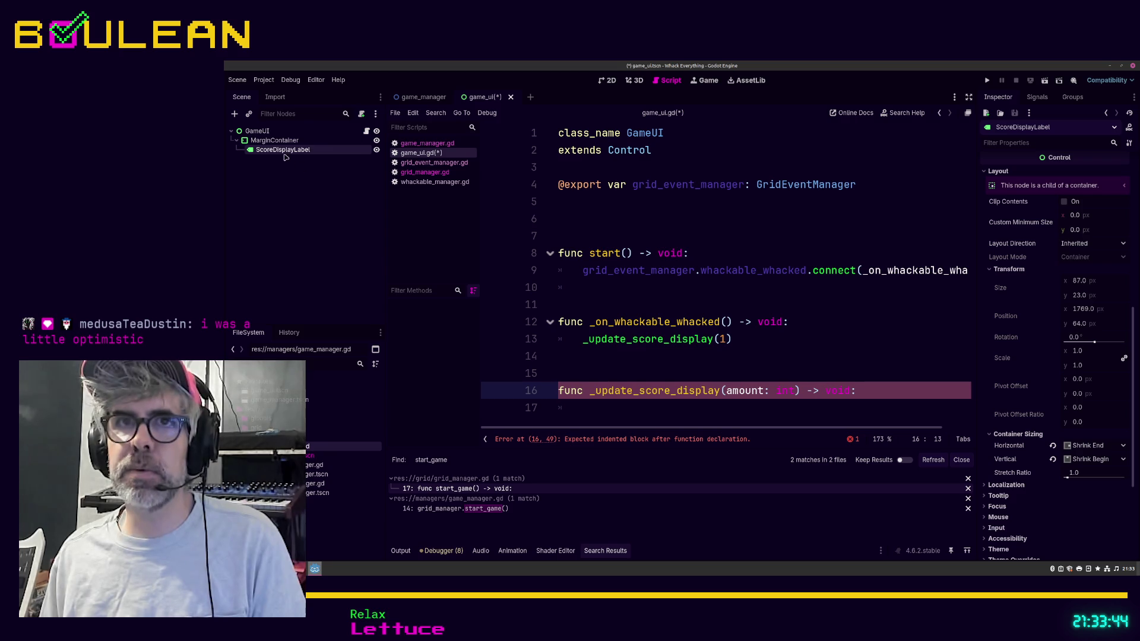
right_click(284, 155)
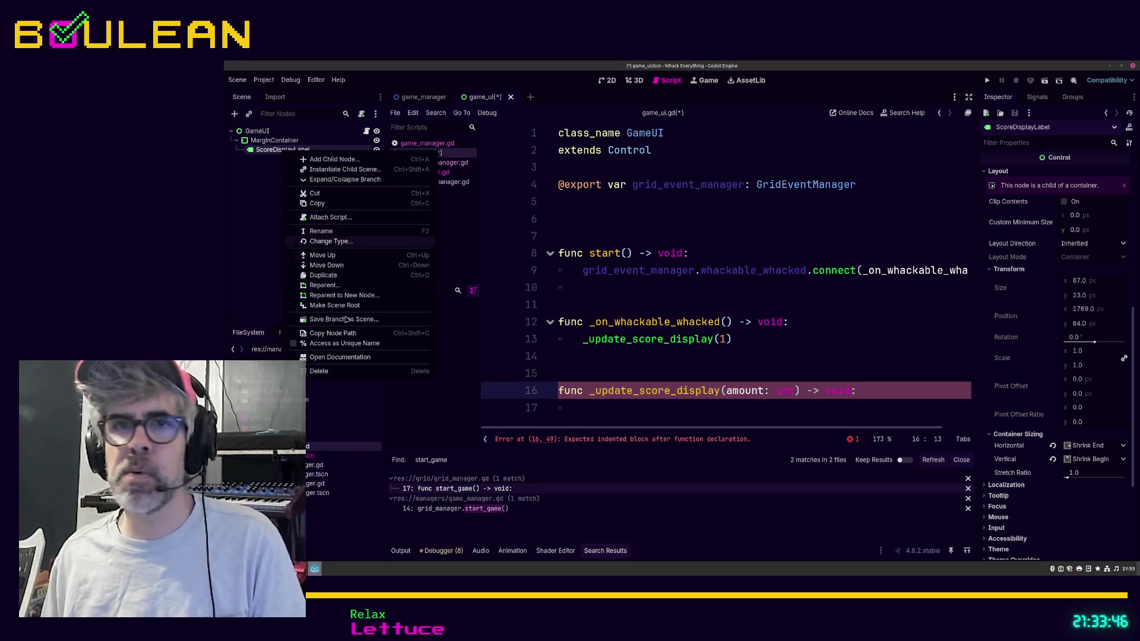
click(344, 343)
drag(268, 152, 363, 170)
drag(575, 209, 576, 214)
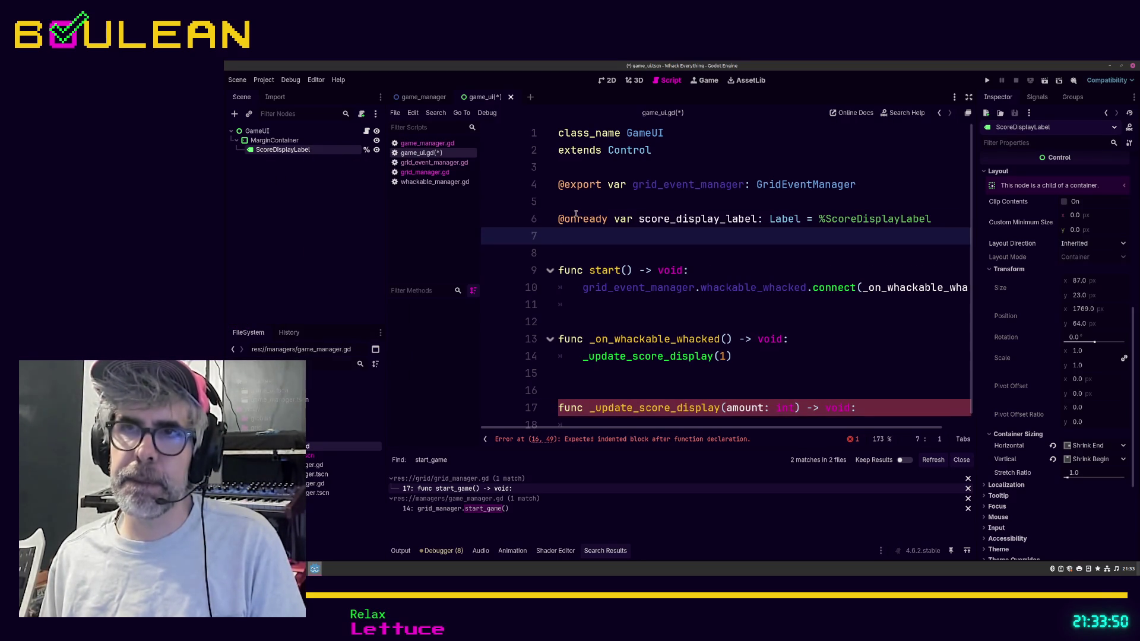
click(690, 418)
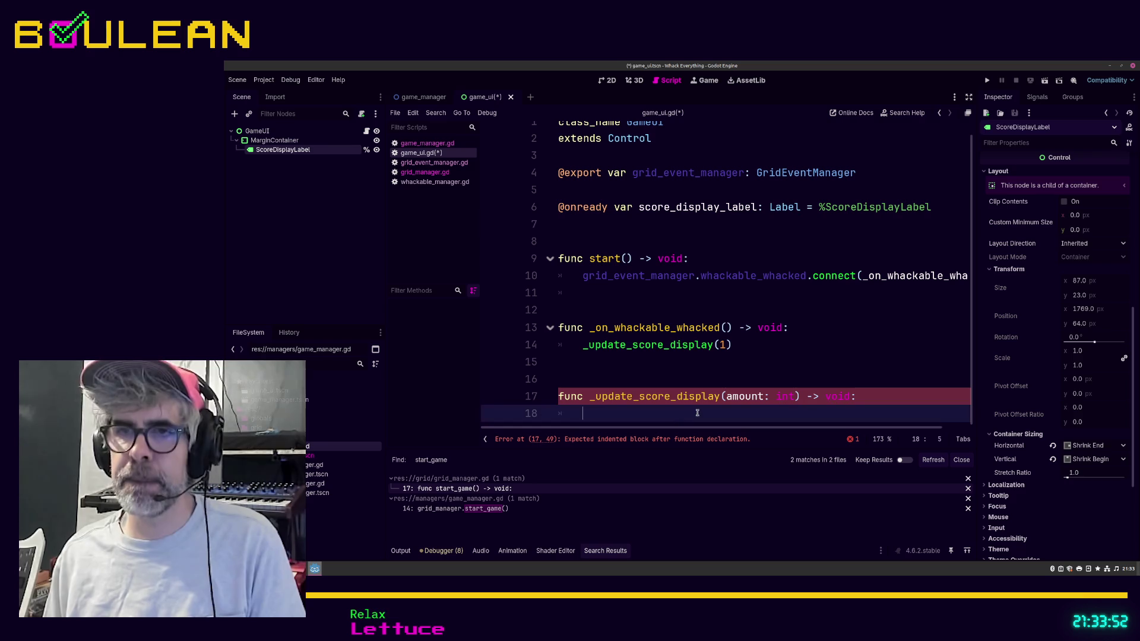
text(score_display_label)
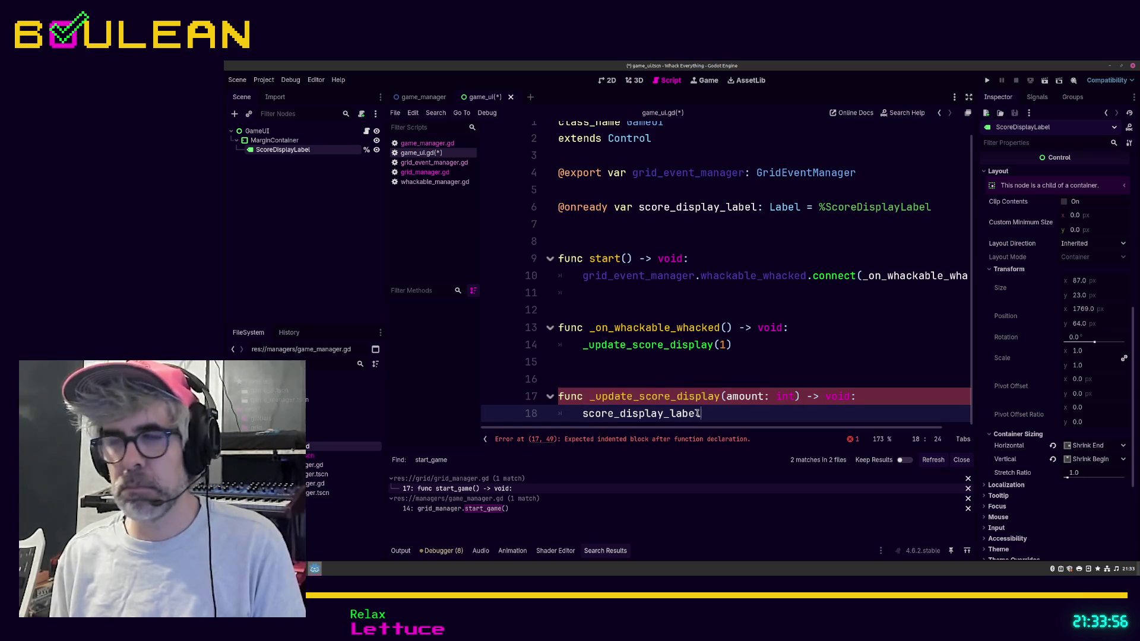
text(.)
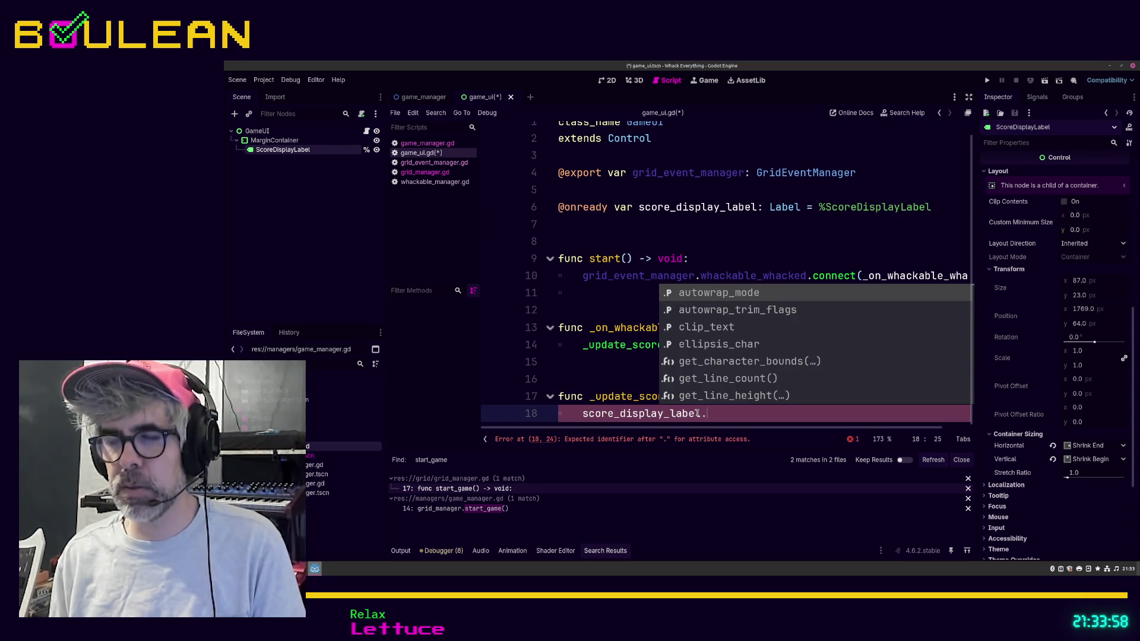
text(text)
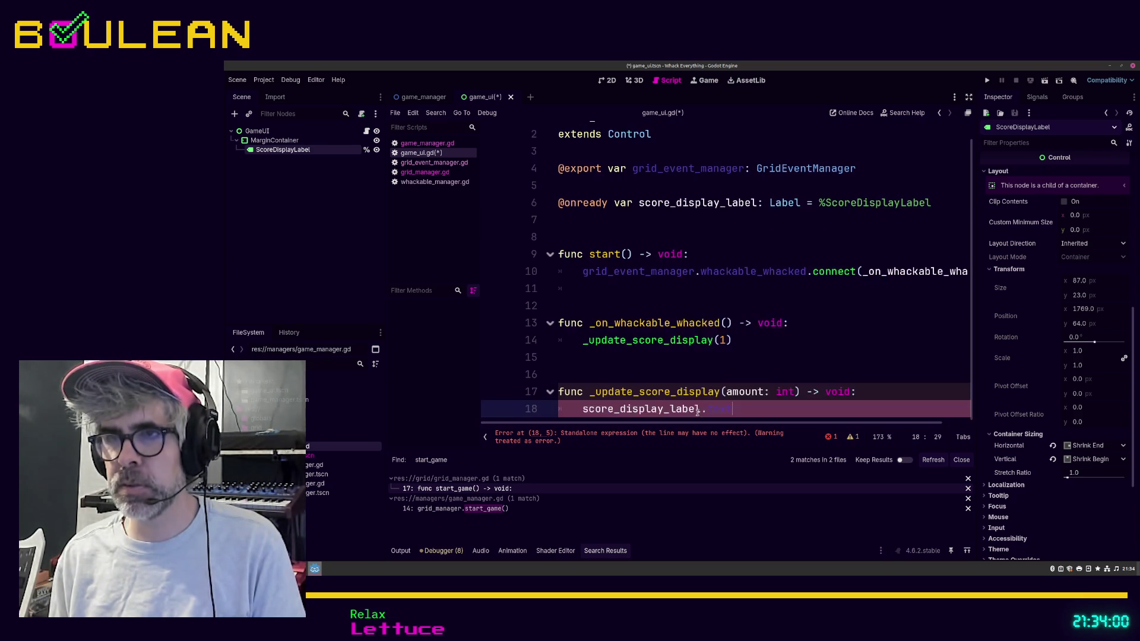
text( = )
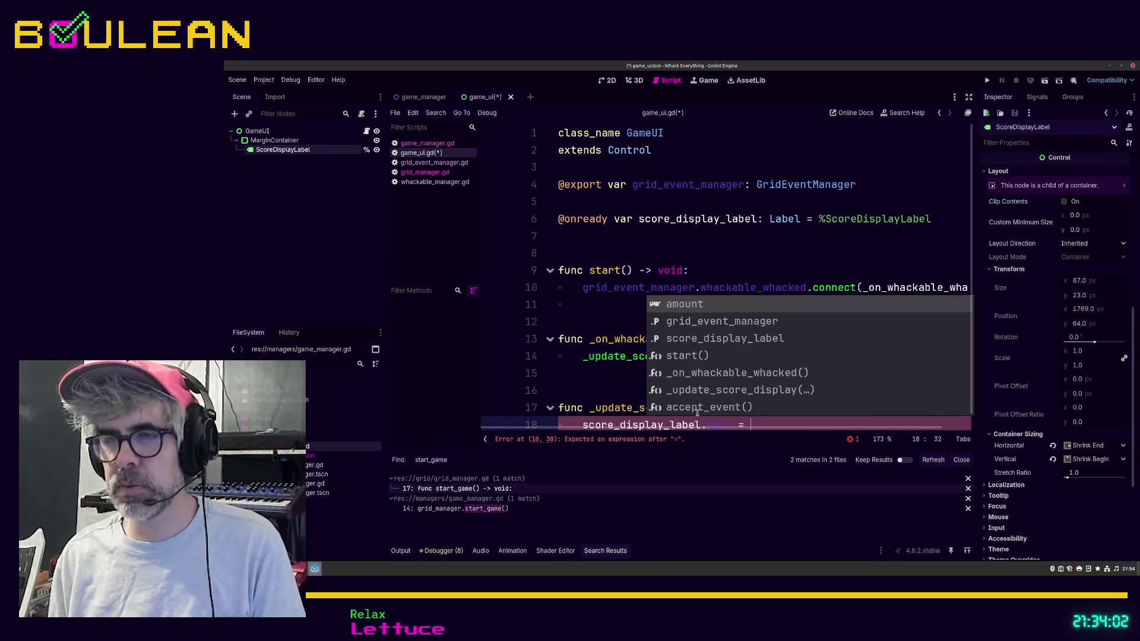
text(str(score)
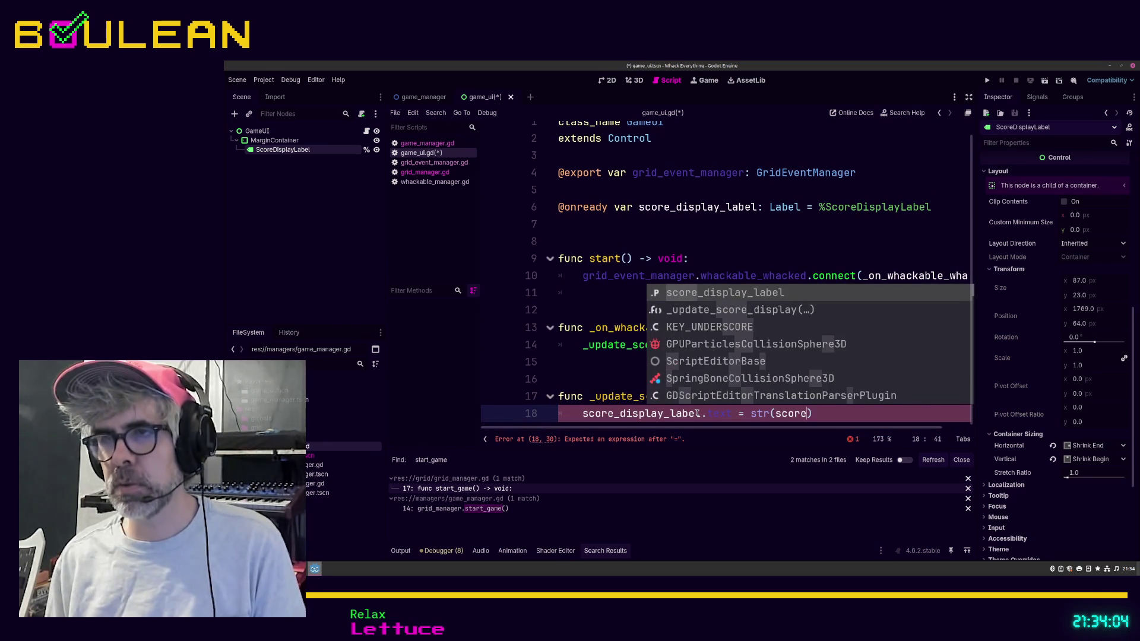
Step: Rename _update_score_display's parameter from amount to score and save game_ui.gd
key(Escape)
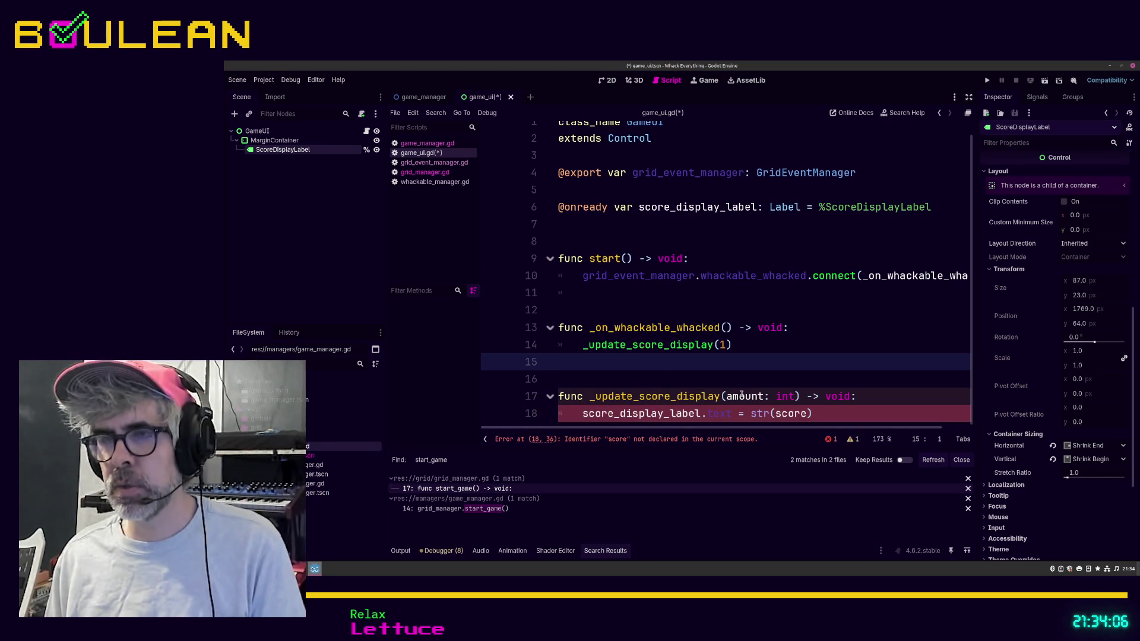
double_click(741, 396)
text(score)
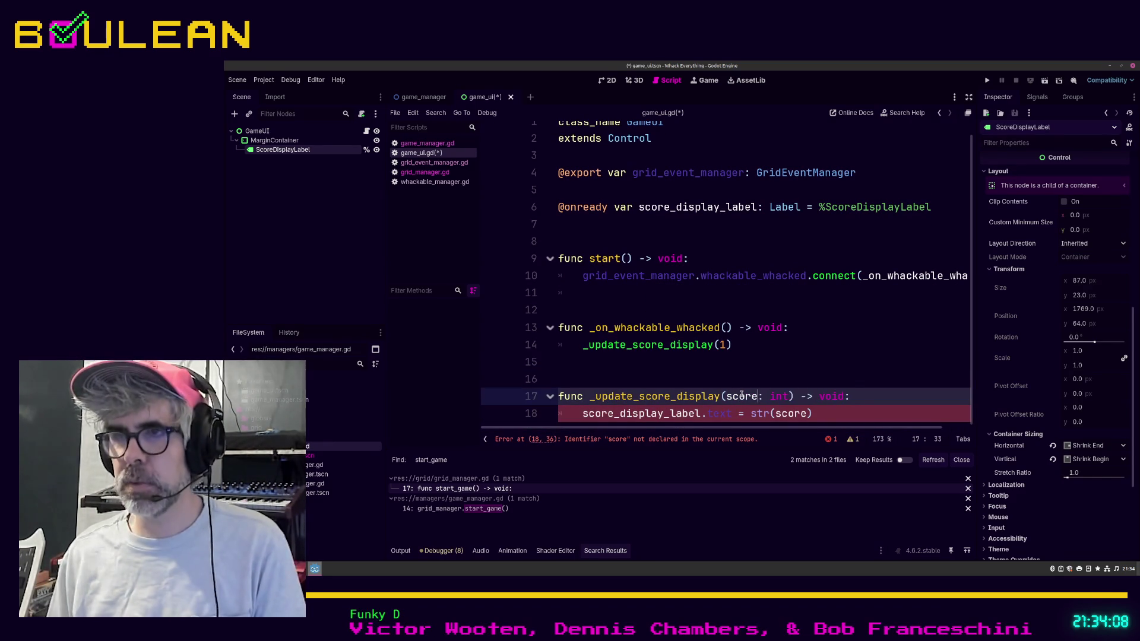
scroll(862, 373, down, 1)
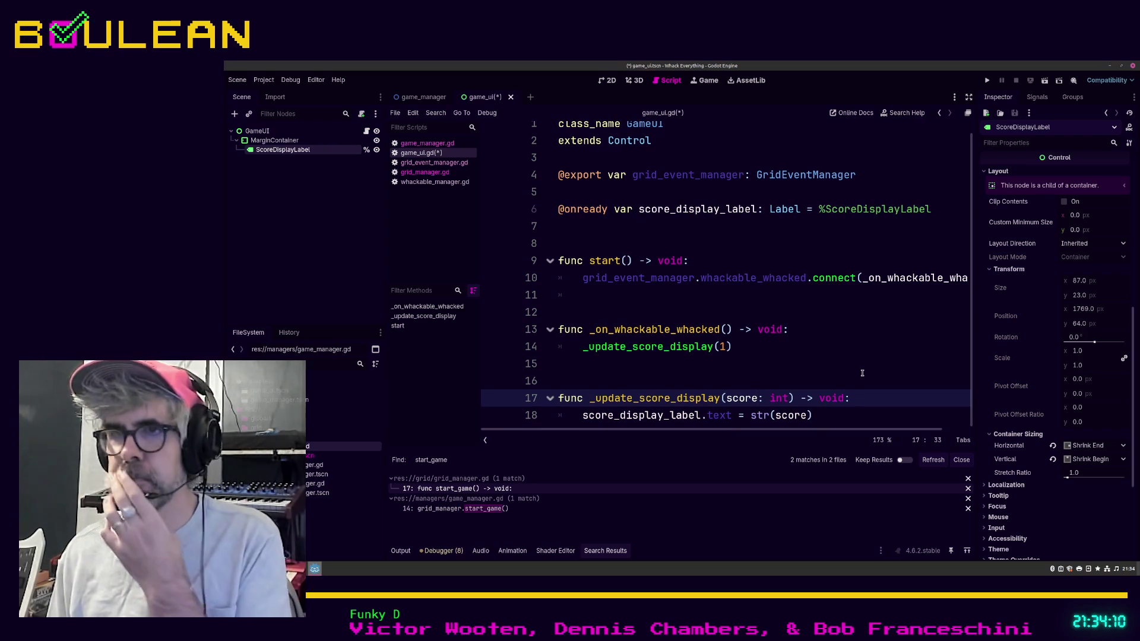
click(768, 374)
key(ctrl+s)
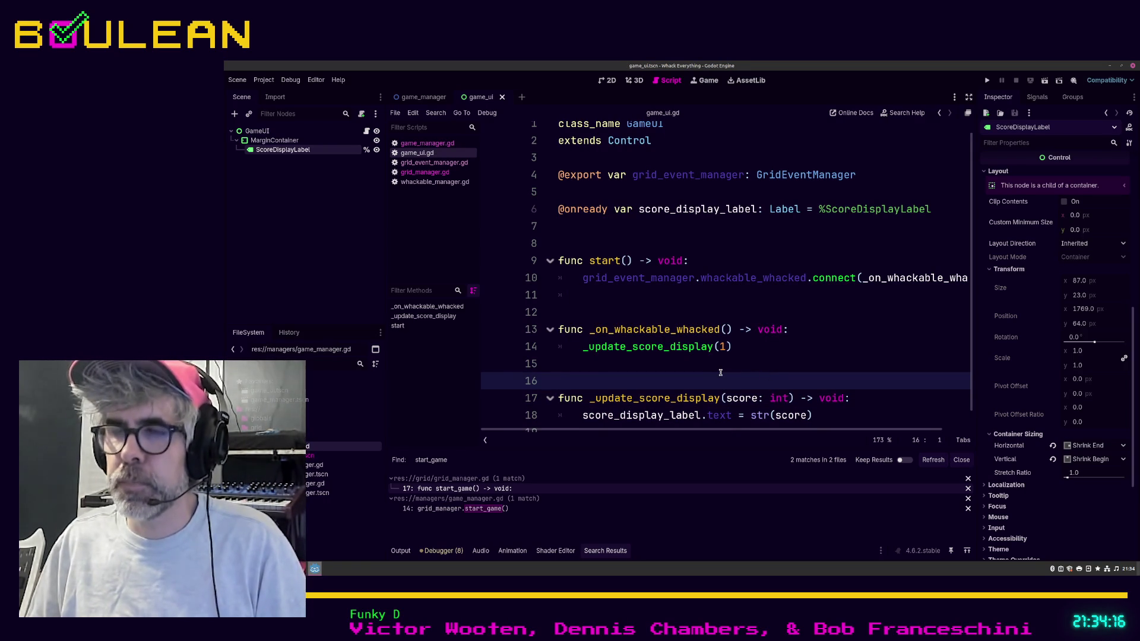
Step: Change the handler's call argument from 1 to score: _update_score_display(score)
click(726, 347)
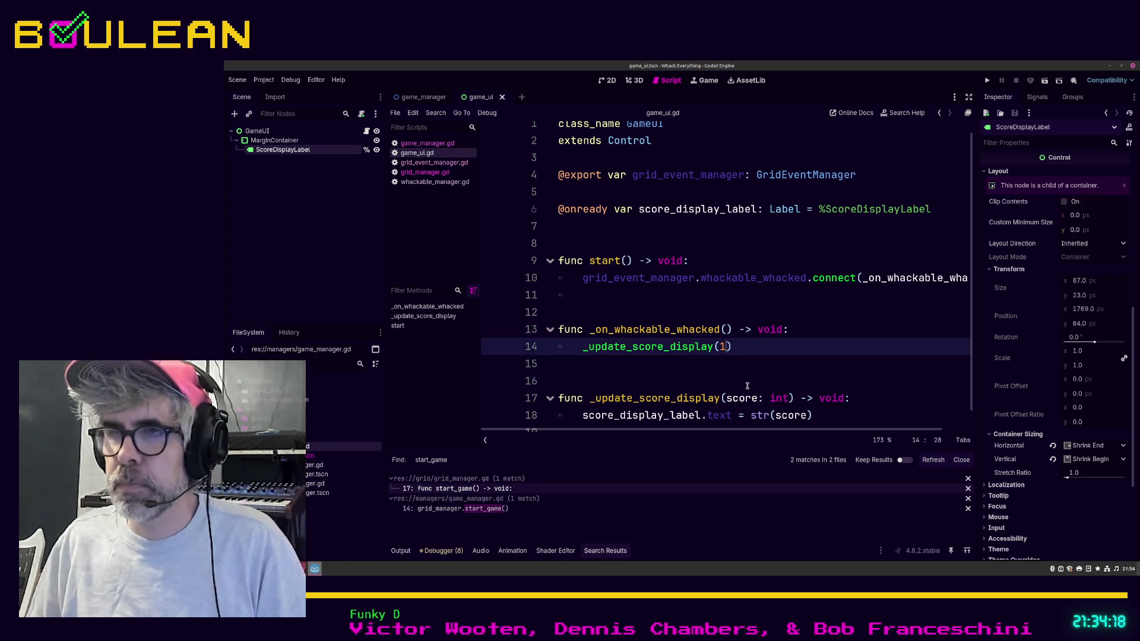
key(BackSpace)
text(score)
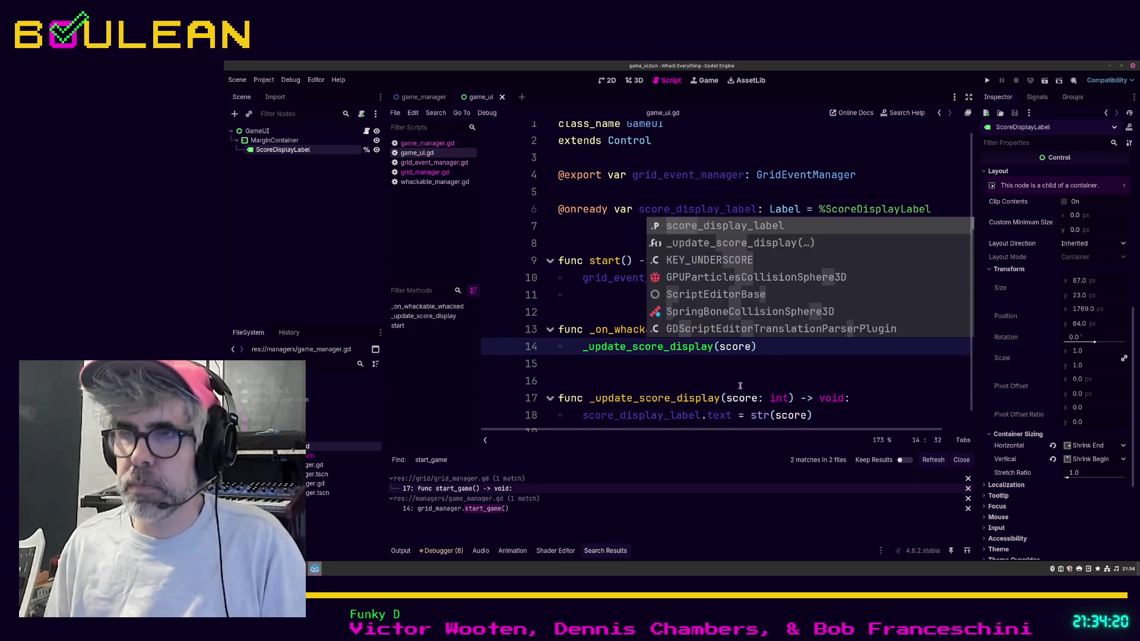
click(663, 388)
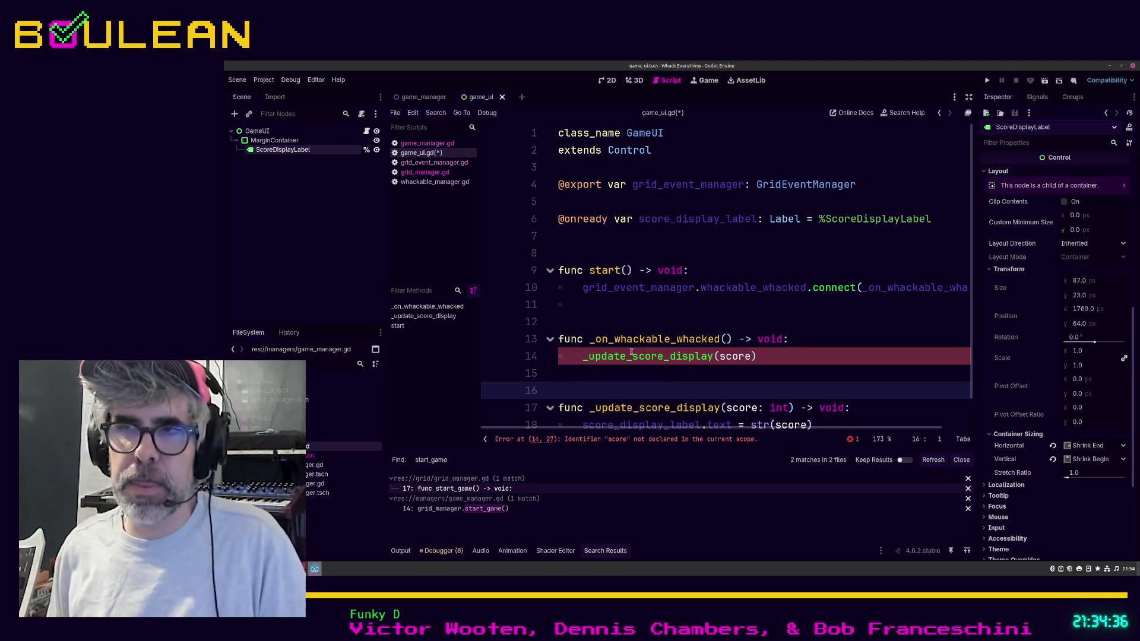
click(638, 370)
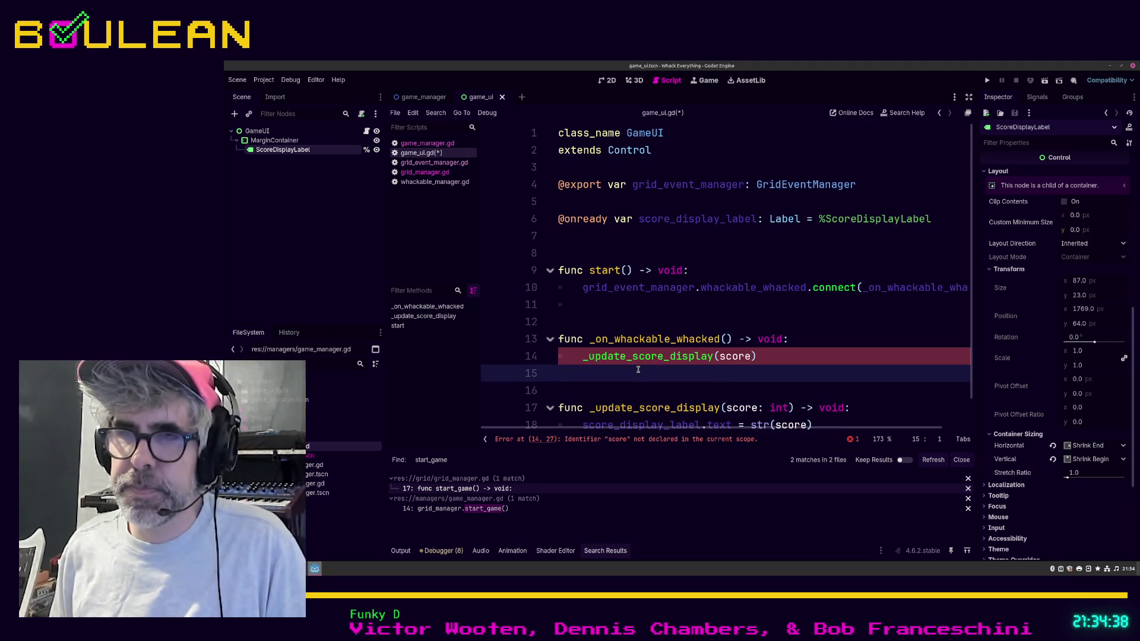
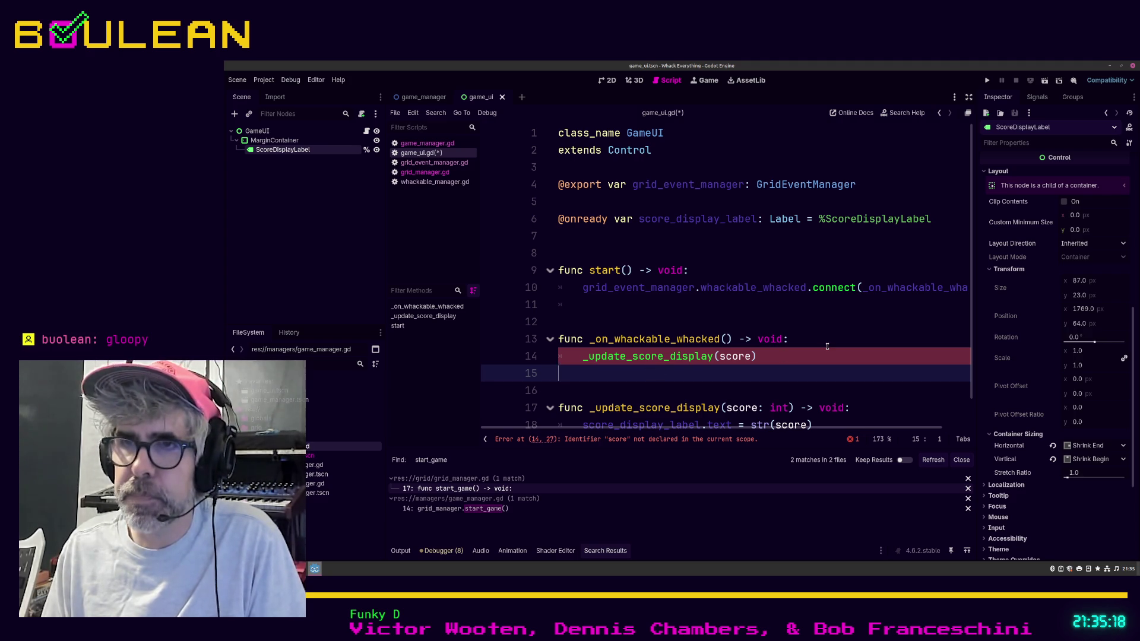
Step: Open game_manager.gd from the Scripts list to view the GameManager code
scroll(827, 346, down, 1)
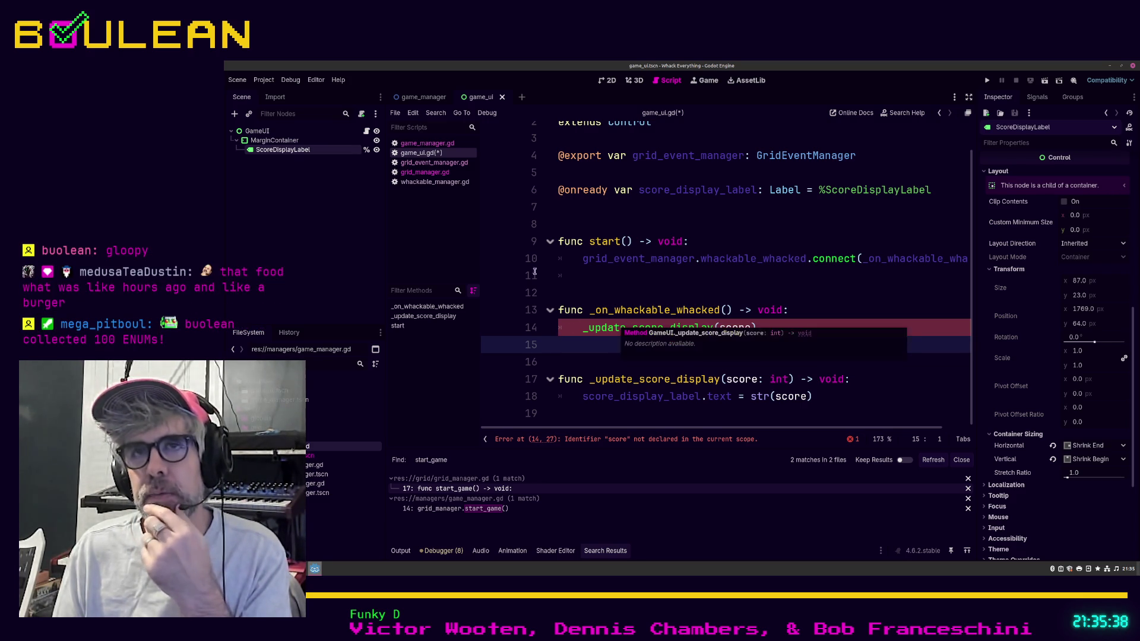
click(426, 146)
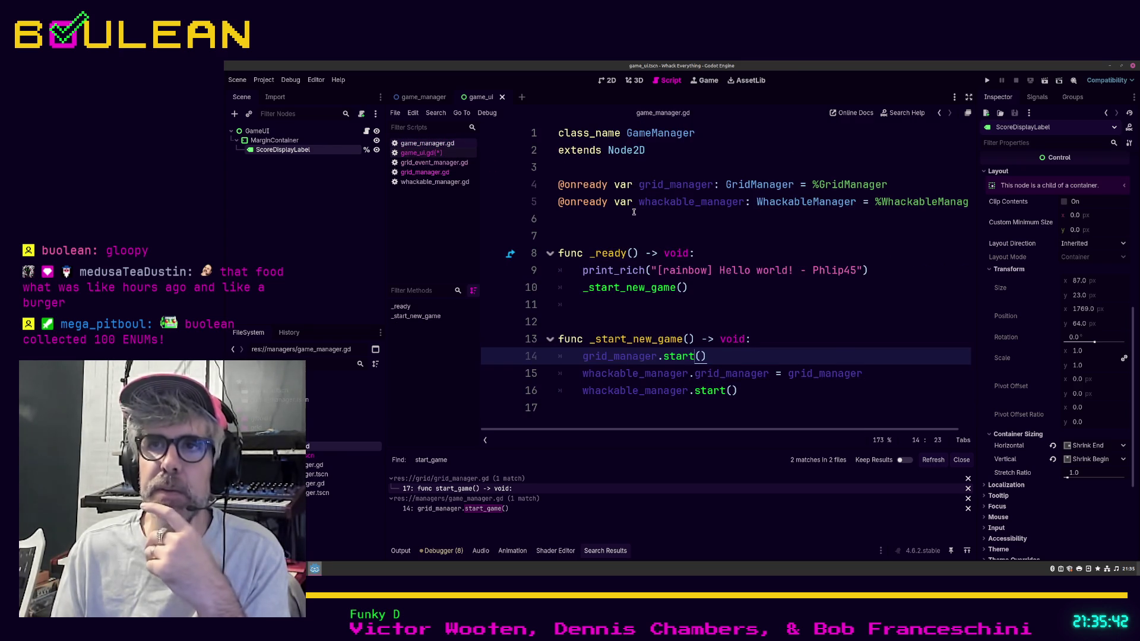
Step: Declare 'var score: int = 0' on line 4 of game_manager.gd, save, and return to game_ui.gd
click(671, 238)
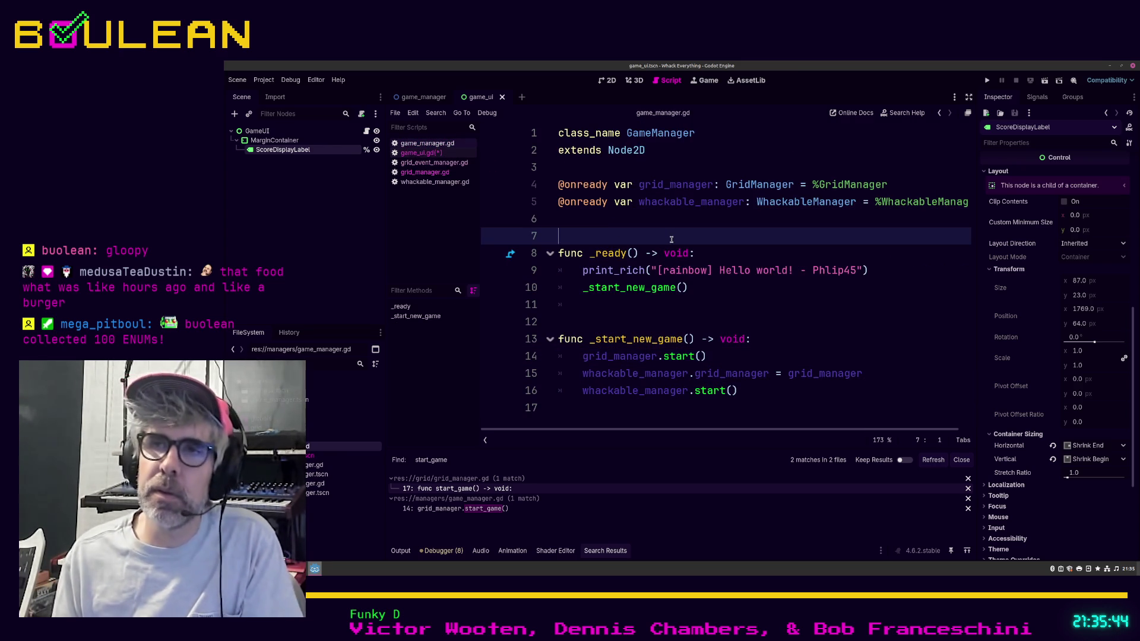
key(Up)
key(Up)
key(Up)
key(Return)
key(Return)
key(Up)
key(Up)
text(var )
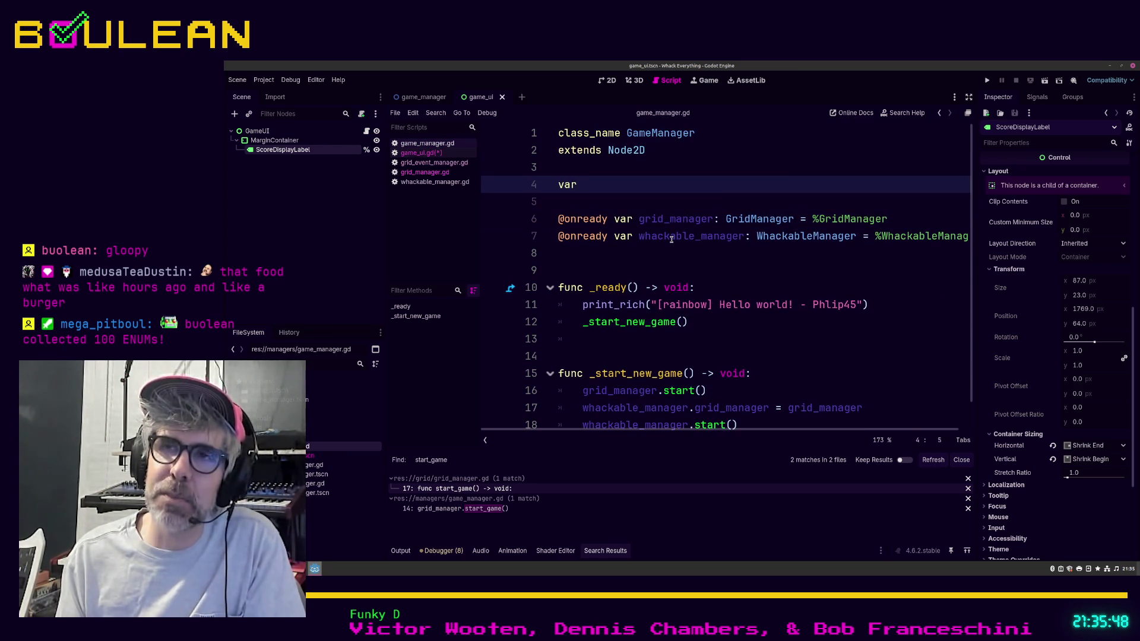
text(score: i)
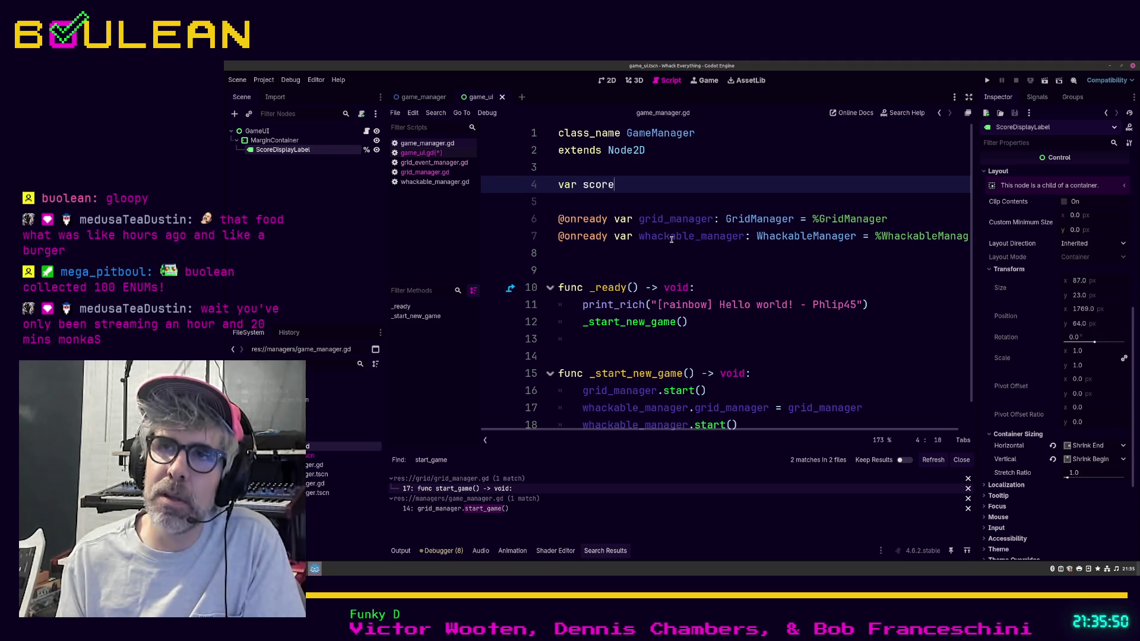
text(nt)
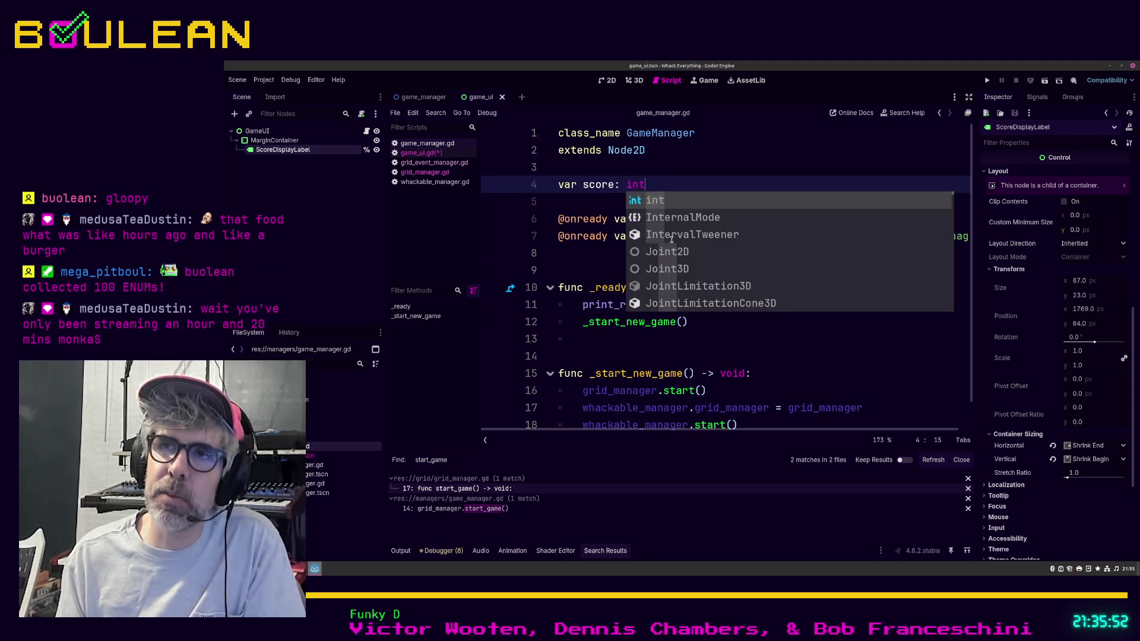
text( = 0)
click(644, 268)
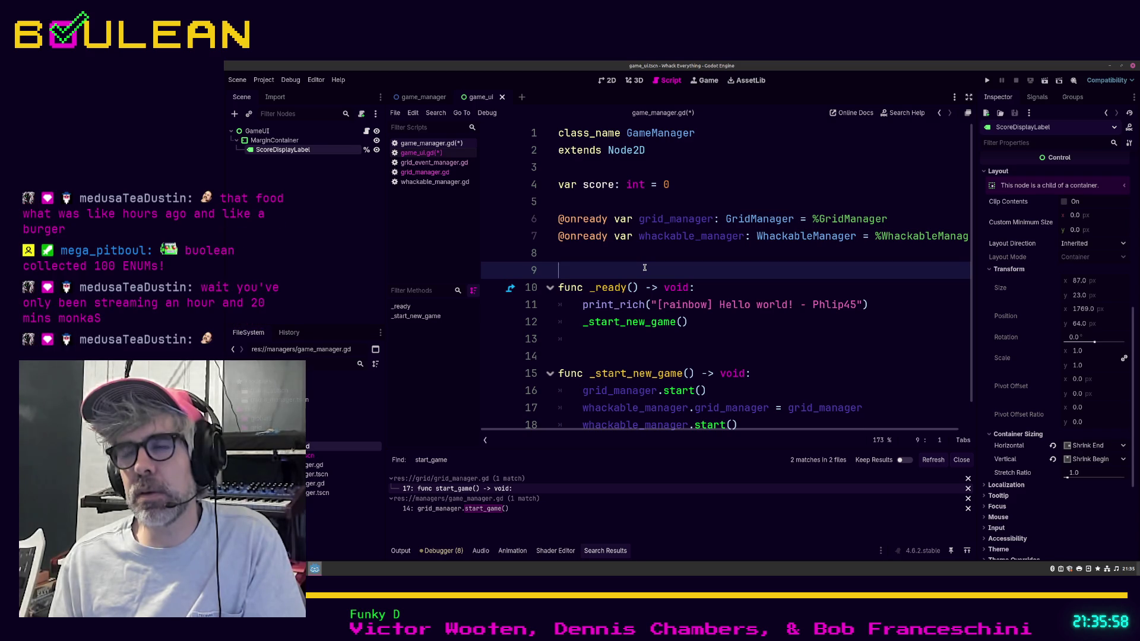
key(ctrl+s)
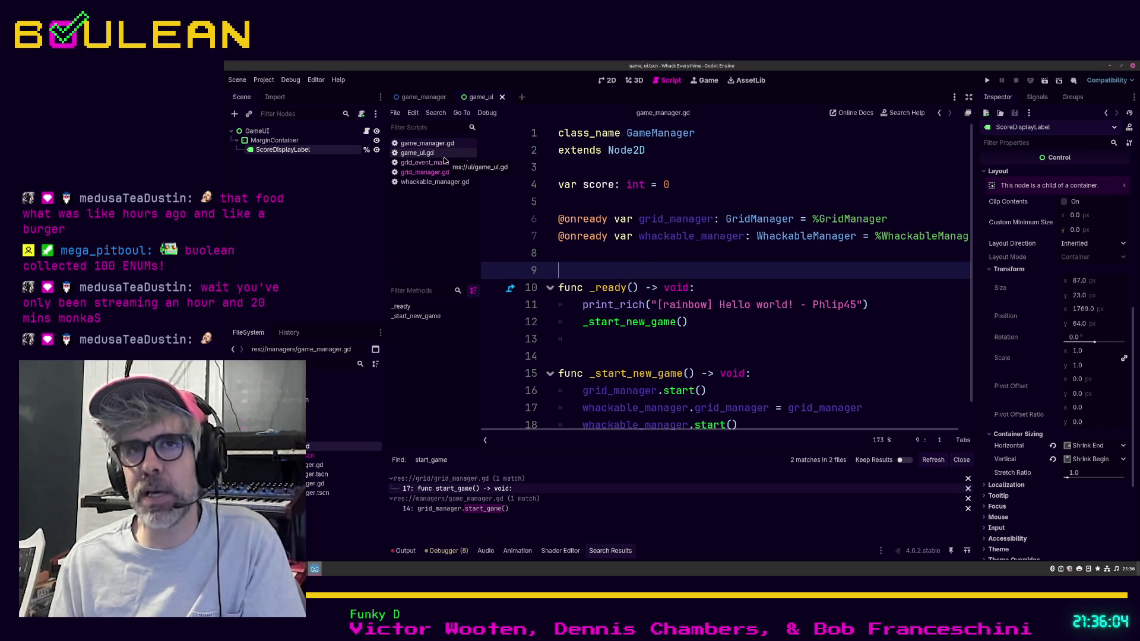
click(445, 158)
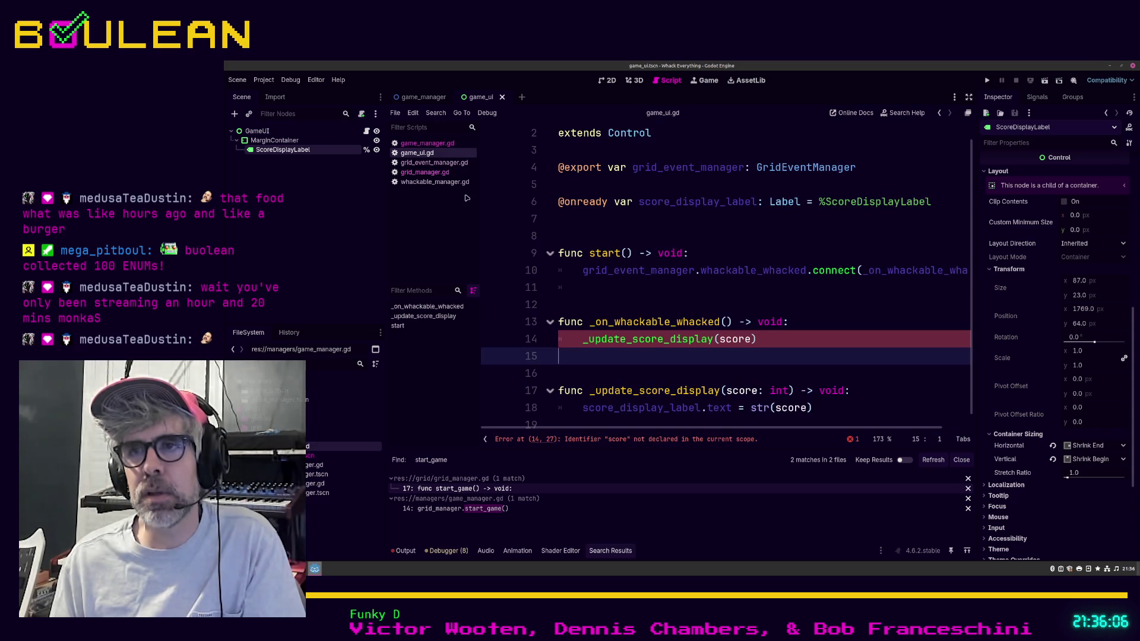
Step: On line 14, change the update call's argument from score to get_parent().score
double_click(728, 338)
text(get)
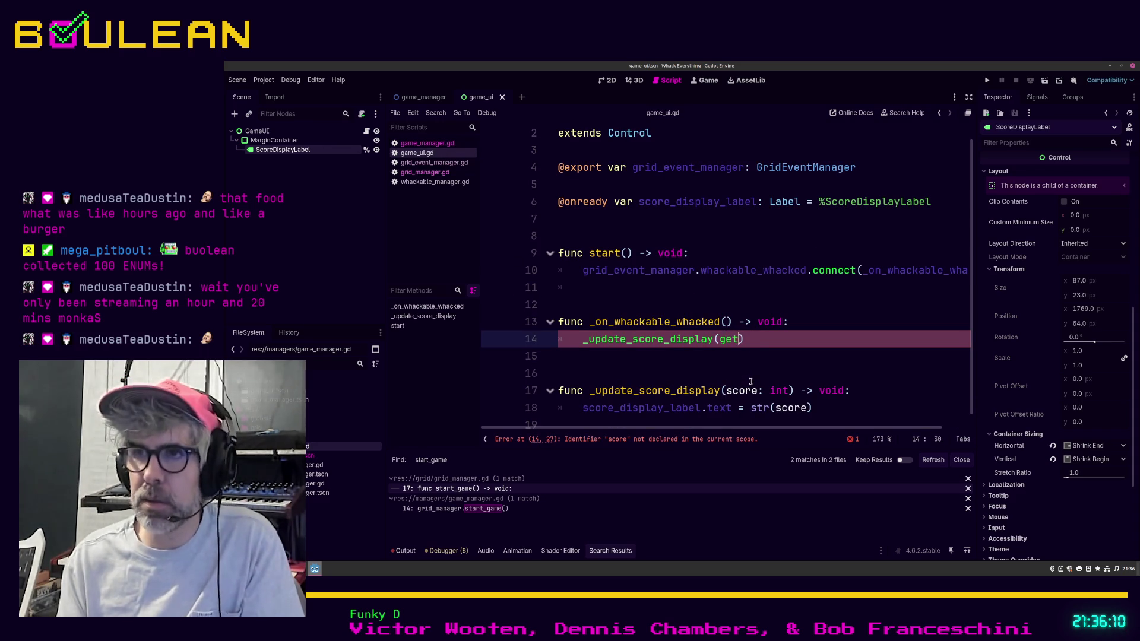
text(_)
key(BackSpace)
key(BackSpace)
key(BackSpace)
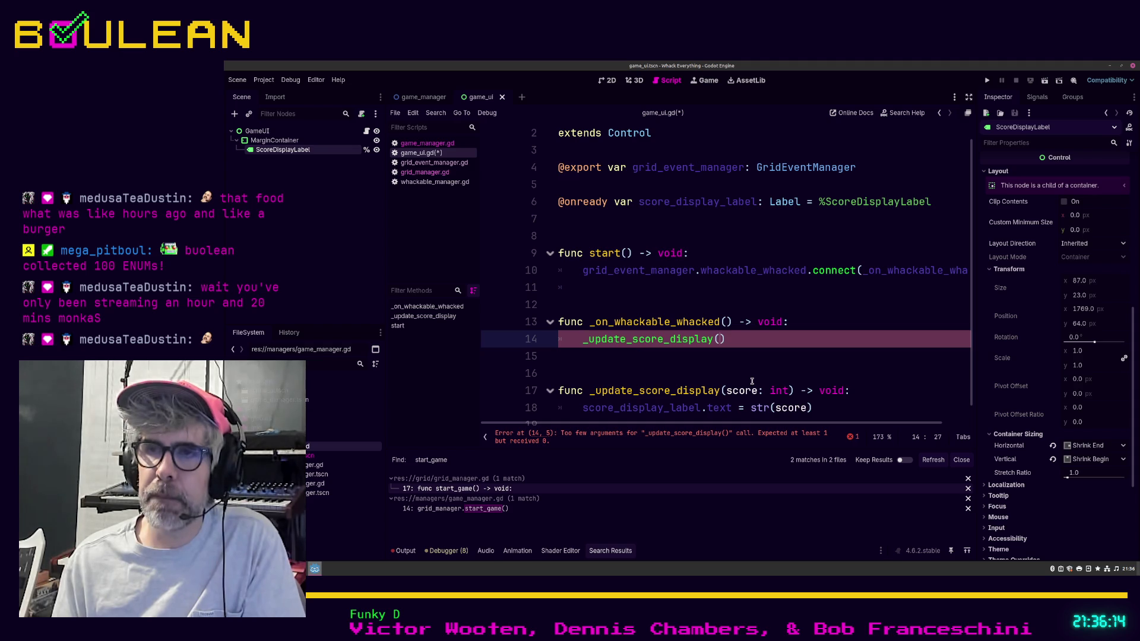
scroll(752, 381, up, 1)
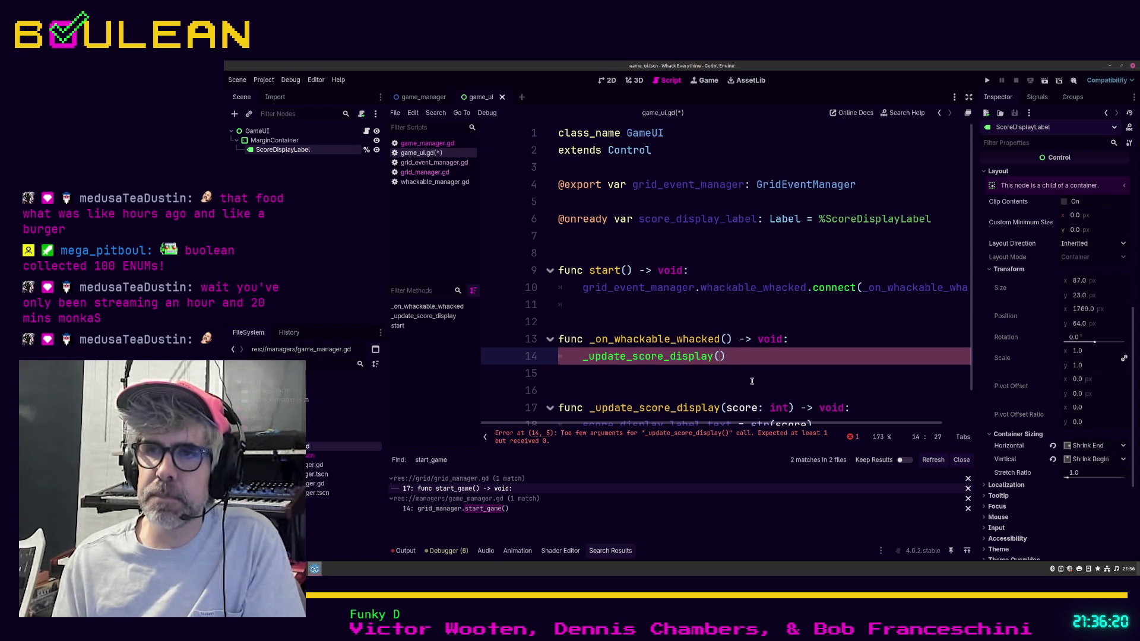
text(get_parent)
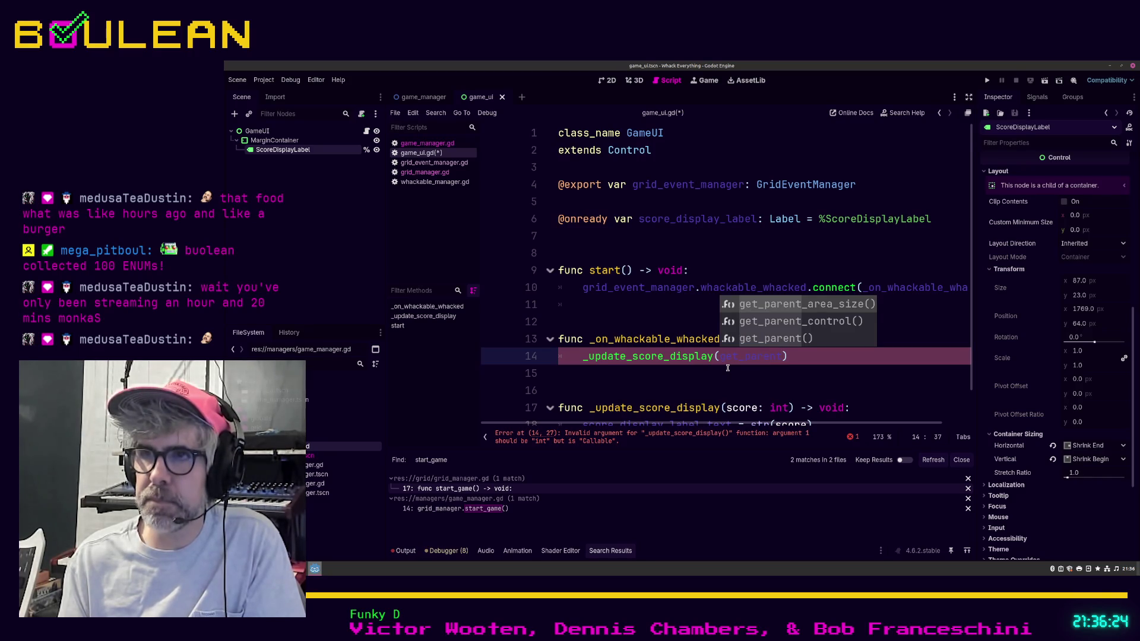
key(Return)
text(.scor)
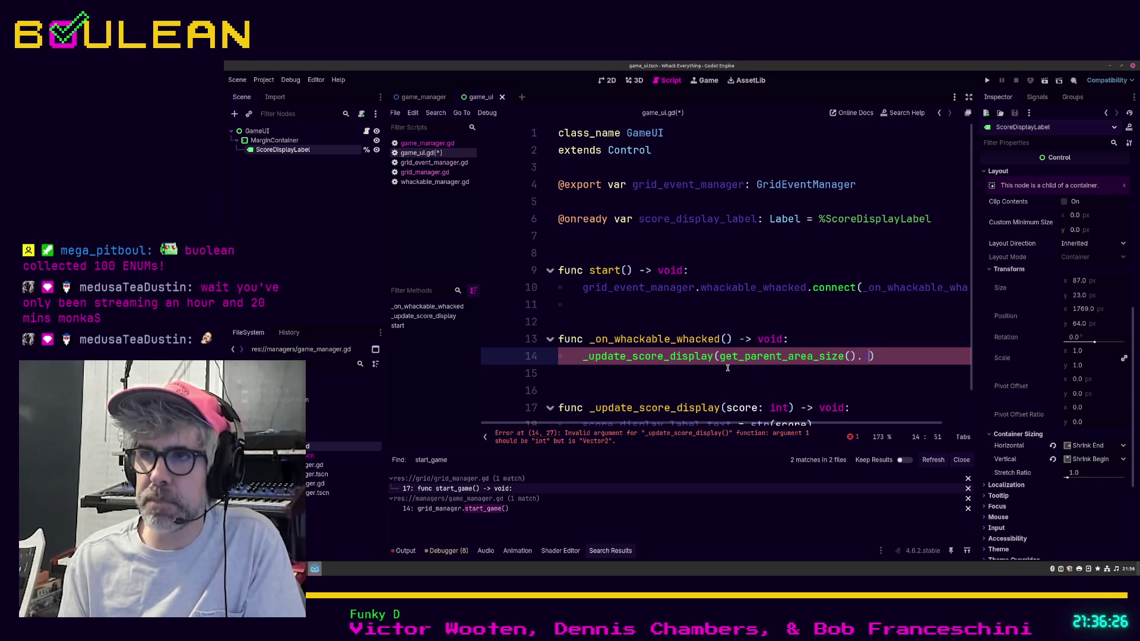
key(BackSpace)
key(BackSpace)
key(BackSpace)
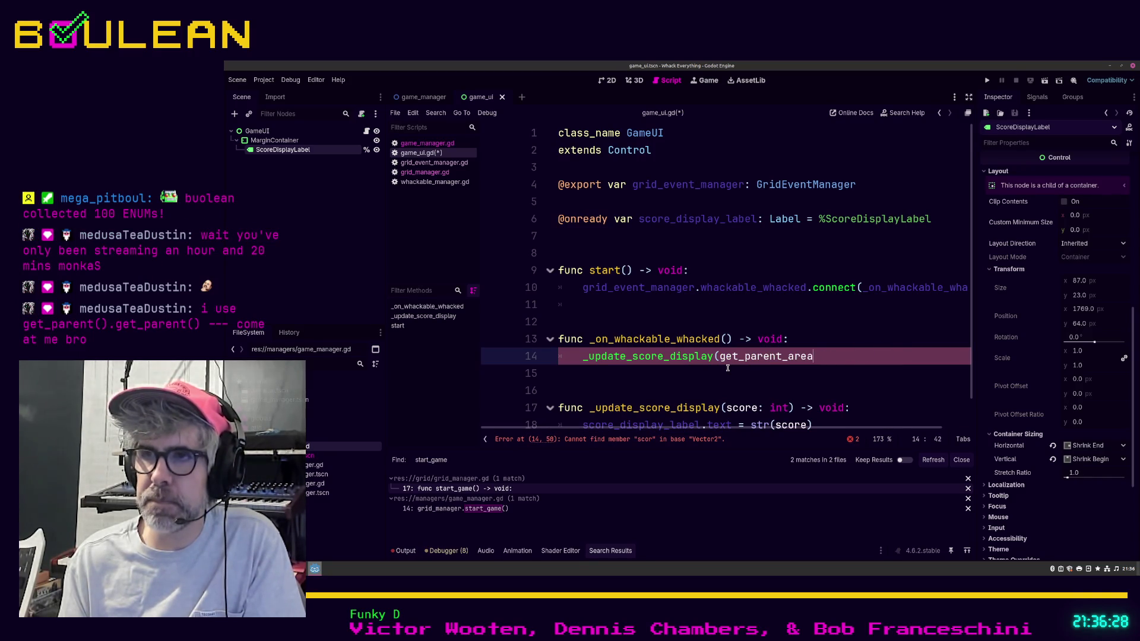
key(BackSpace)
key(BackSpace)
text(().score))
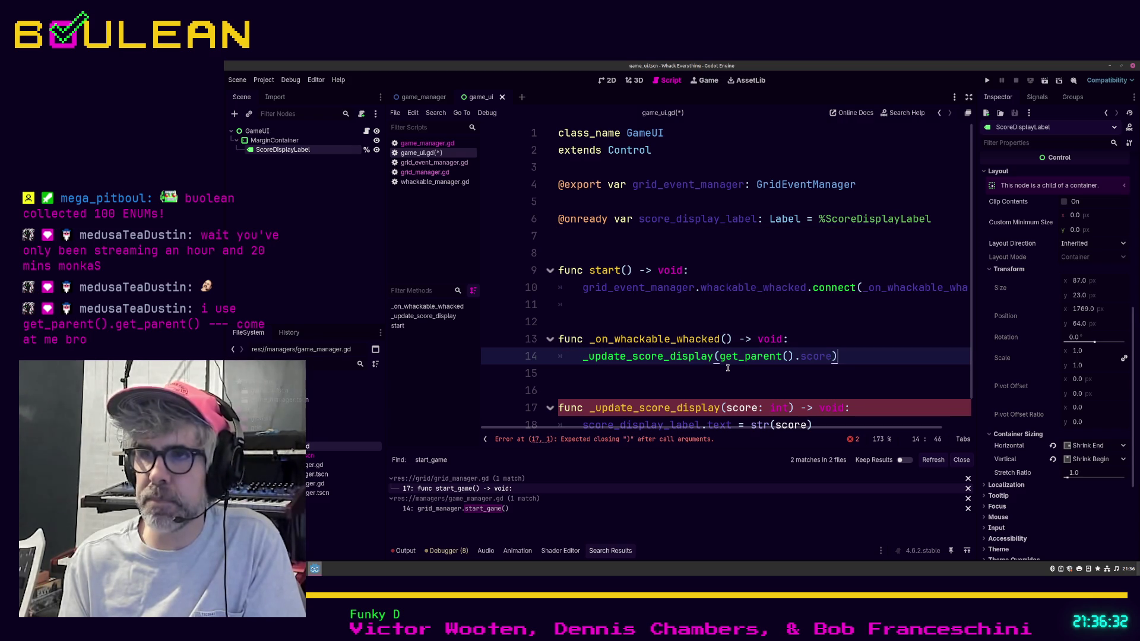
Step: Move the caret off line 14 and across lines 16–19 to recheck for errors
click(686, 365)
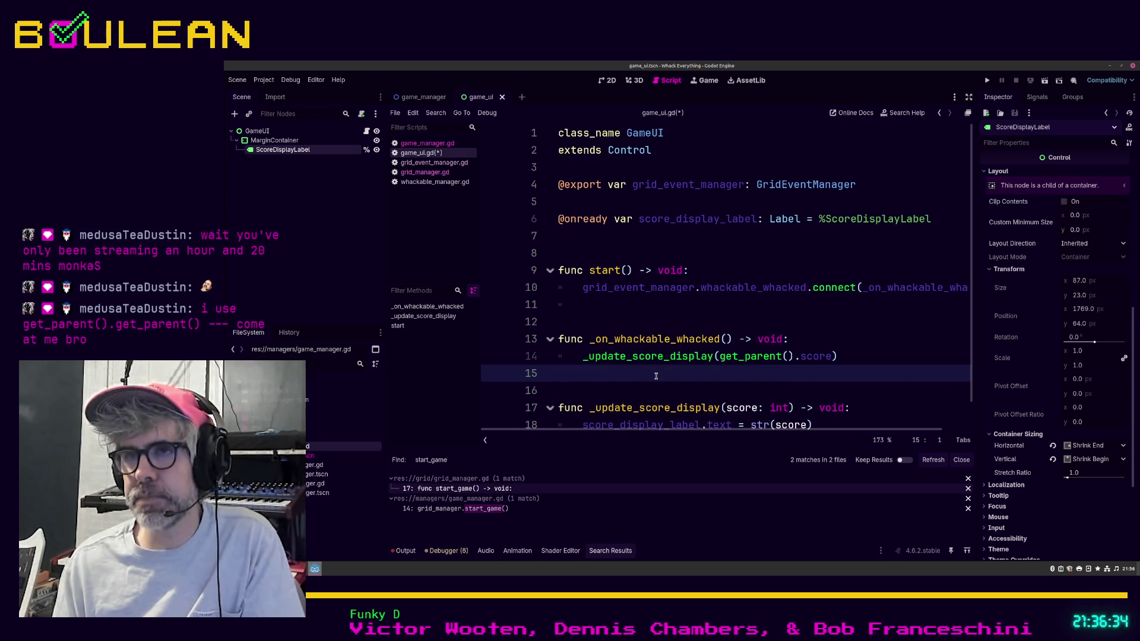
click(629, 393)
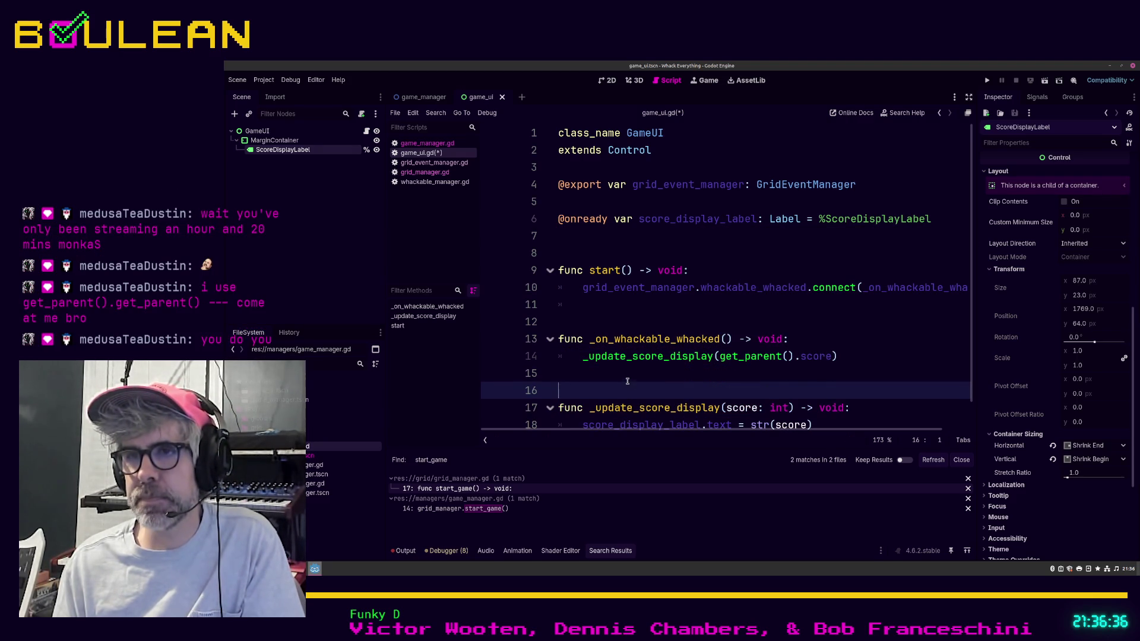
scroll(628, 384, down, 1)
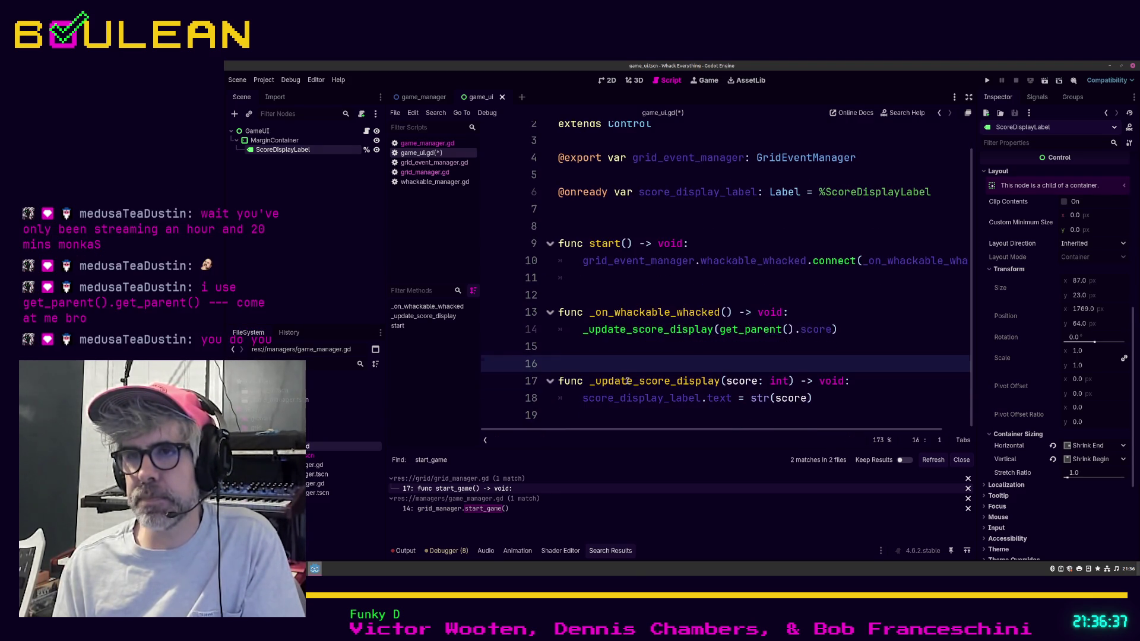
click(609, 413)
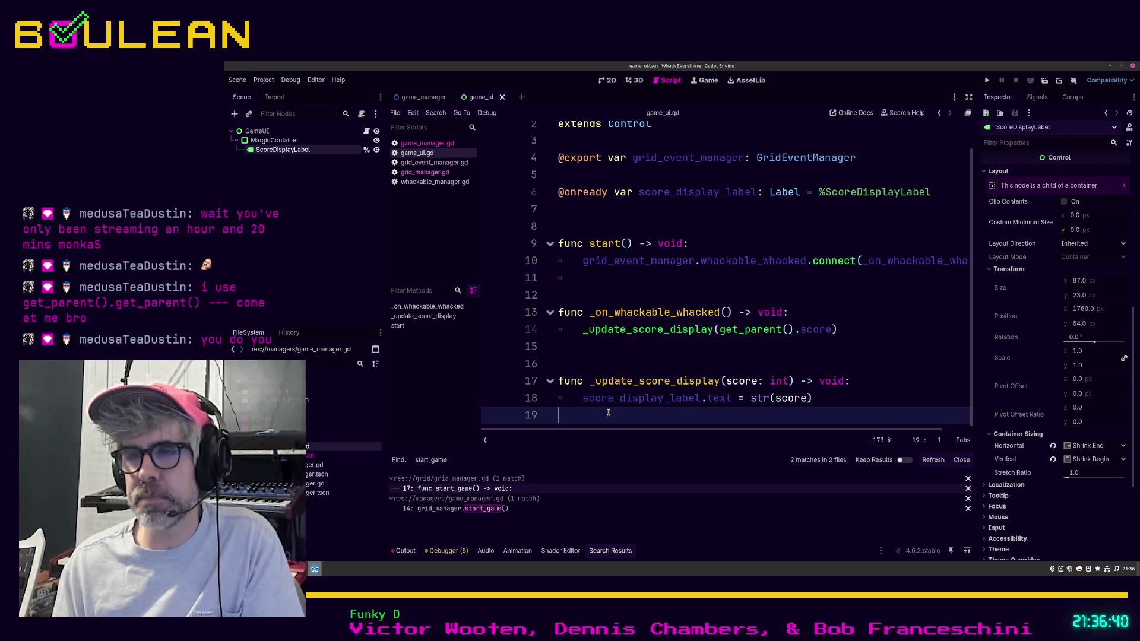
click(599, 366)
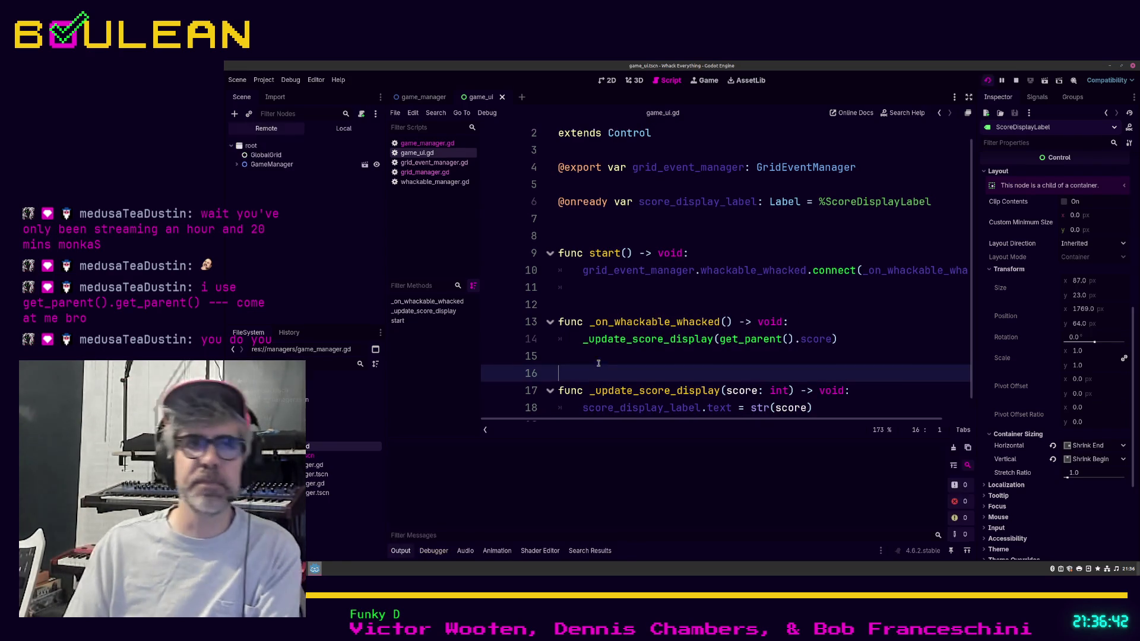
Step: Run the project with F5, whack seven moles on the grid, then close the game window
key(F5)
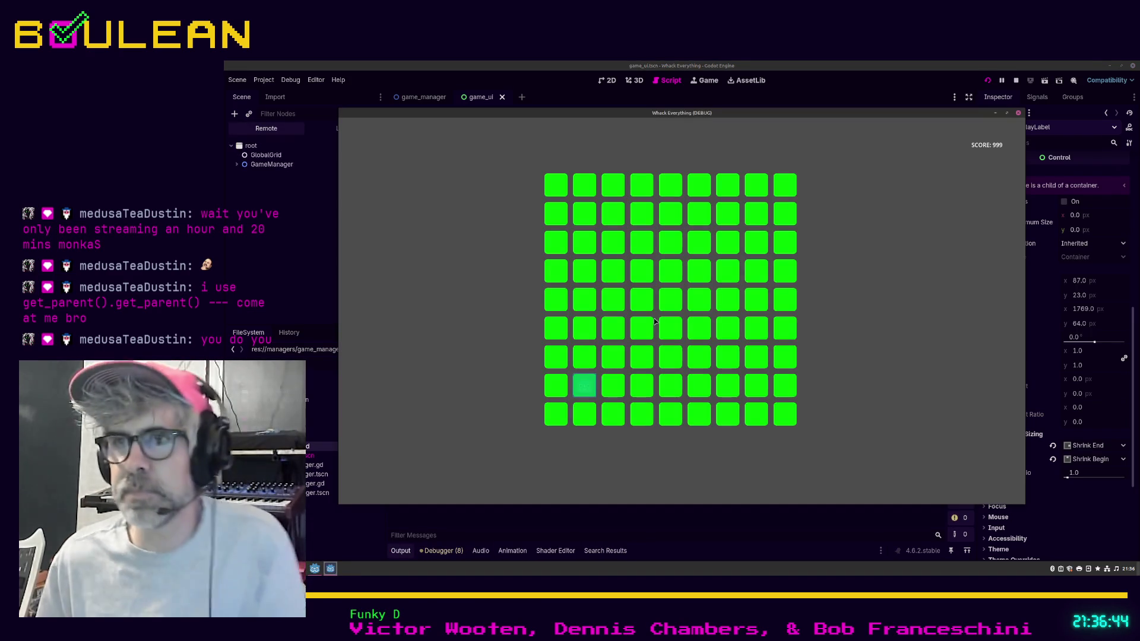
click(578, 394)
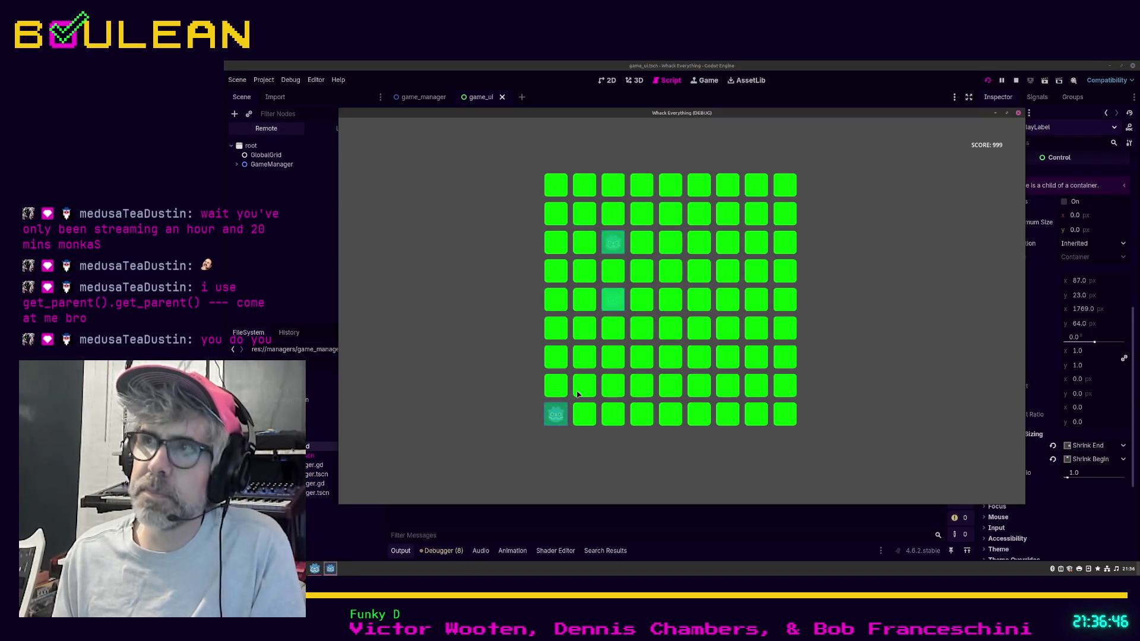
click(561, 414)
click(641, 385)
click(613, 299)
click(615, 248)
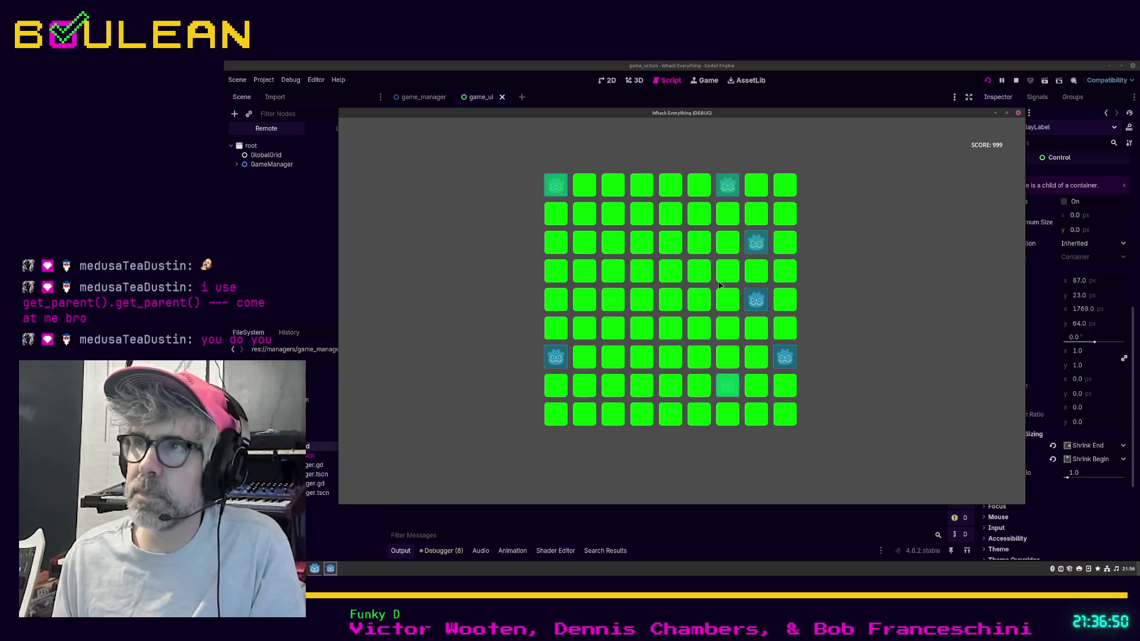
click(756, 300)
click(785, 357)
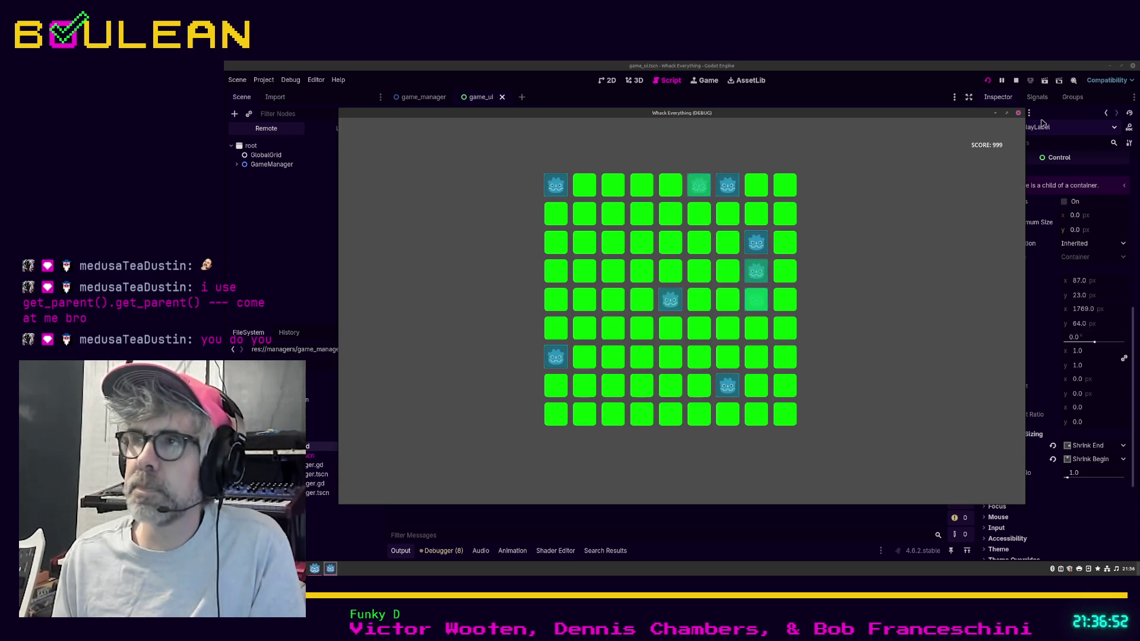
click(1018, 113)
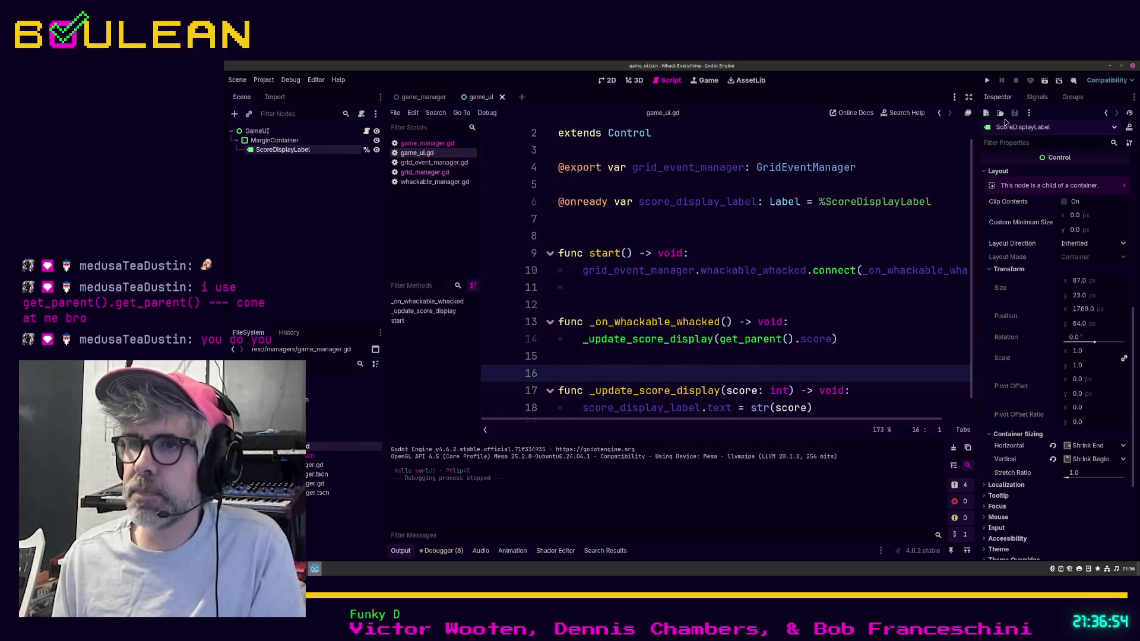
Step: In game_manager.gd, insert a blank line in _ready above the _start_new_game() call
click(668, 356)
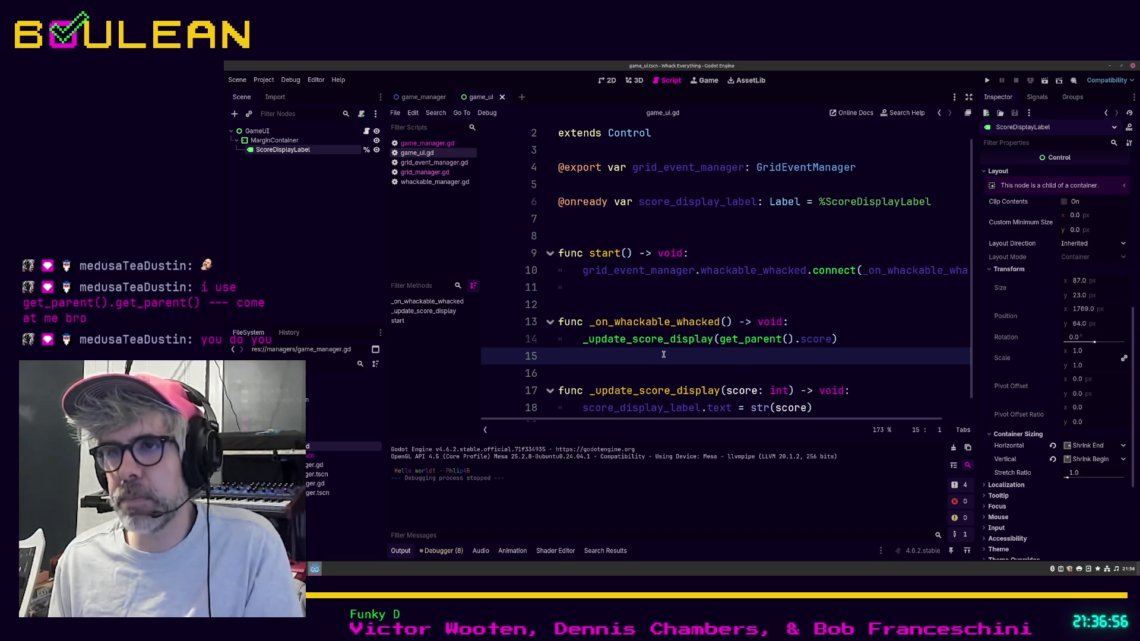
scroll(664, 354, down, 1)
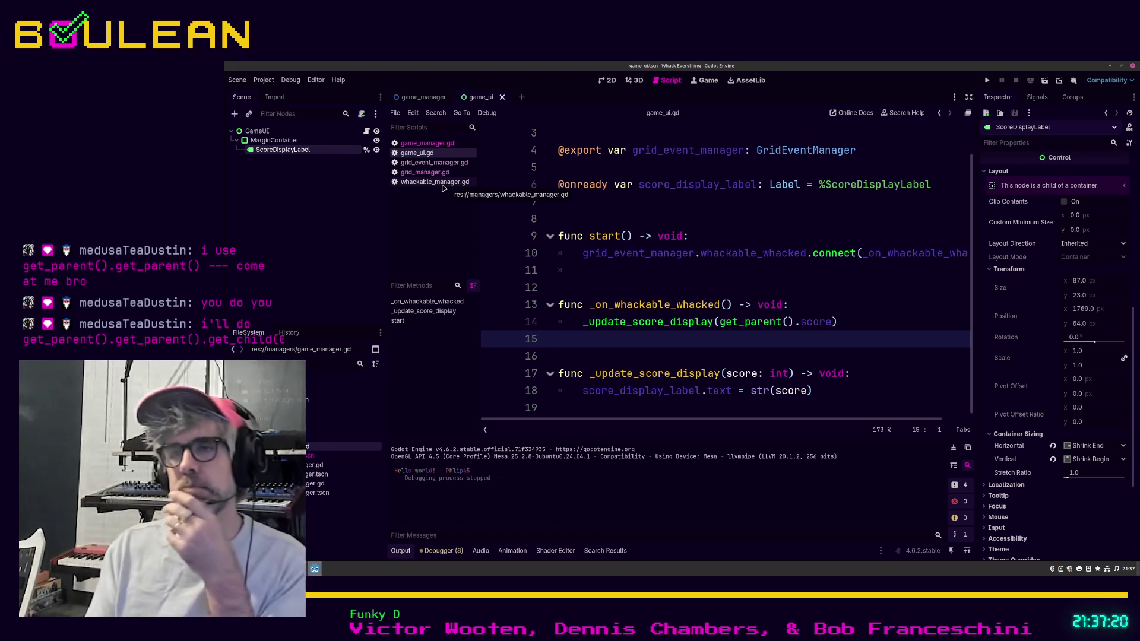
click(426, 144)
click(643, 264)
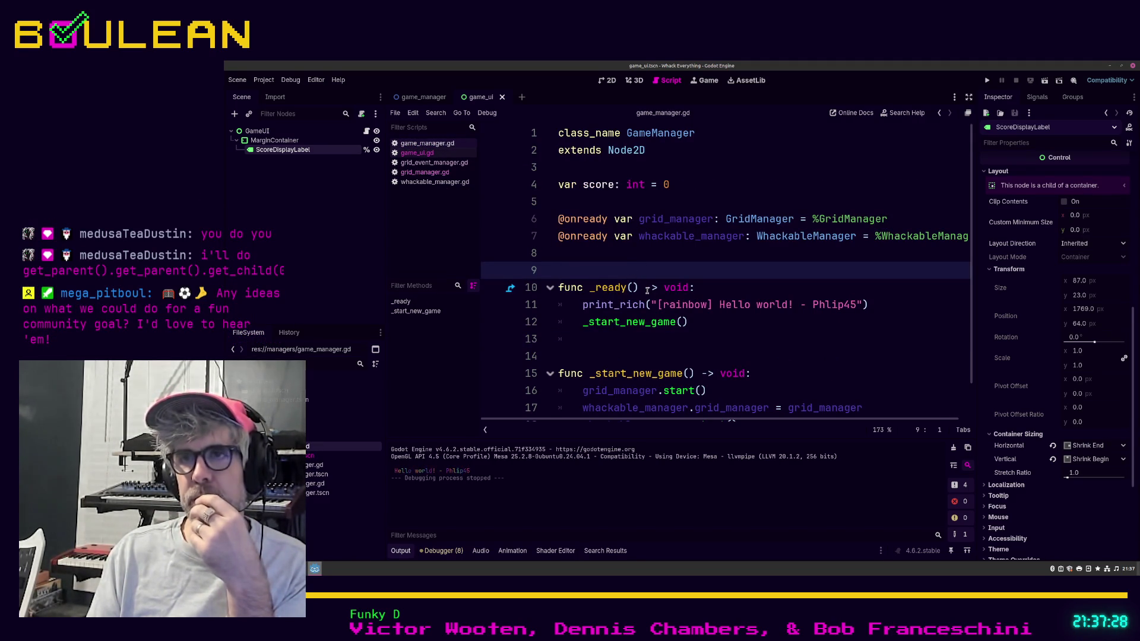
click(578, 324)
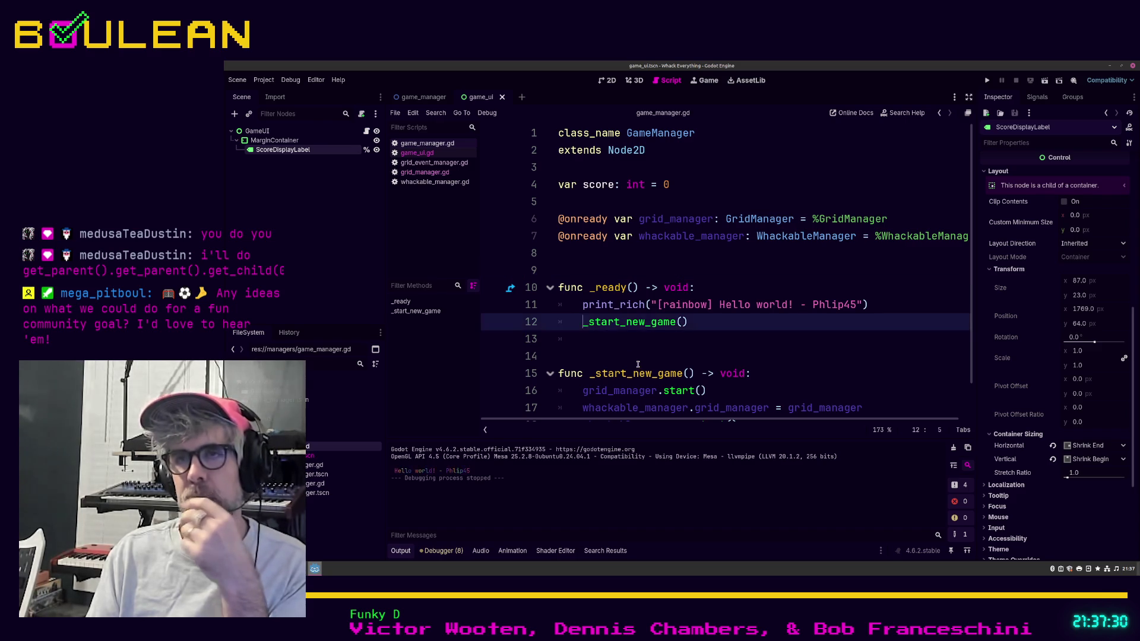
key(Return)
key(Up)
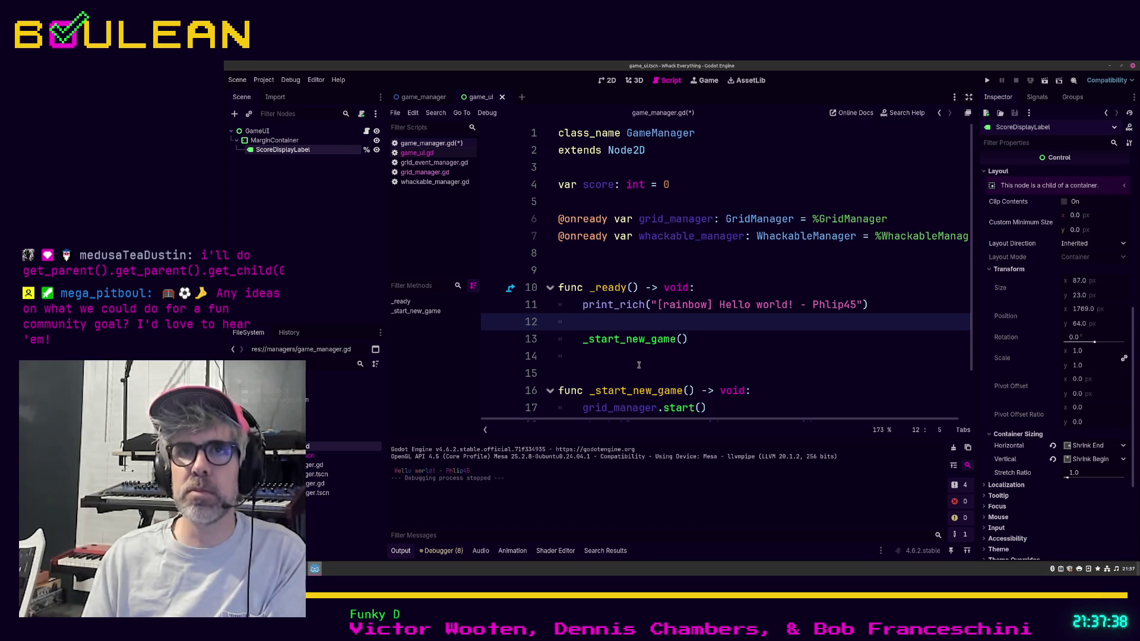
click(420, 97)
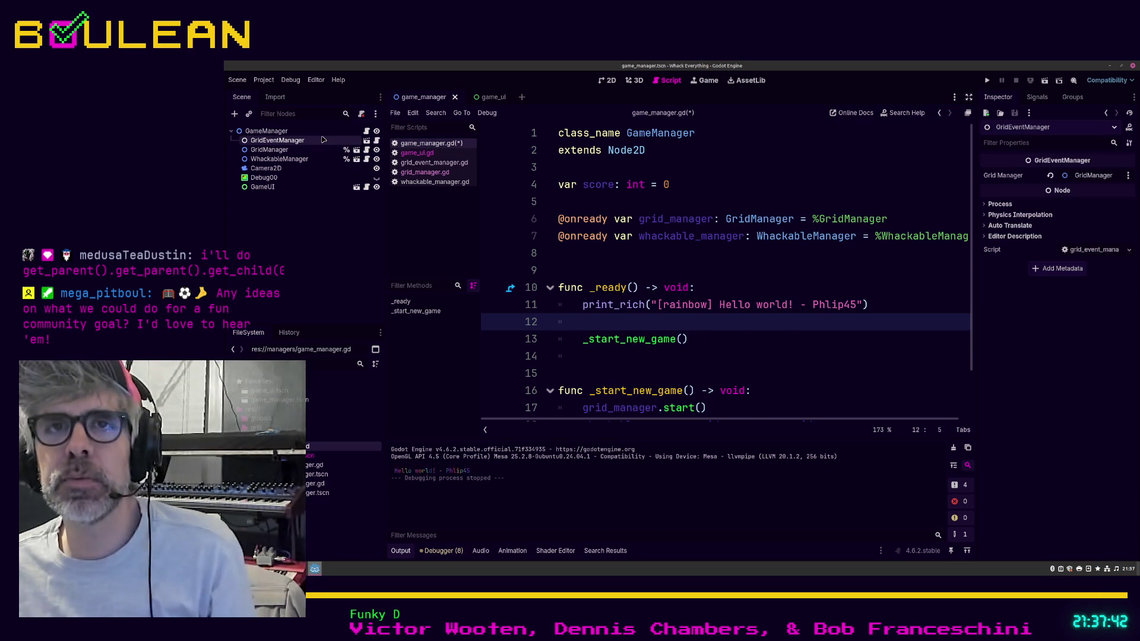
click(256, 190)
right_click(257, 190)
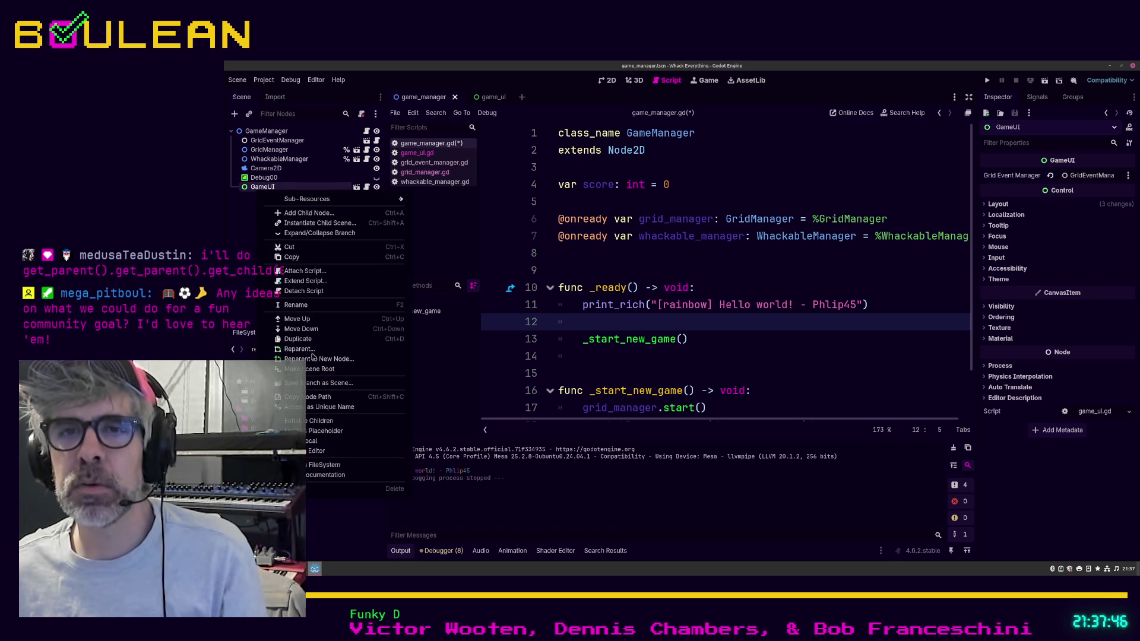
click(306, 409)
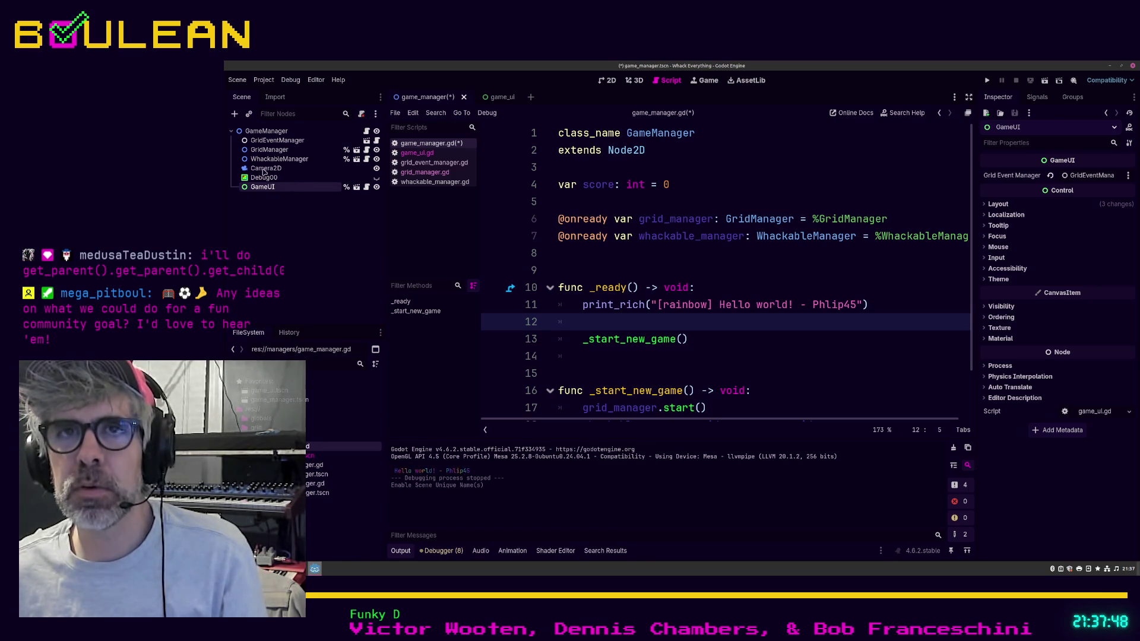
drag(263, 193, 571, 254)
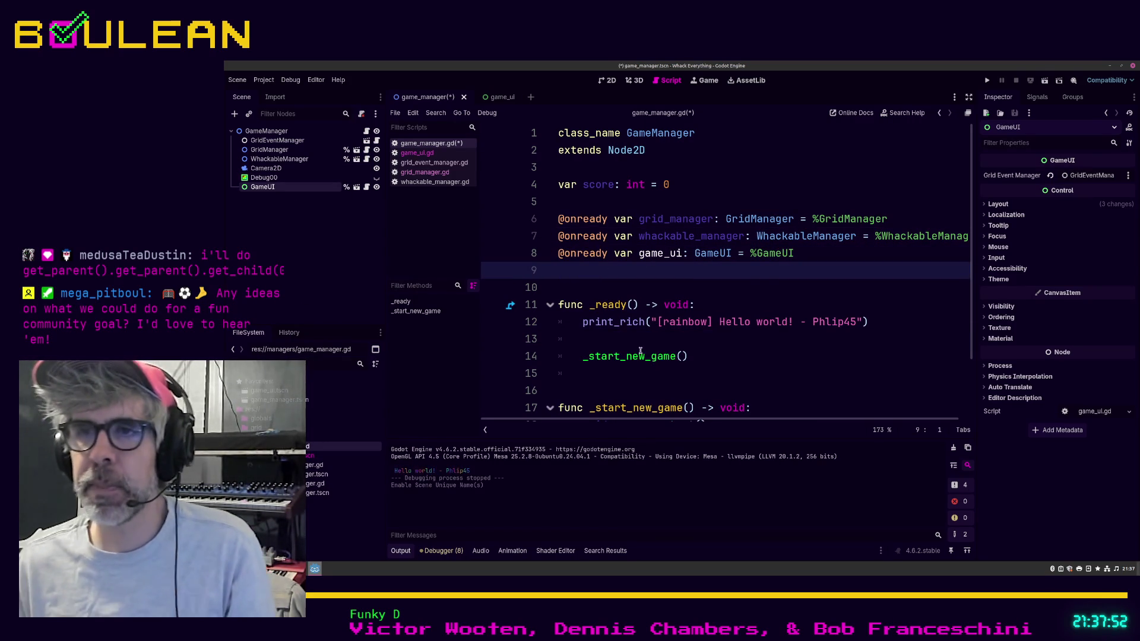
click(677, 340)
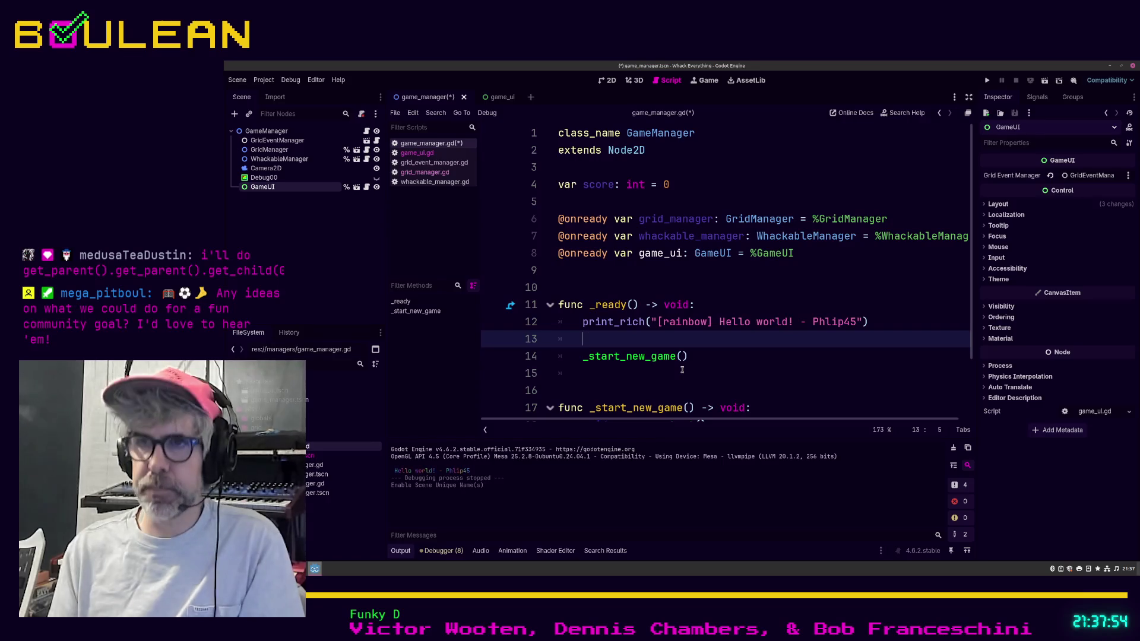
text(game_ui.)
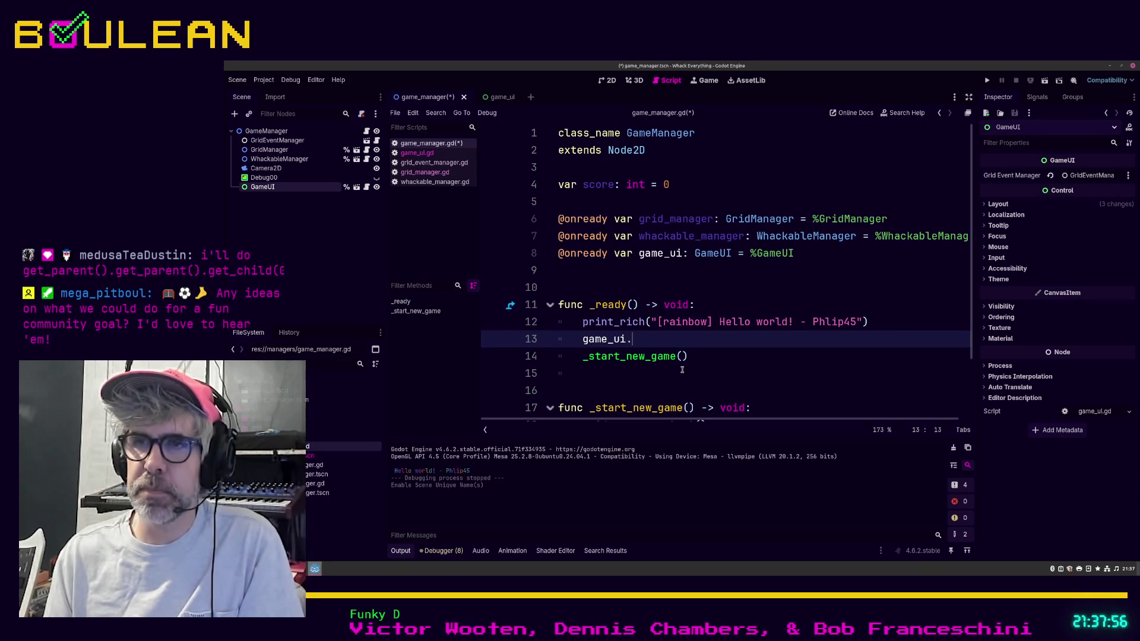
key(BackSpace)
key(BackSpace)
key(BackSpace)
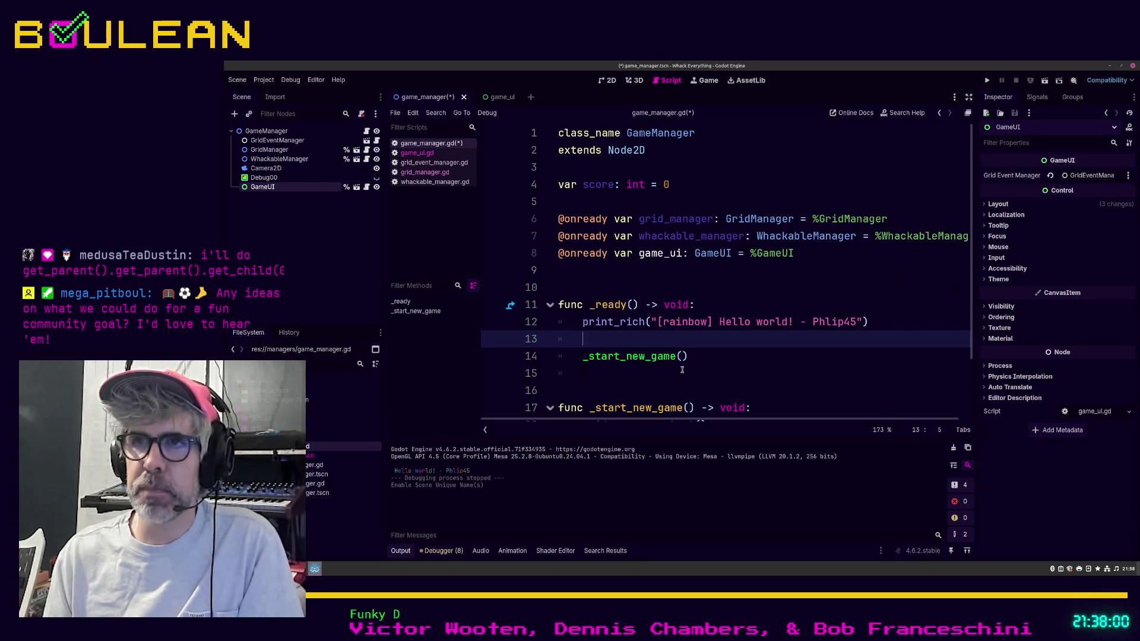
text(hackable)
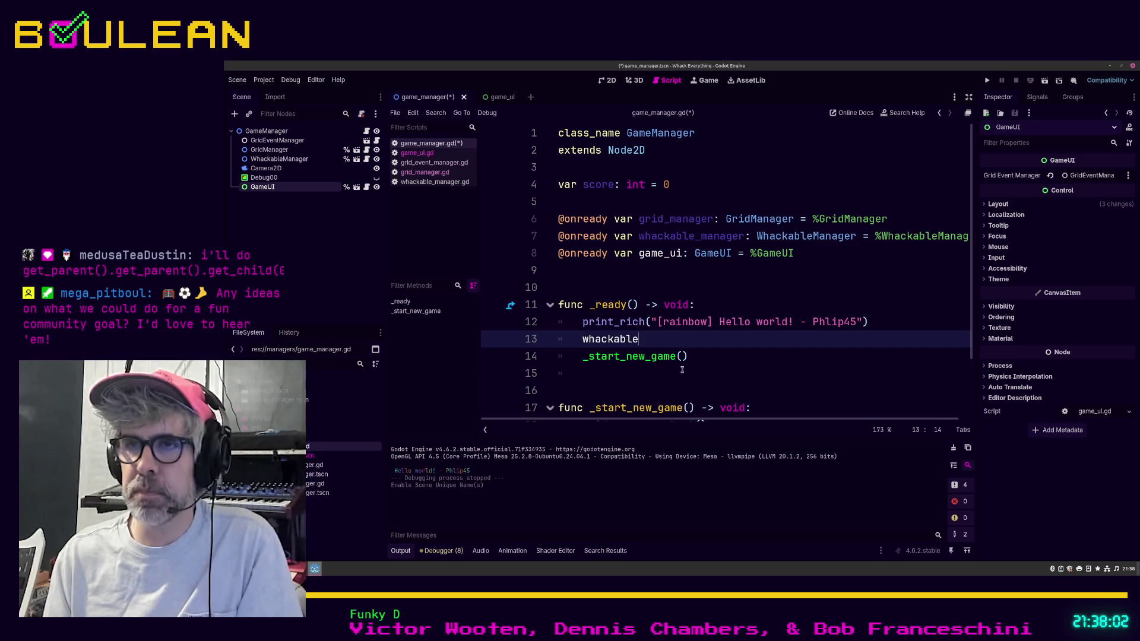
text(_manager.wh)
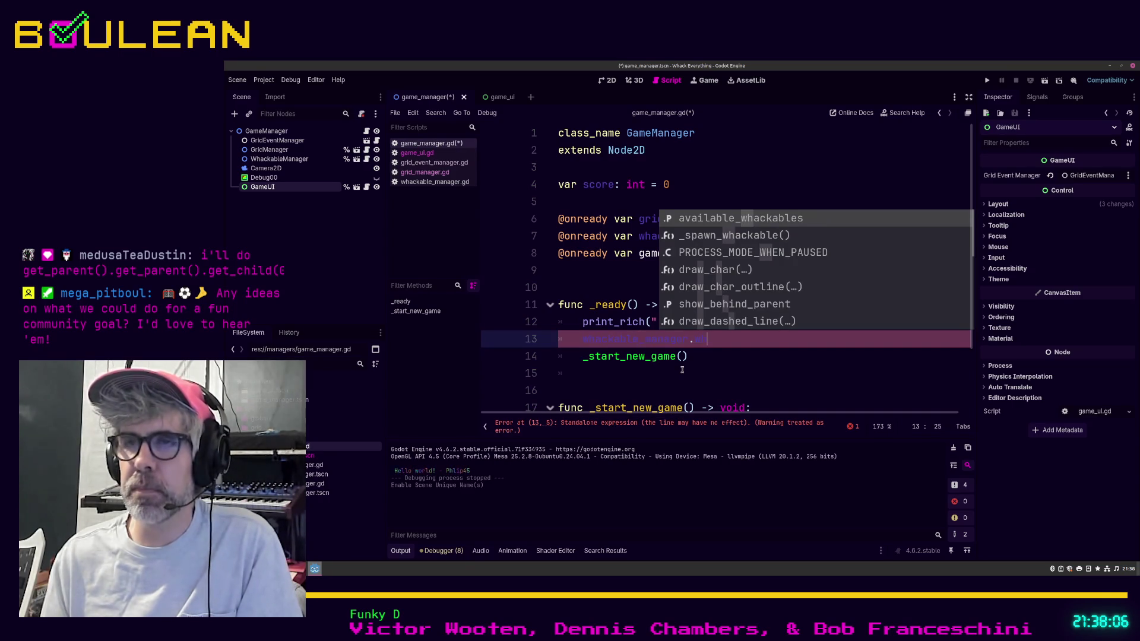
key(BackSpace)
key(BackSpace)
key(BackSpace)
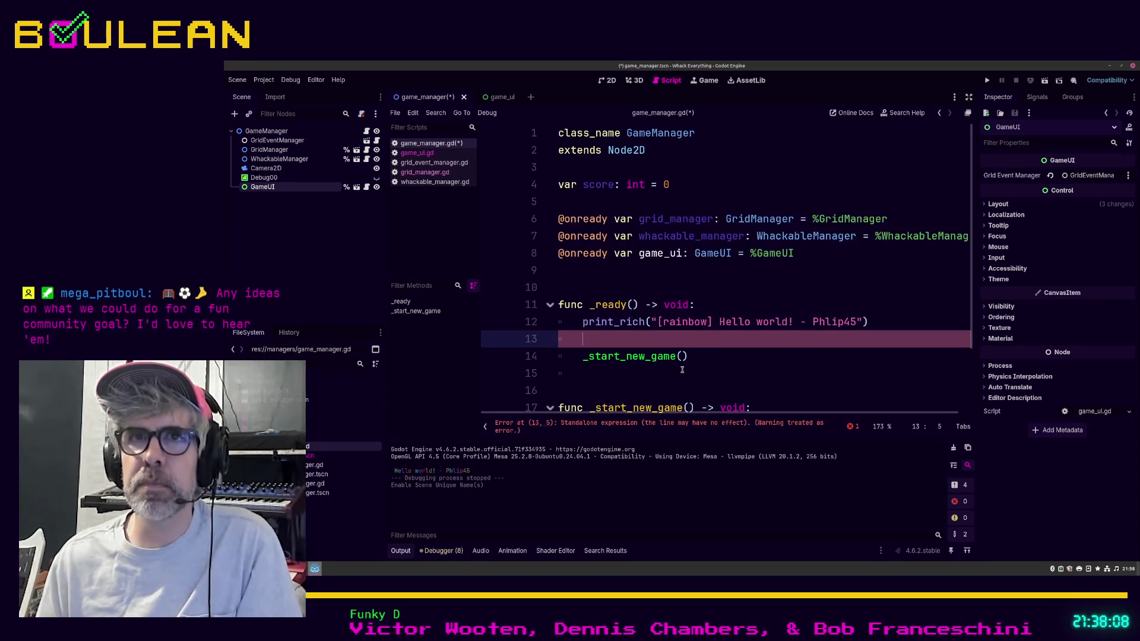
click(270, 141)
right_click(271, 143)
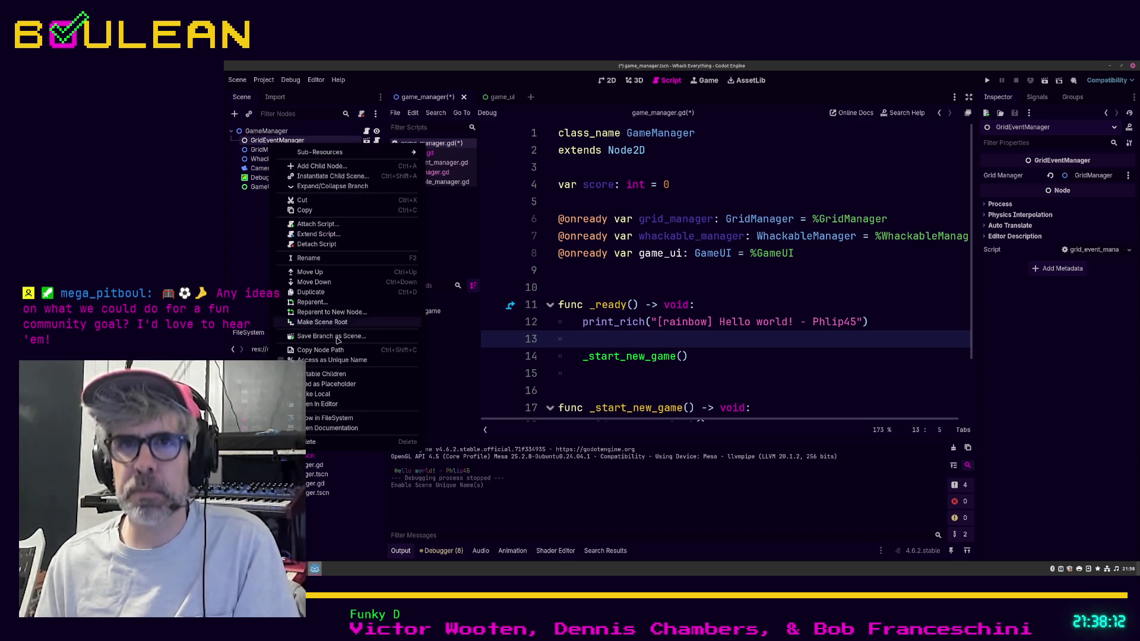
click(321, 360)
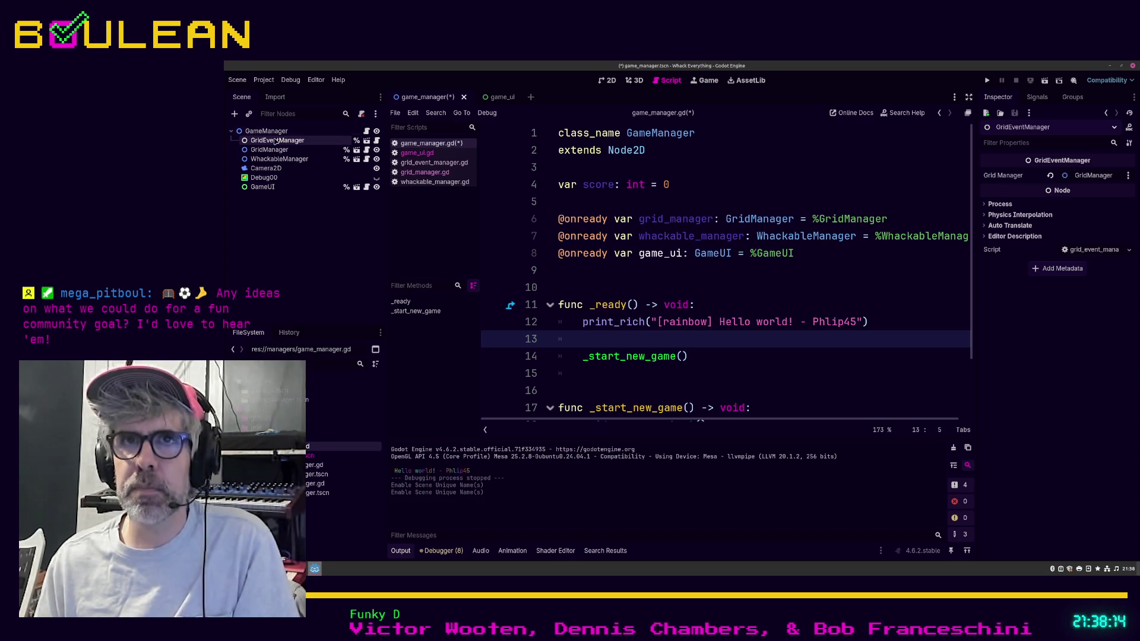
drag(561, 213, 579, 273)
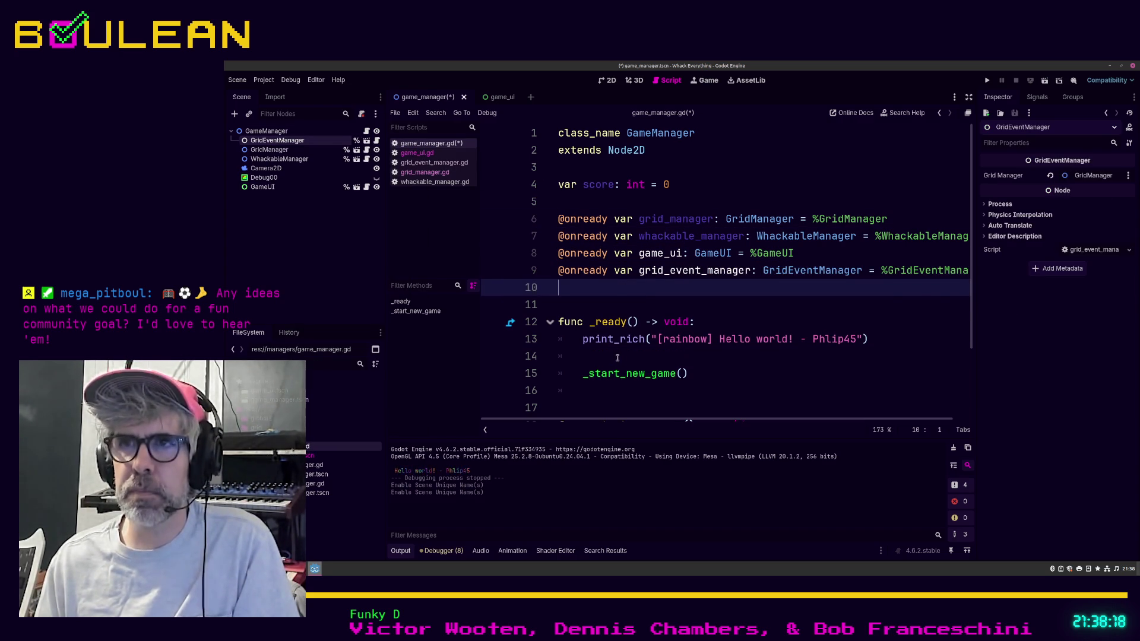
click(710, 360)
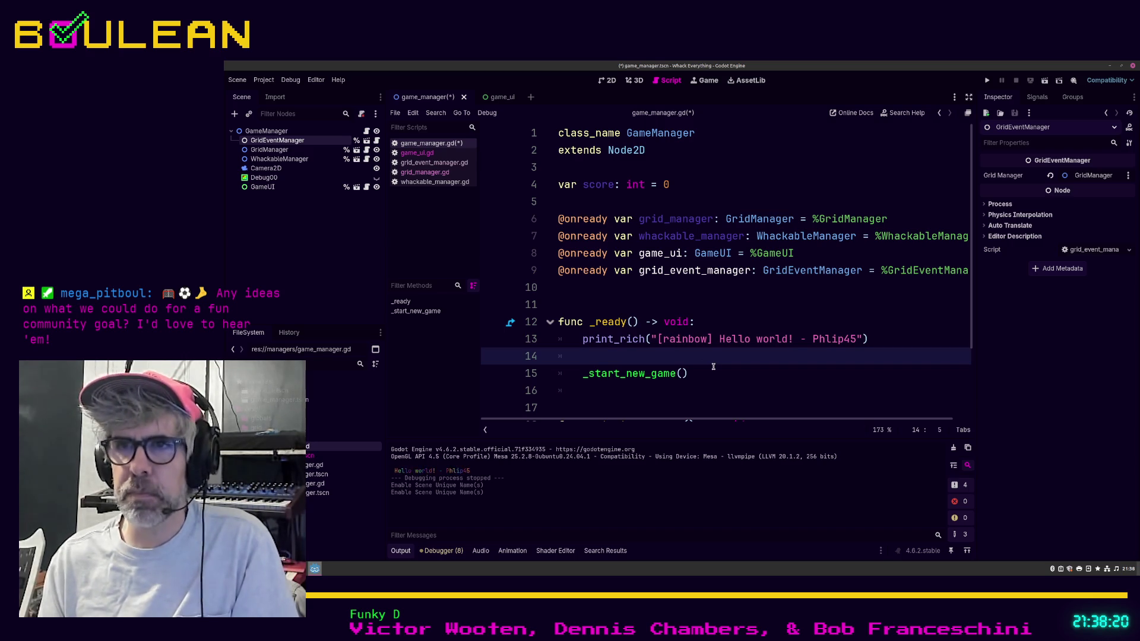
text(grid_even)
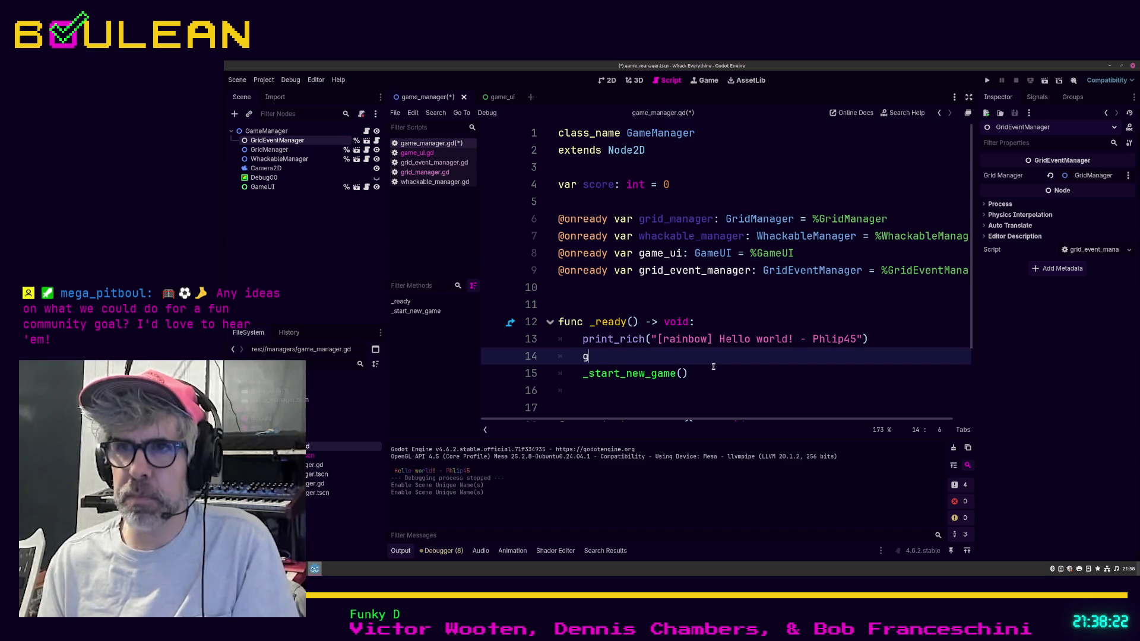
text(t_)
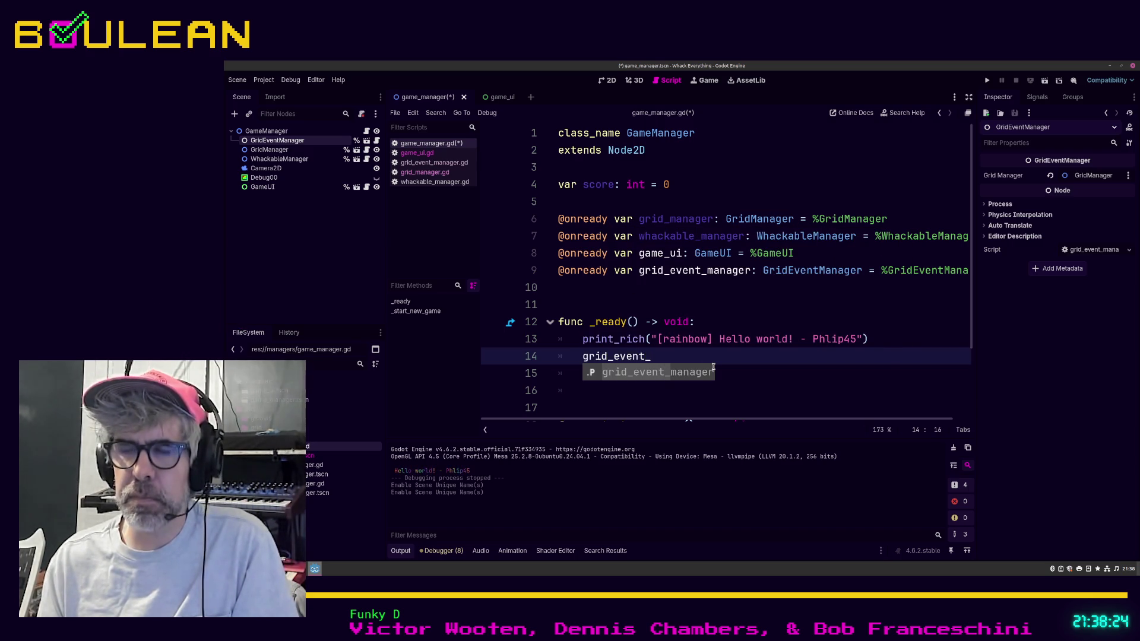
Step: Connect grid_event_manager.whackable_whacked to _on_whackable_whacked in _ready
key(Return)
text(.wh)
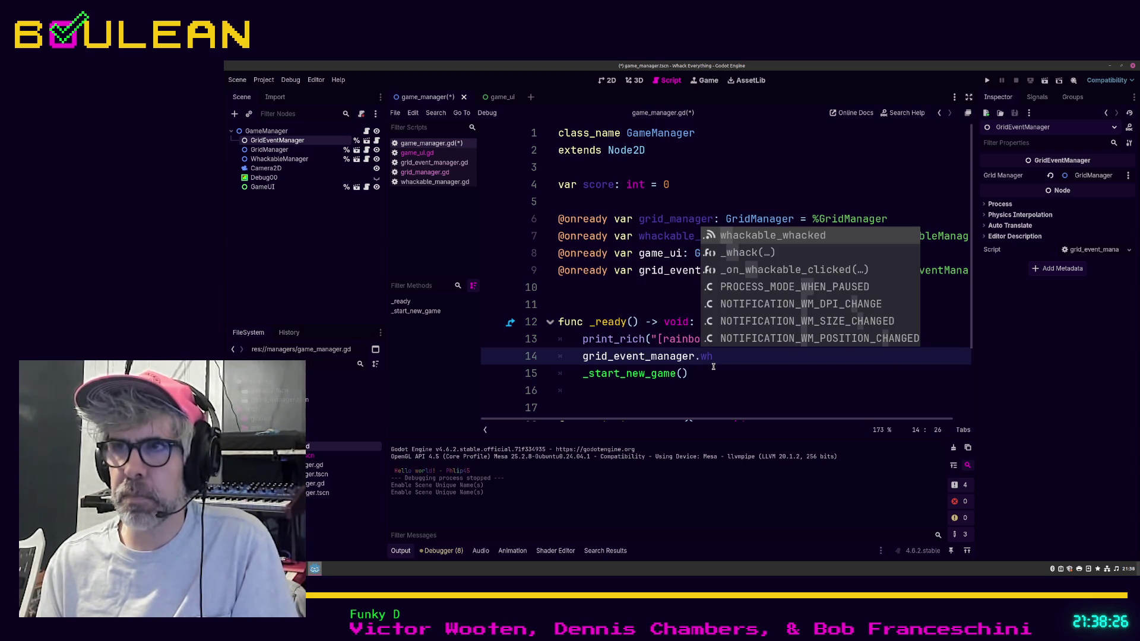
key(Return)
text(.)
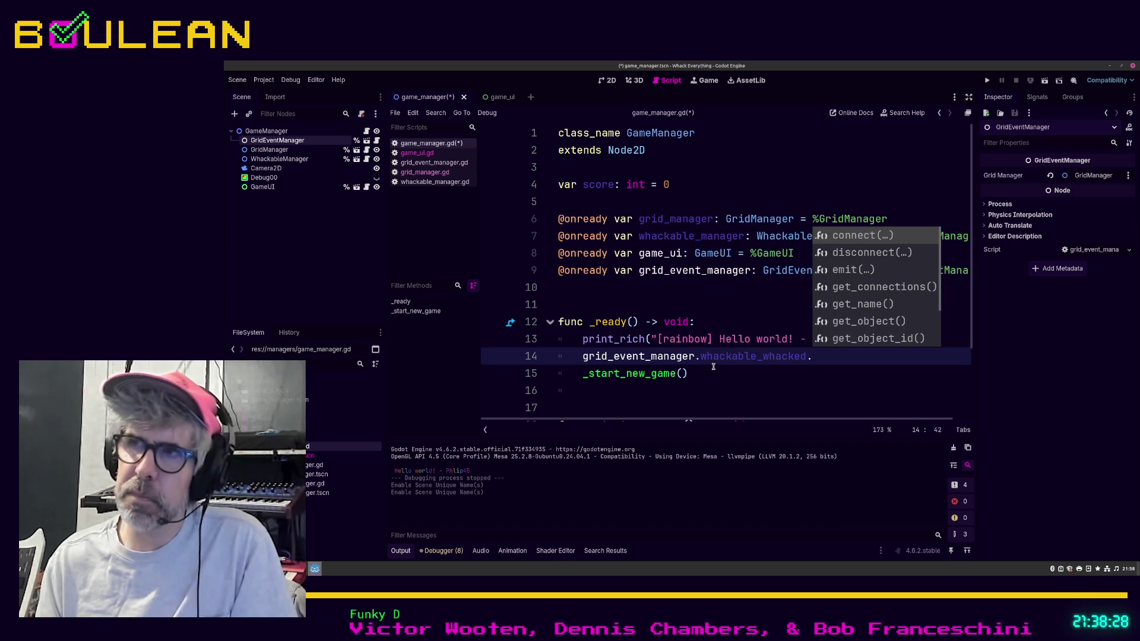
key(Return)
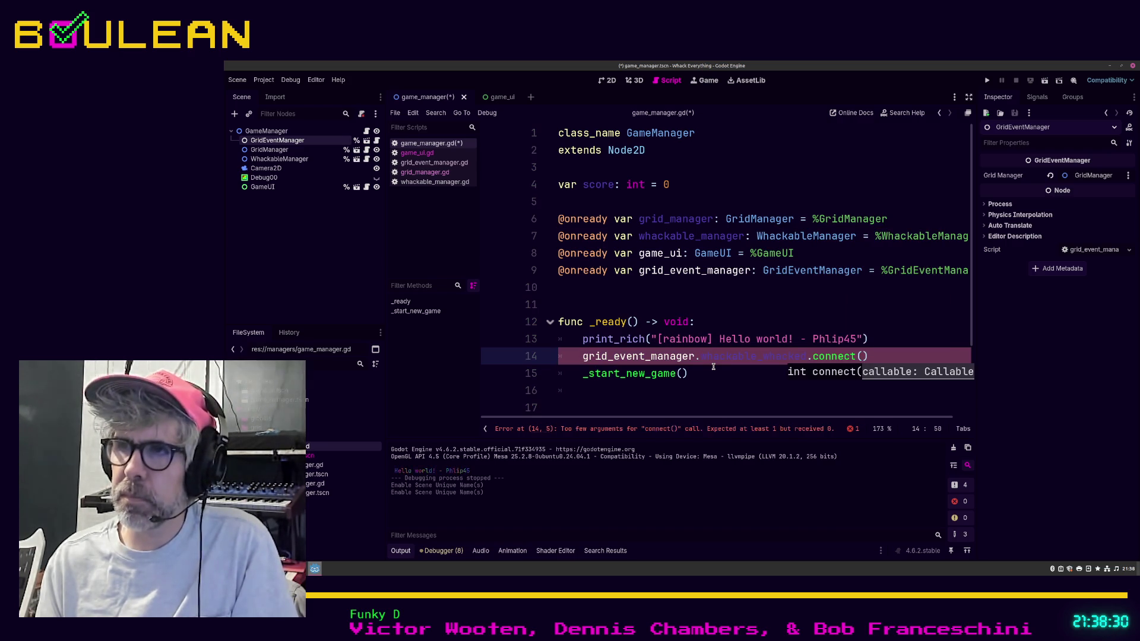
text(on_whackable)
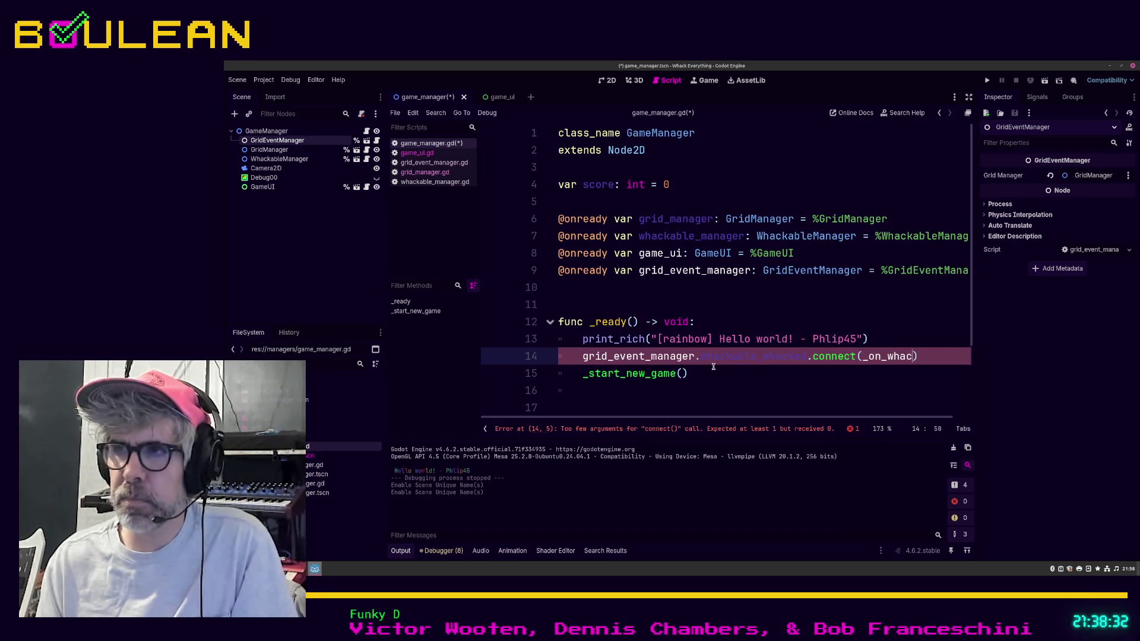
text(_whacked)
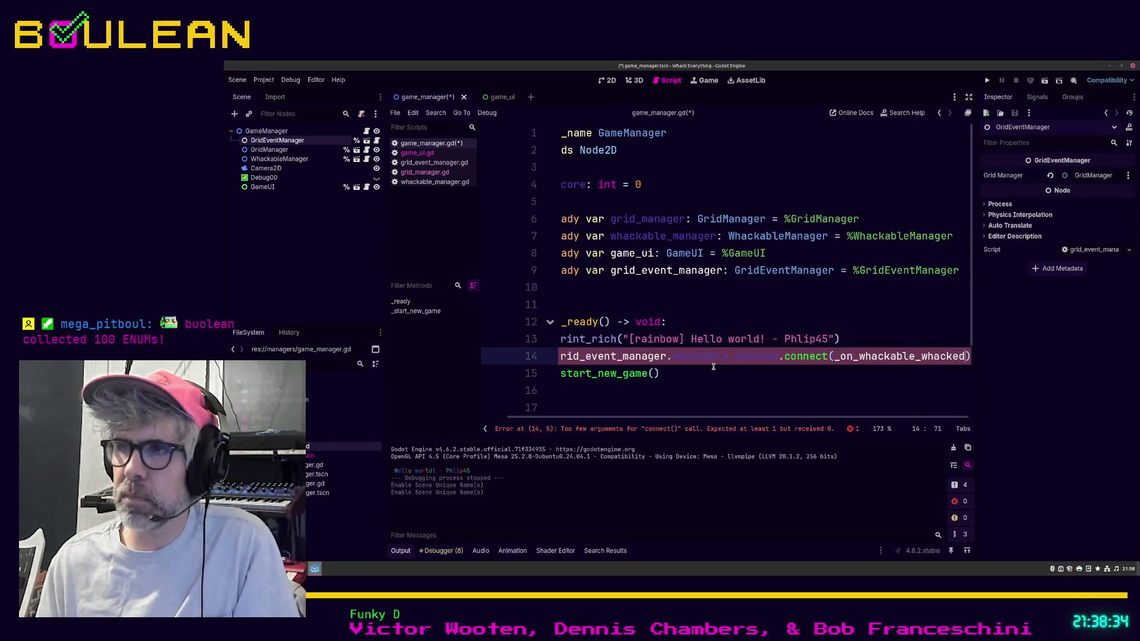
Step: Add a func _on_whackable_whacked() -> void: handler whose body is score += 1
click(668, 396)
scroll(667, 395, down, 2)
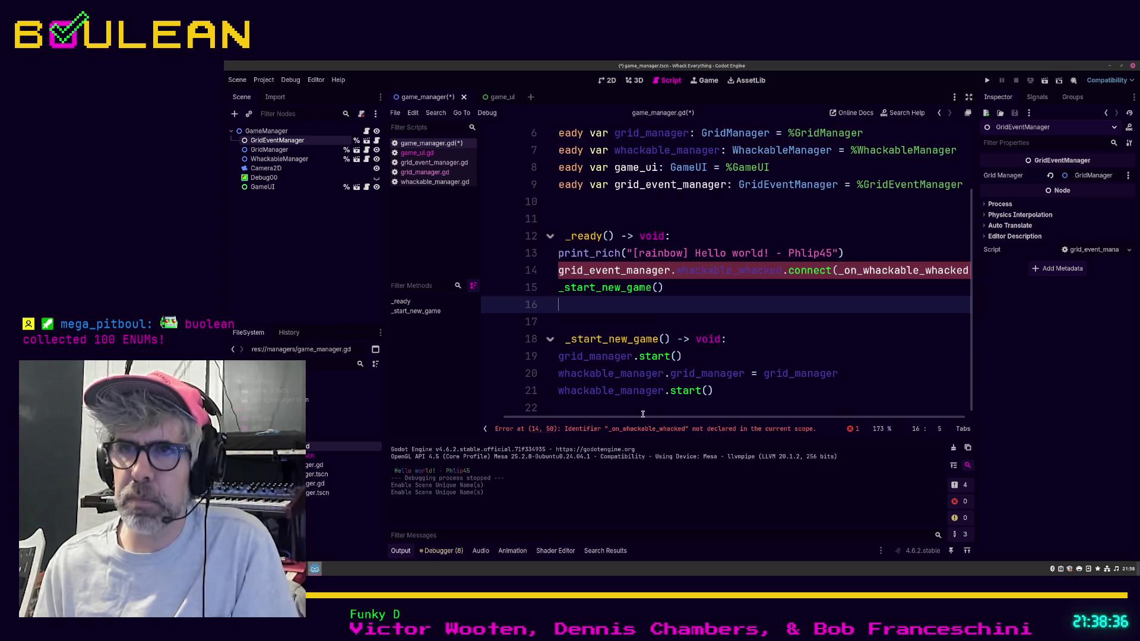
drag(585, 419, 563, 419)
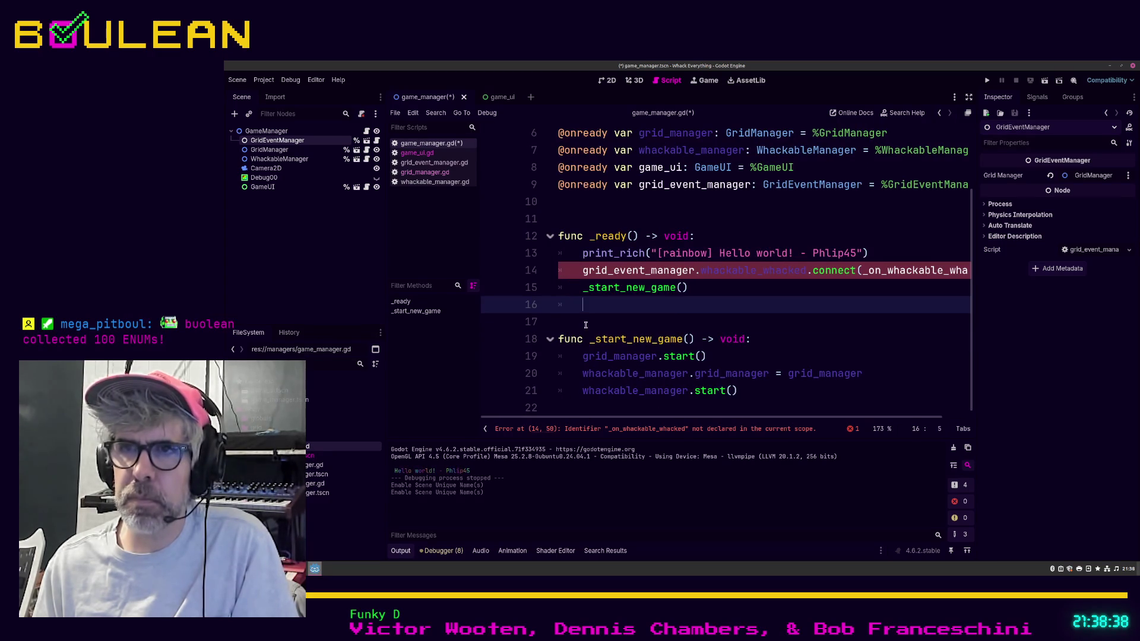
key(Down)
key(Return)
key(Return)
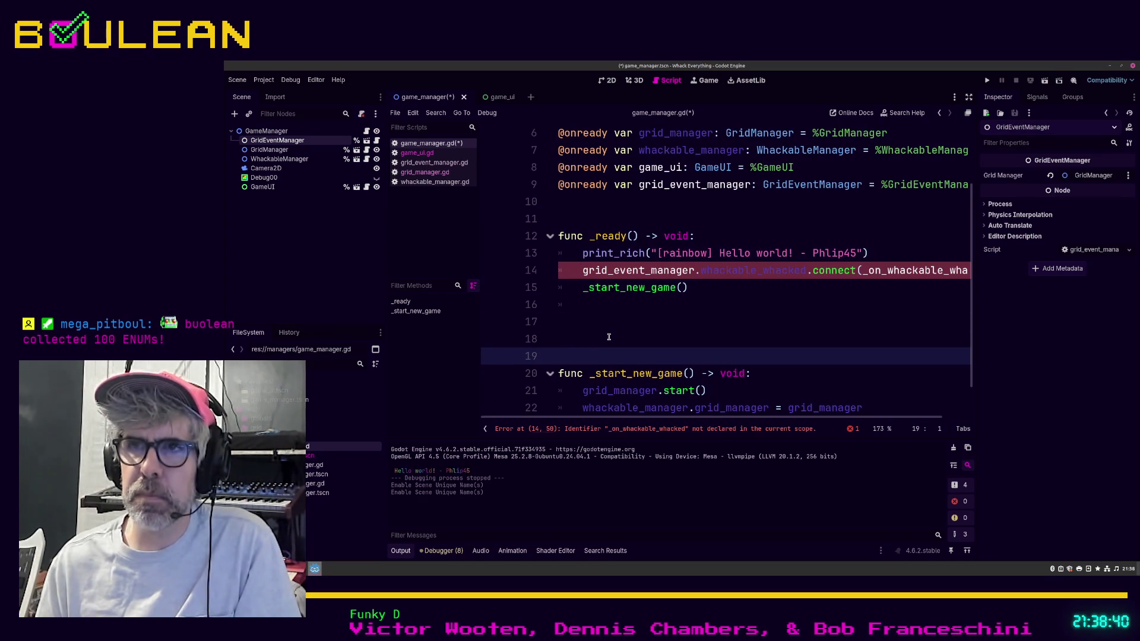
key(Up)
key(Up)
text(func )
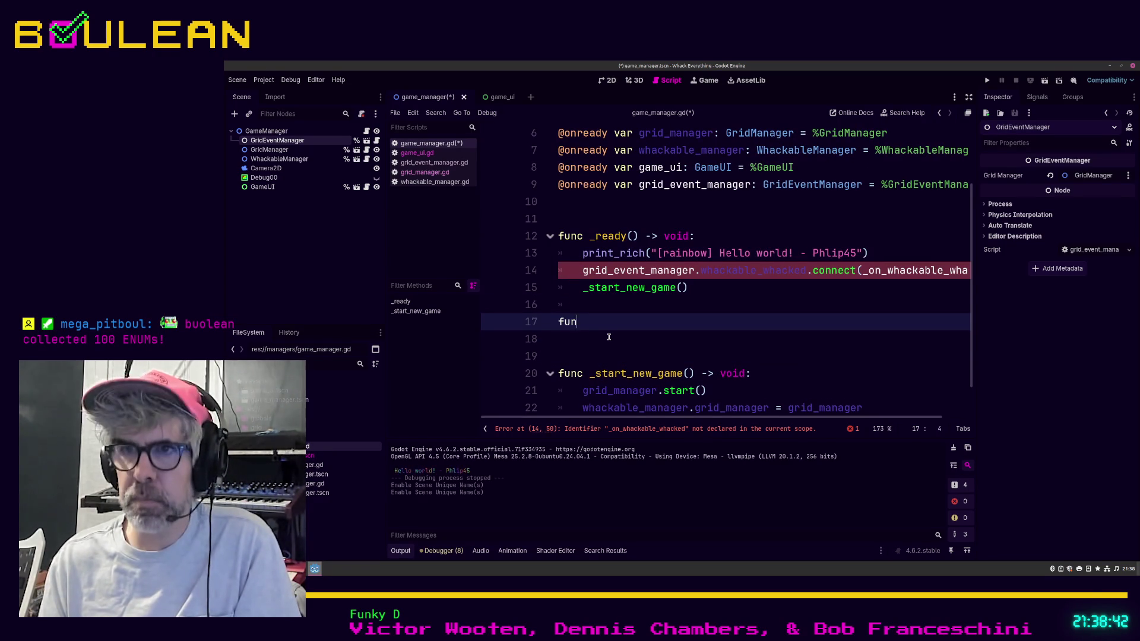
text(_on_whackable_w)
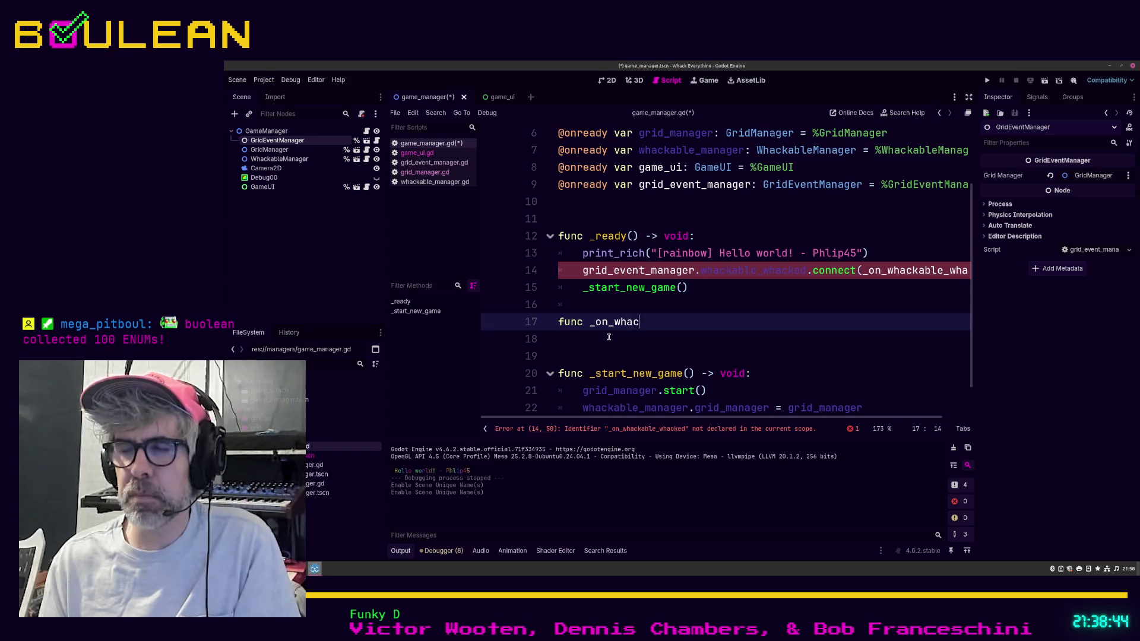
text(hacked)
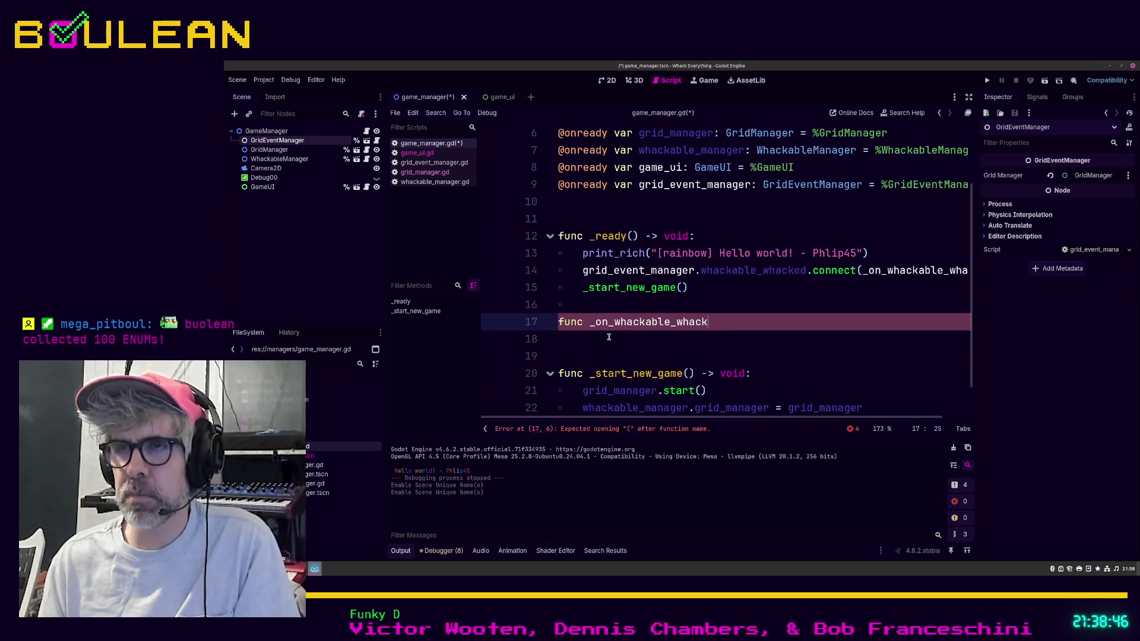
text(() -> )
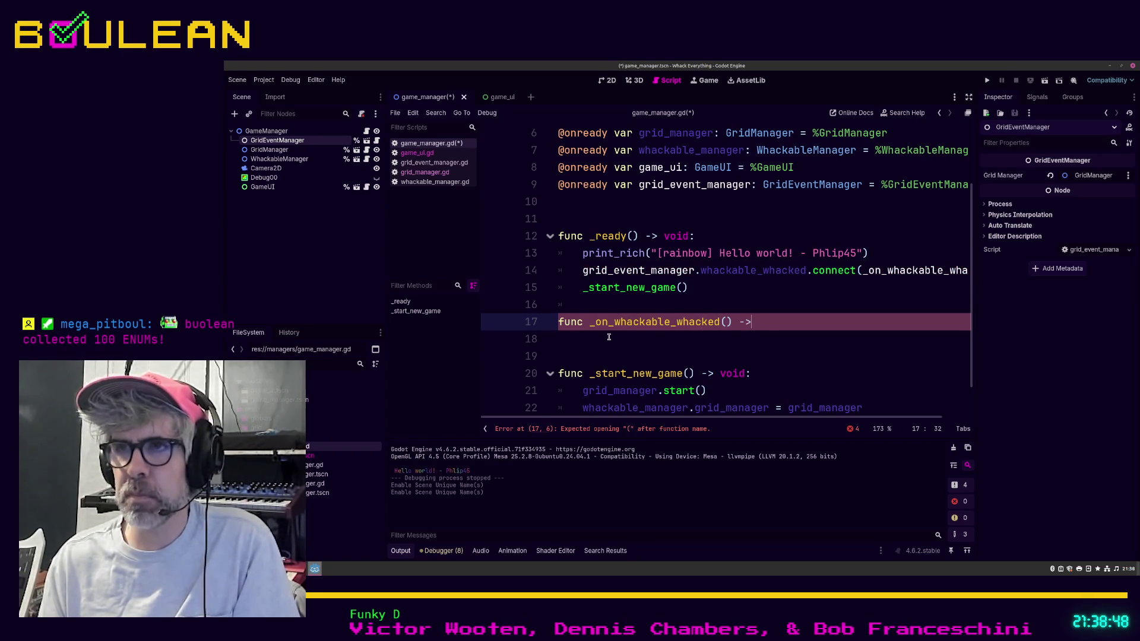
text(void:)
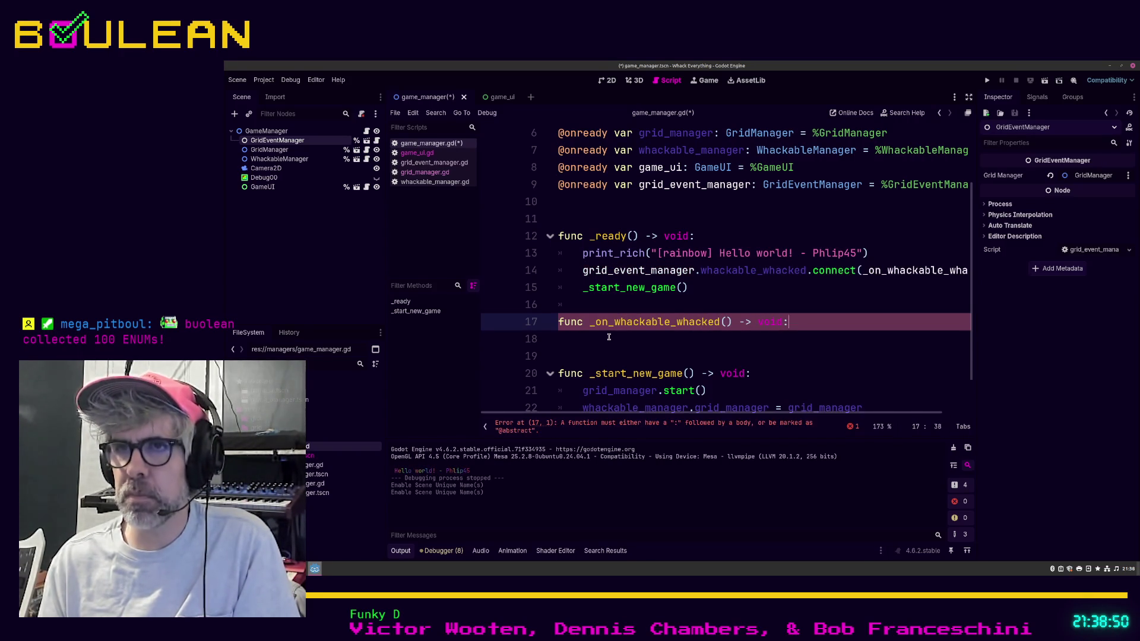
key(Return)
text(score)
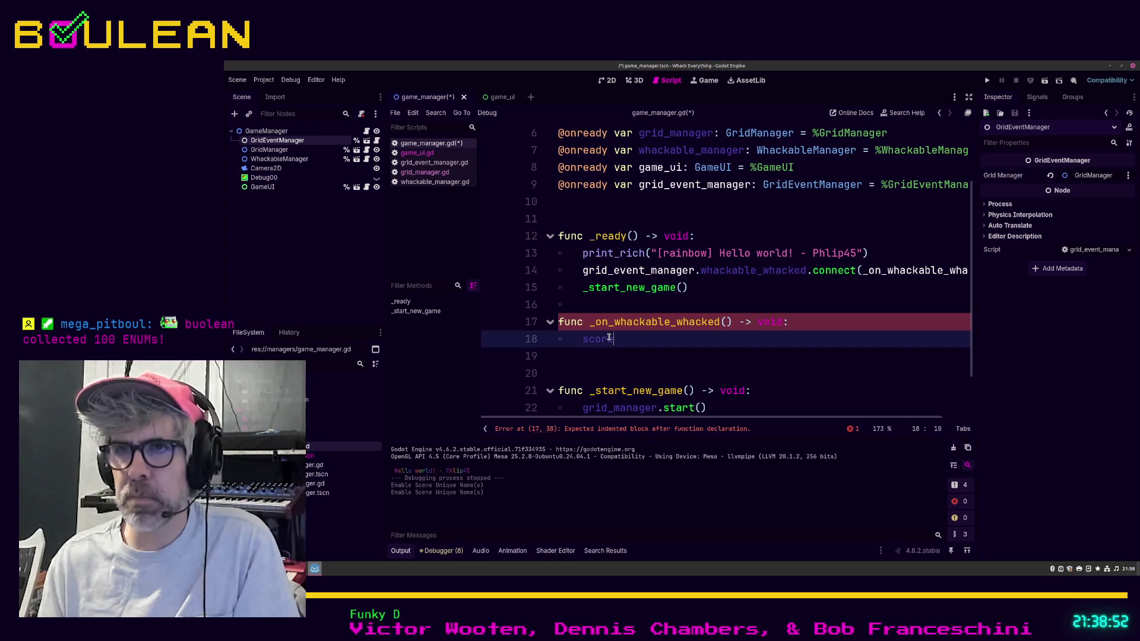
text( += 1)
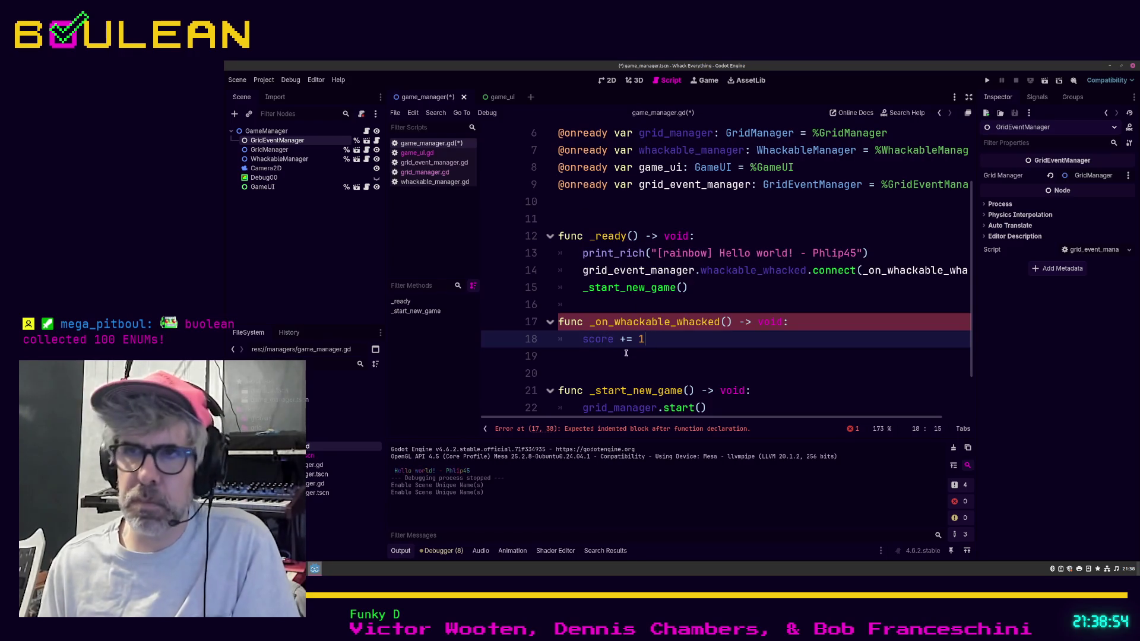
Step: Move the whackable_whacked connect line from _ready into _start_new_game
click(627, 390)
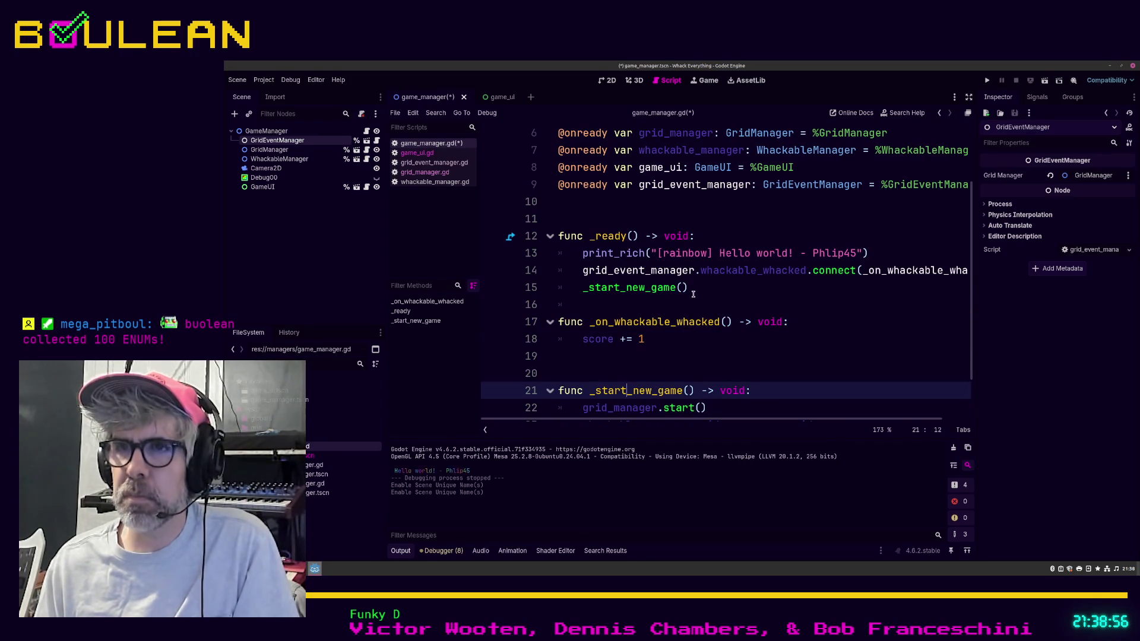
scroll(693, 293, up, 1)
scroll(693, 294, down, 1)
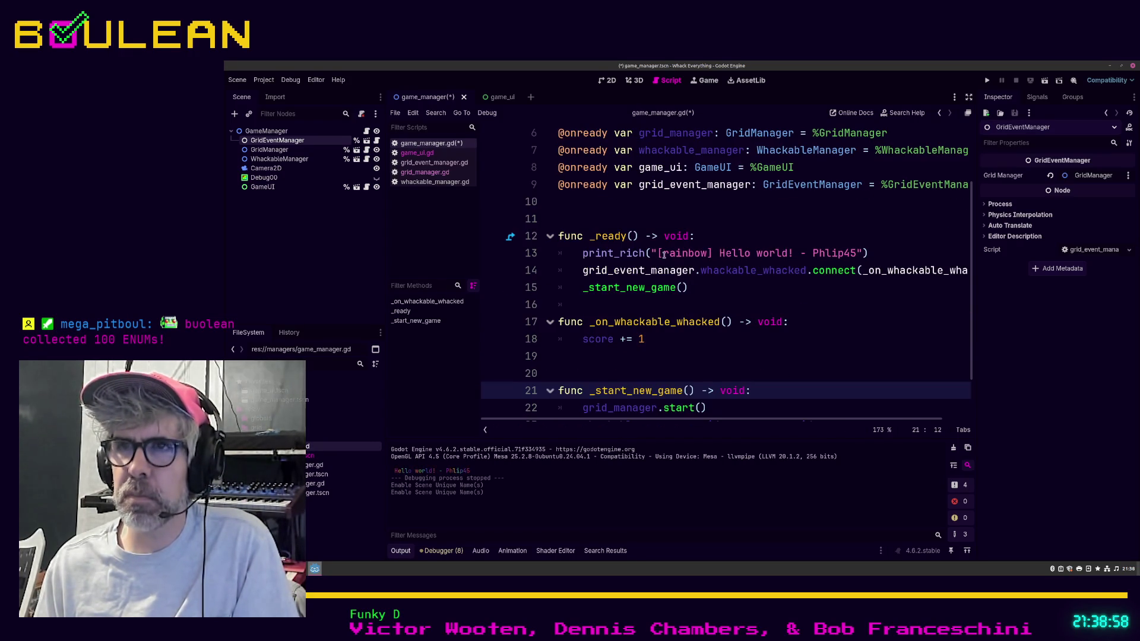
click(610, 272)
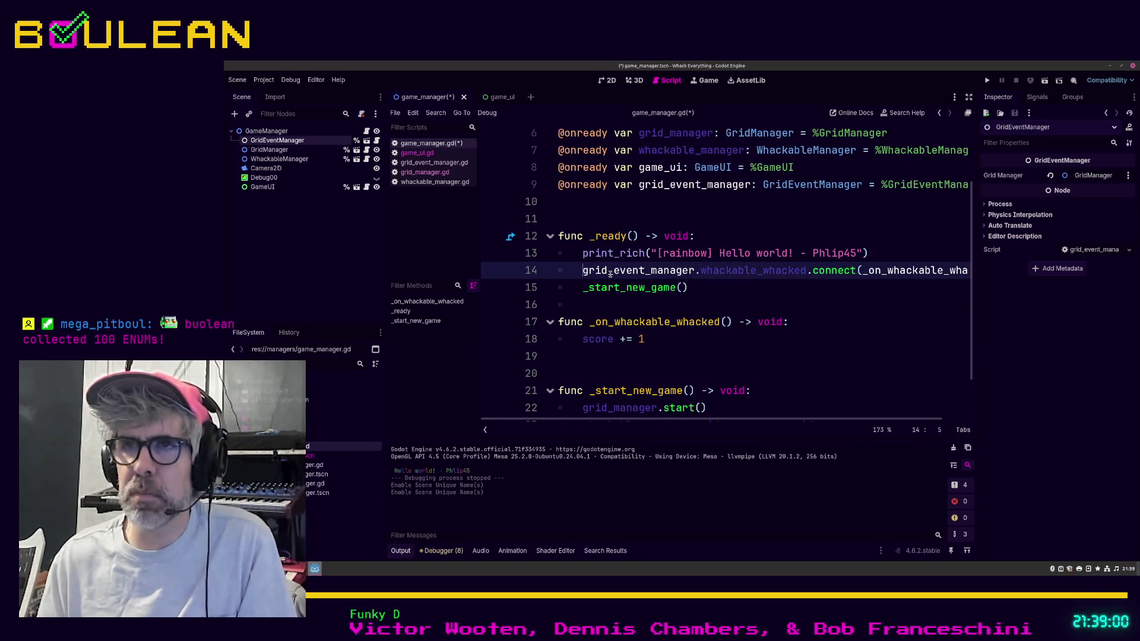
key(shift+End)
key(Delete)
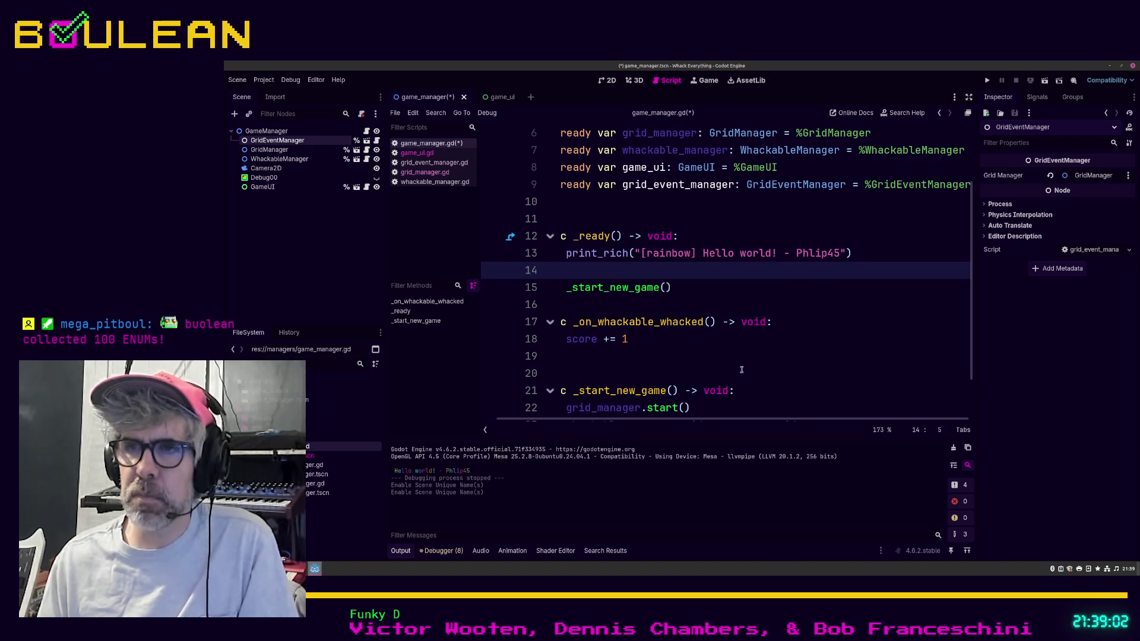
click(771, 389)
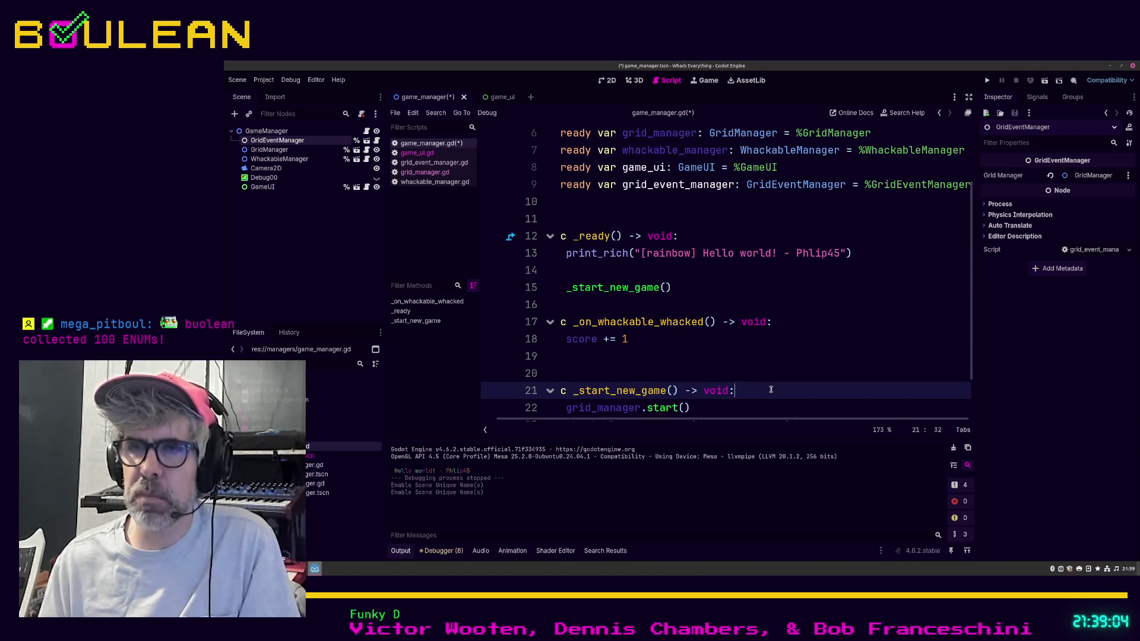
key(Return)
text(grid_event_manager.whackable_whacked.connect(_on_whackable_whacked))
key(Up)
key(Up)
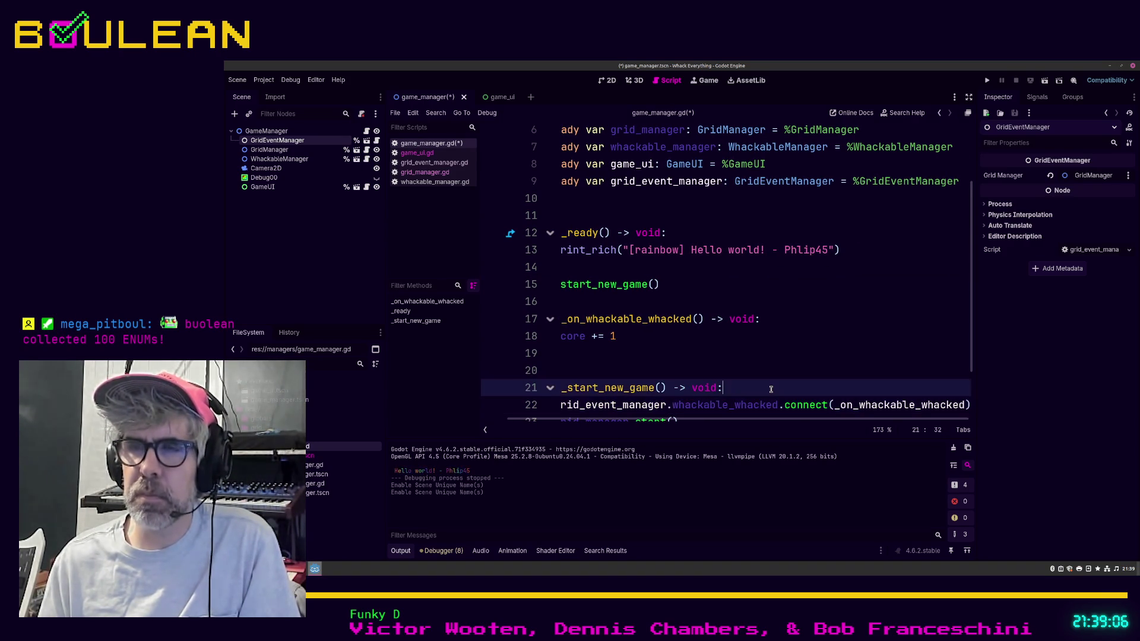
key(Up)
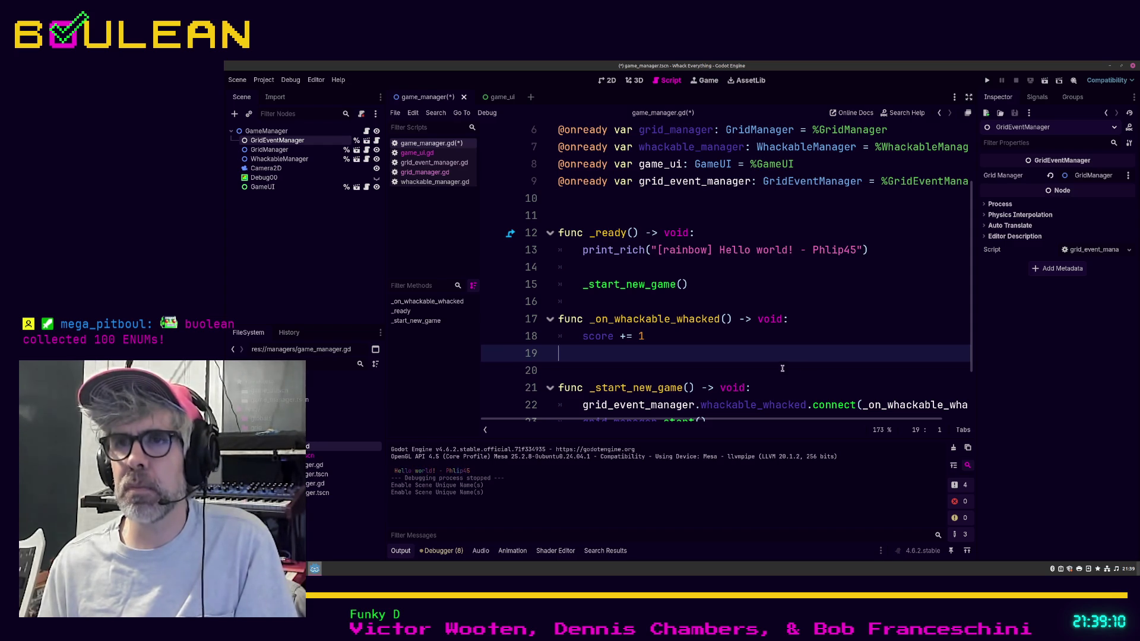
Step: Begin a game_ui.update call in the game manager's whack handler
key(Tab)
text(game_ui.u)
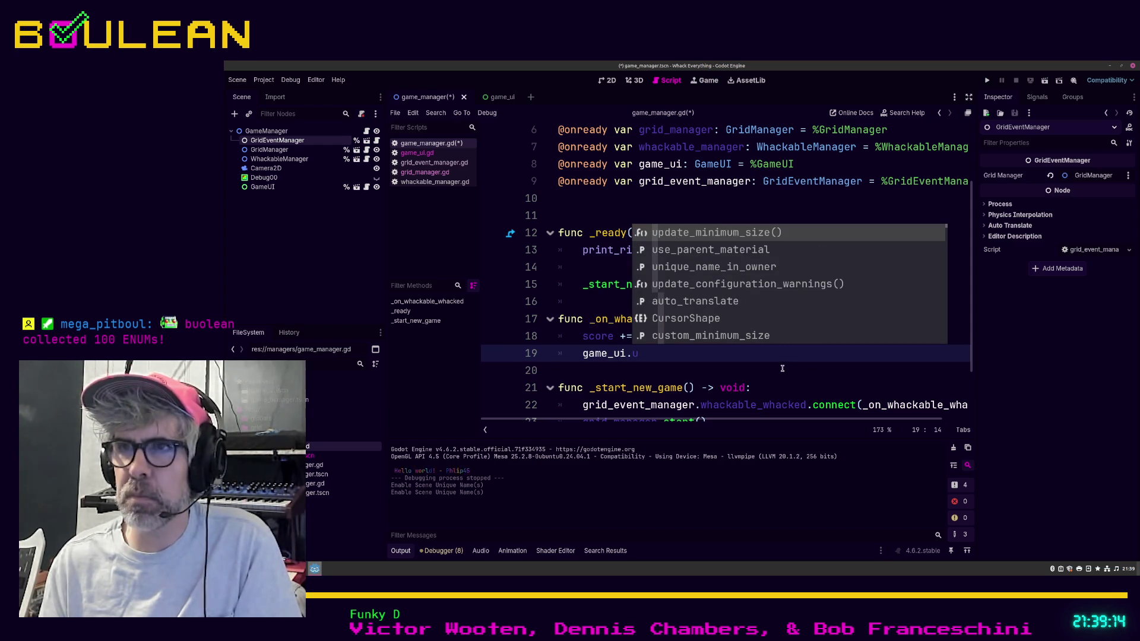
text(p)
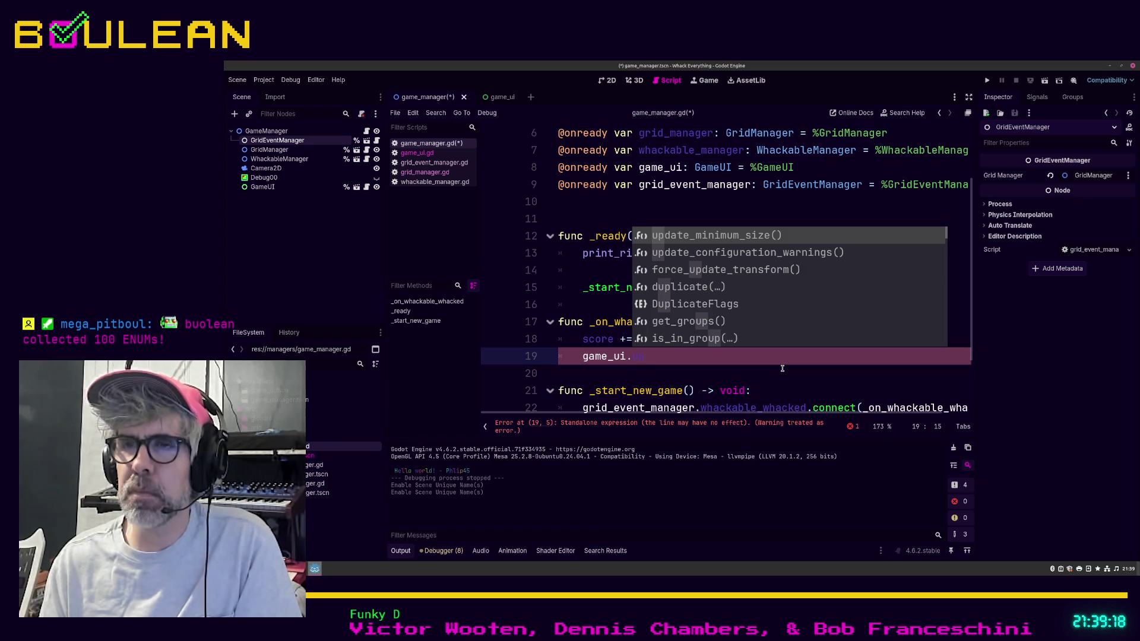
key(BackSpace)
text(pdate)
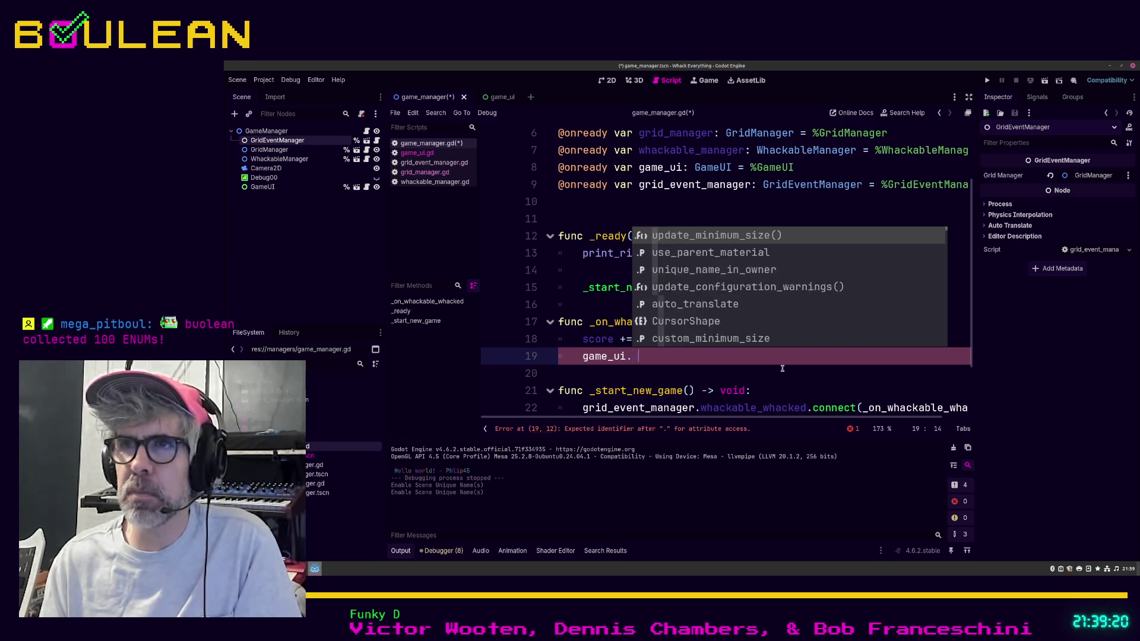
Step: In game_ui.gd, rename _update_score_display to update_score_display and move it above the whack handler
click(426, 154)
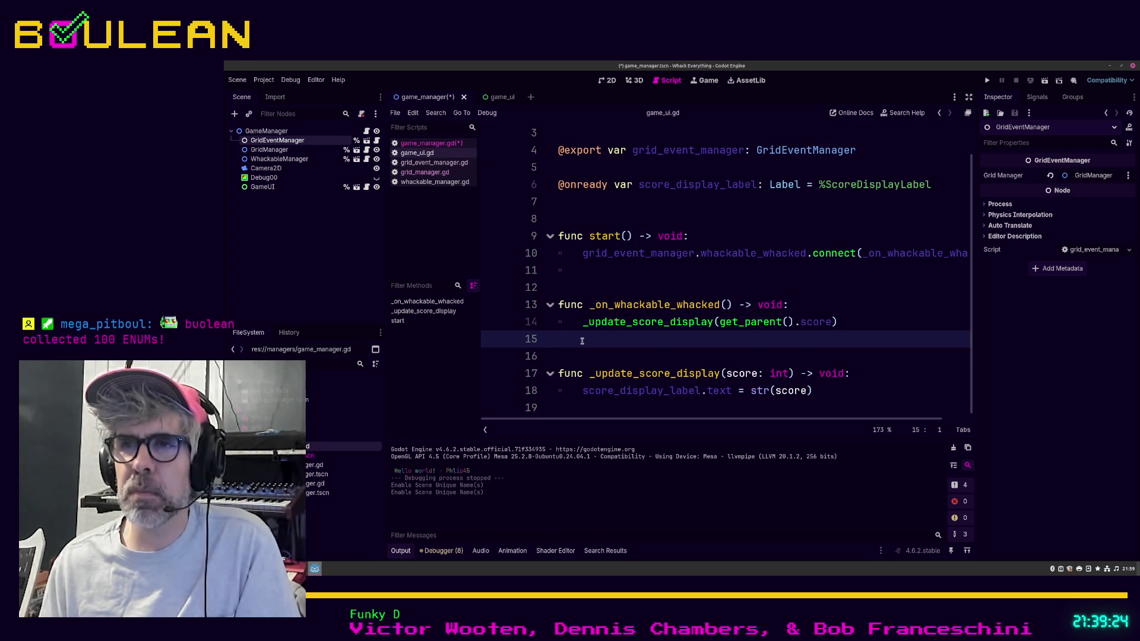
click(595, 373)
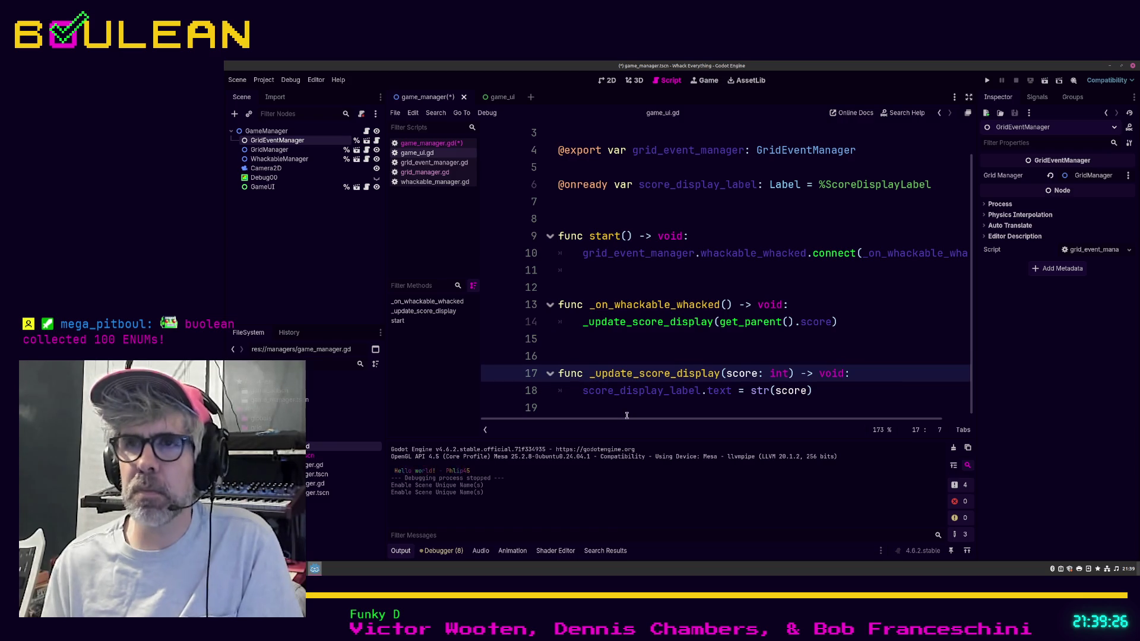
key(BackSpace)
key(Down)
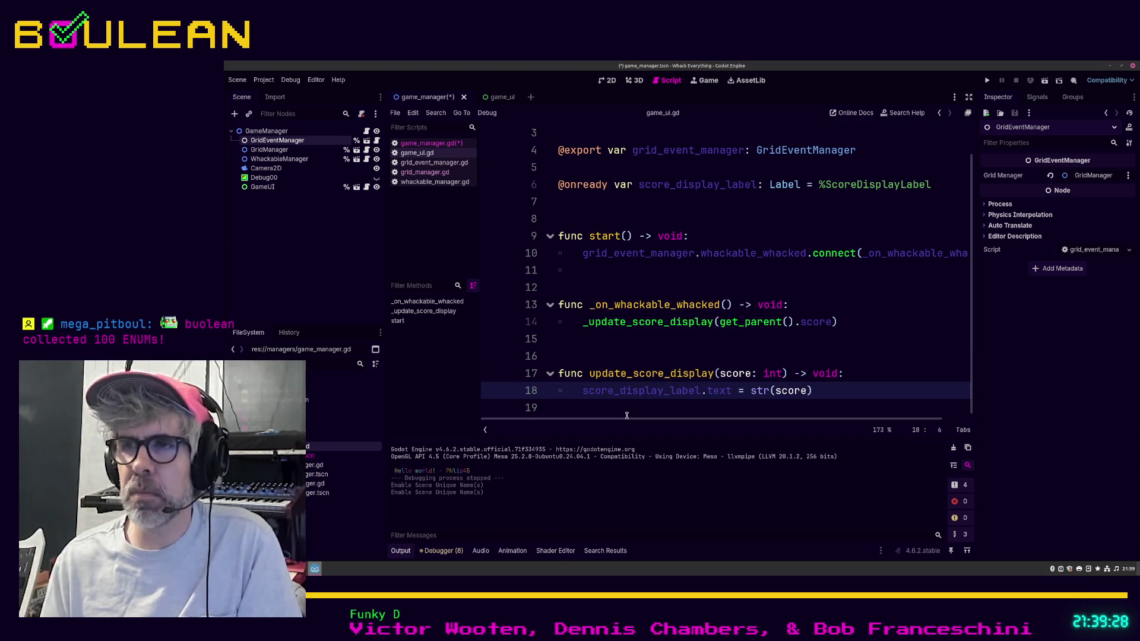
key(End)
key(shift+Home)
key(shift+Home)
key(shift+Up)
key(ctrl+c)
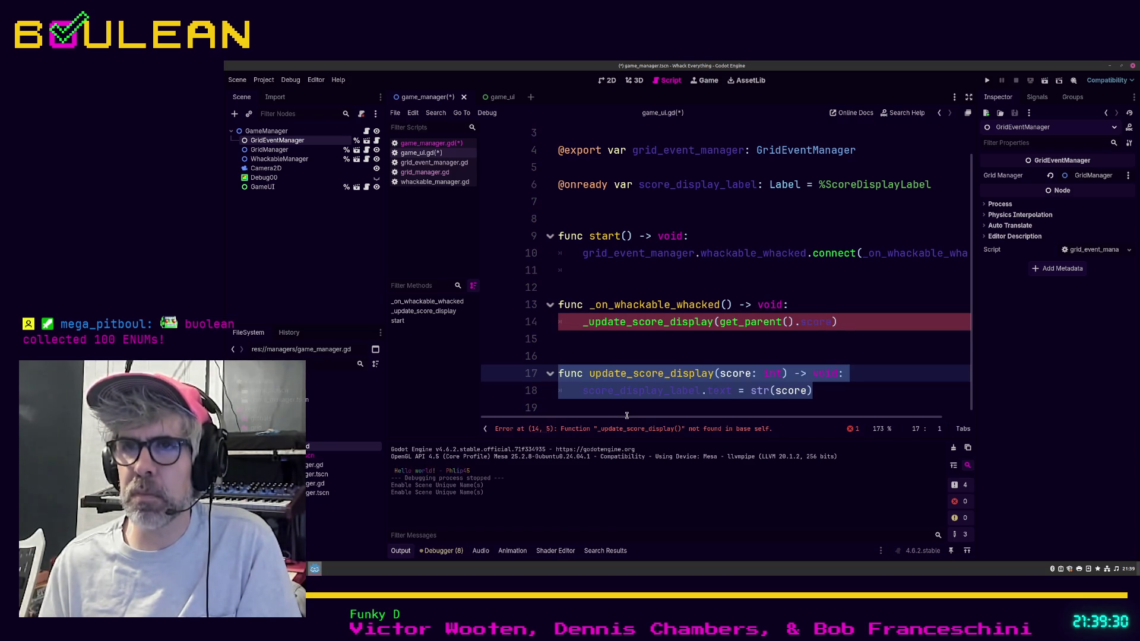
key(BackSpace)
key(Up)
key(Up)
key(Up)
key(Up)
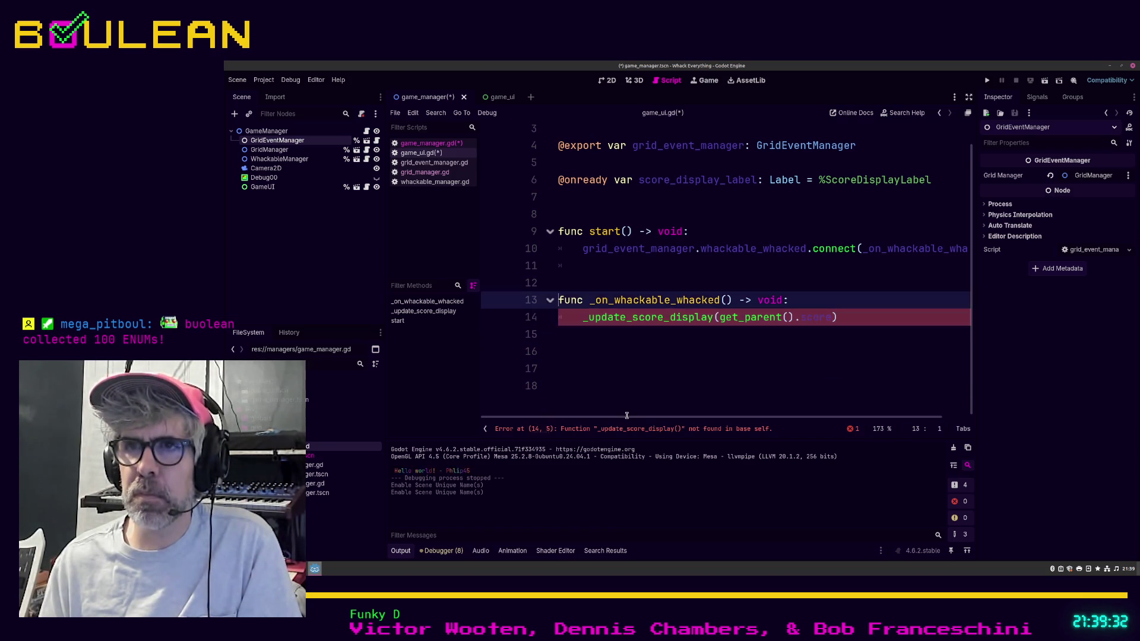
key(Return)
key(Return)
key(Up)
key(Up)
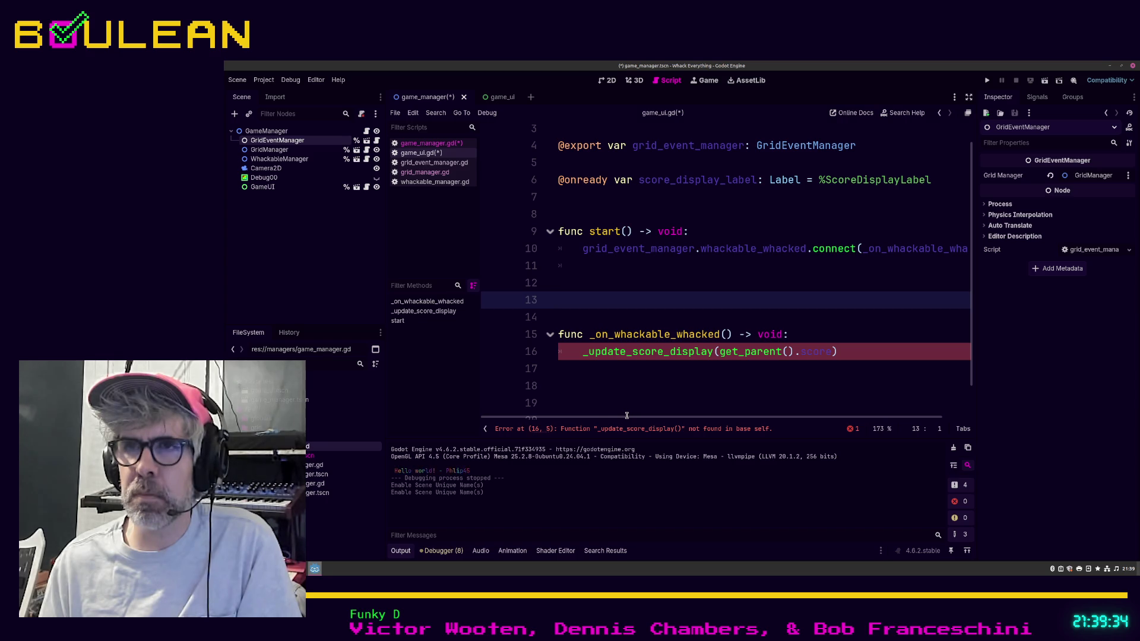
key(ctrl+v)
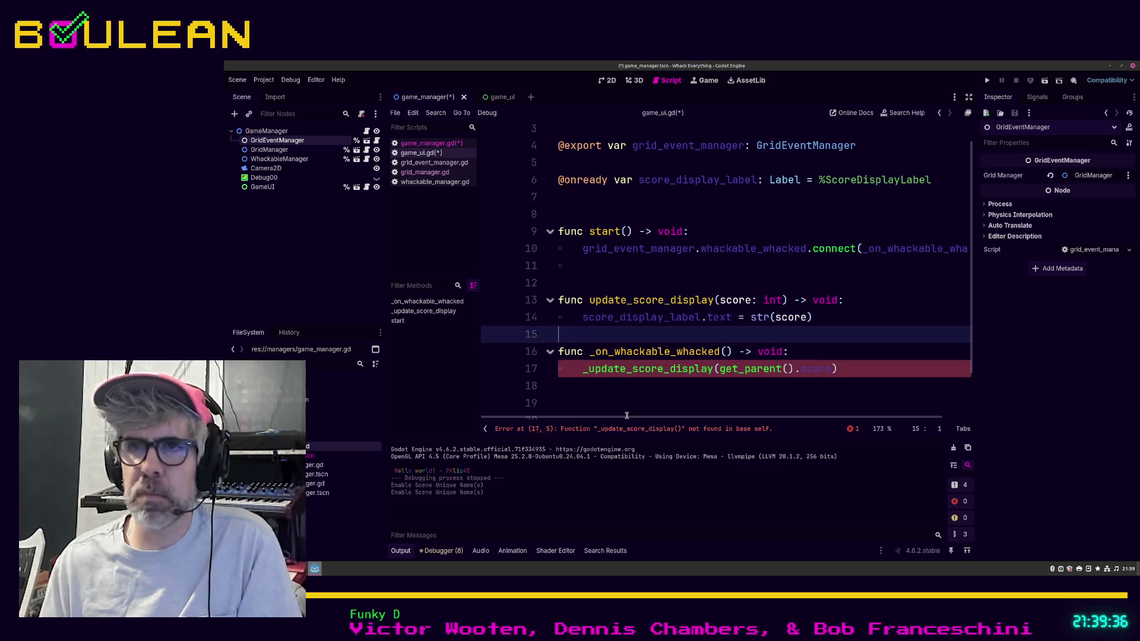
Step: Delete game_ui.gd's _on_whackable_whacked function and save the script
key(shift+Down)
key(shift+Down)
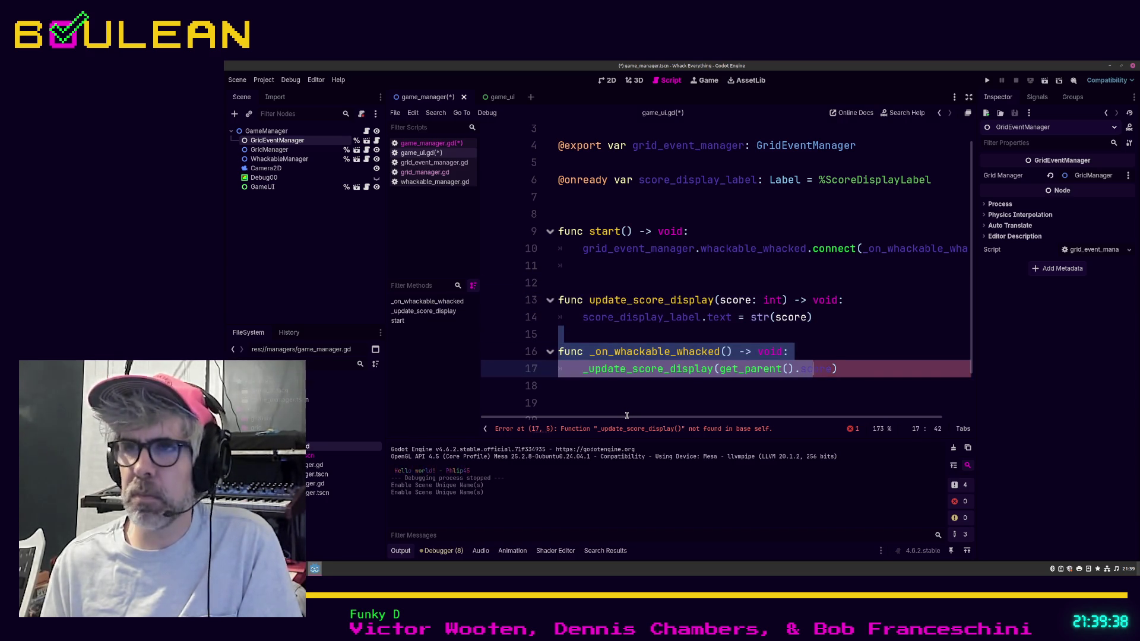
key(ctrl+x)
key(ctrl+s)
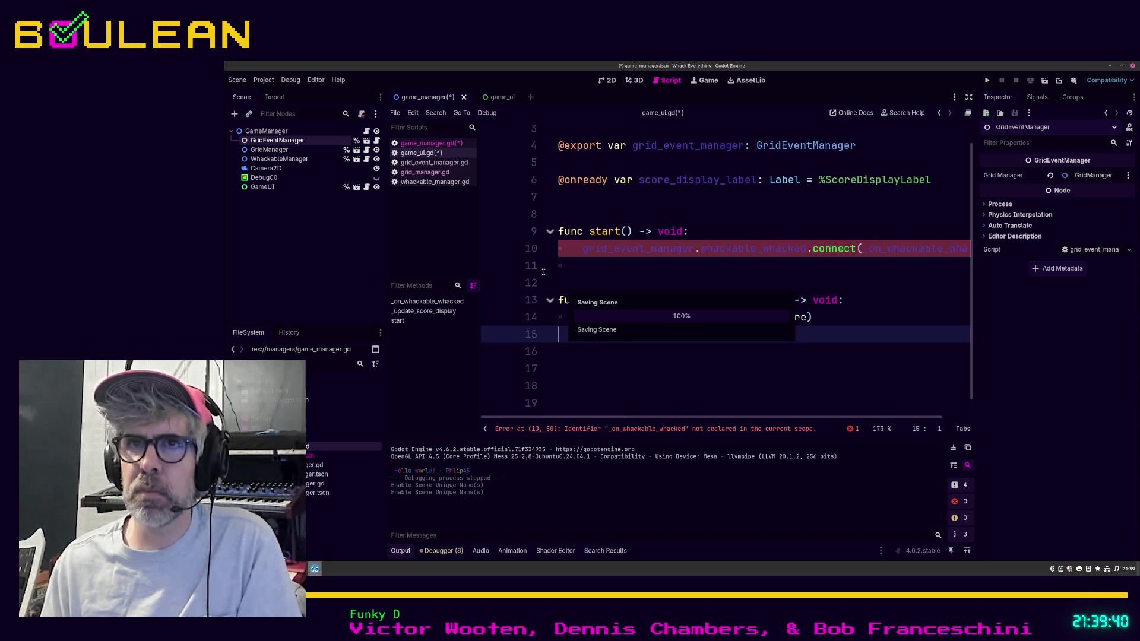
click(425, 172)
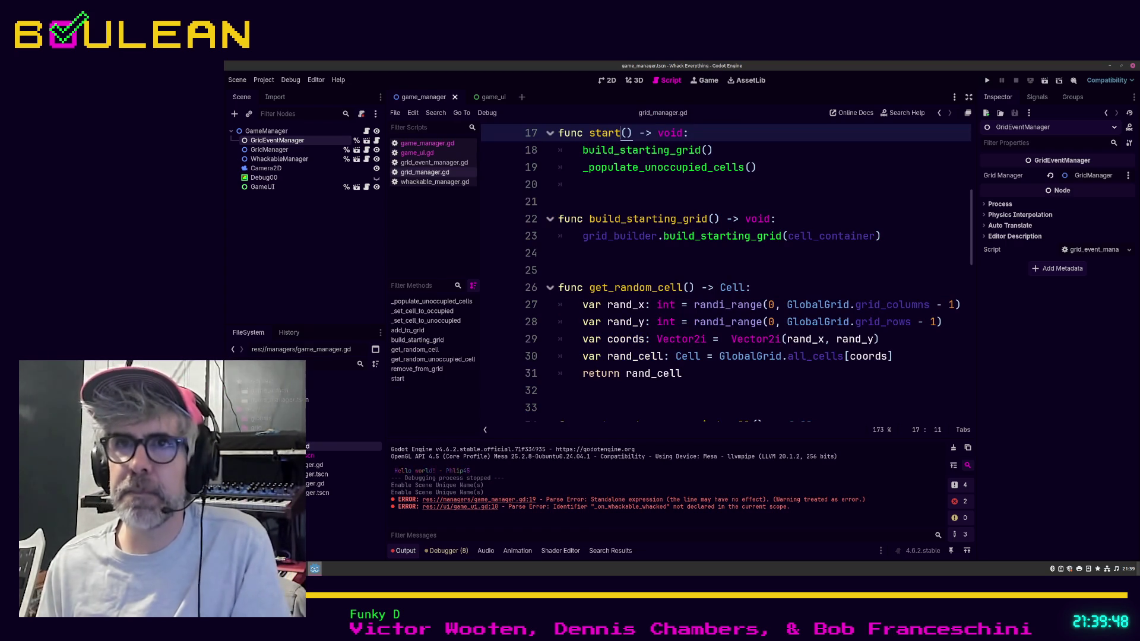
Step: Complete the whack handler's call as game_ui.update_score_display(score) and save game_manager.gd
click(425, 144)
click(425, 162)
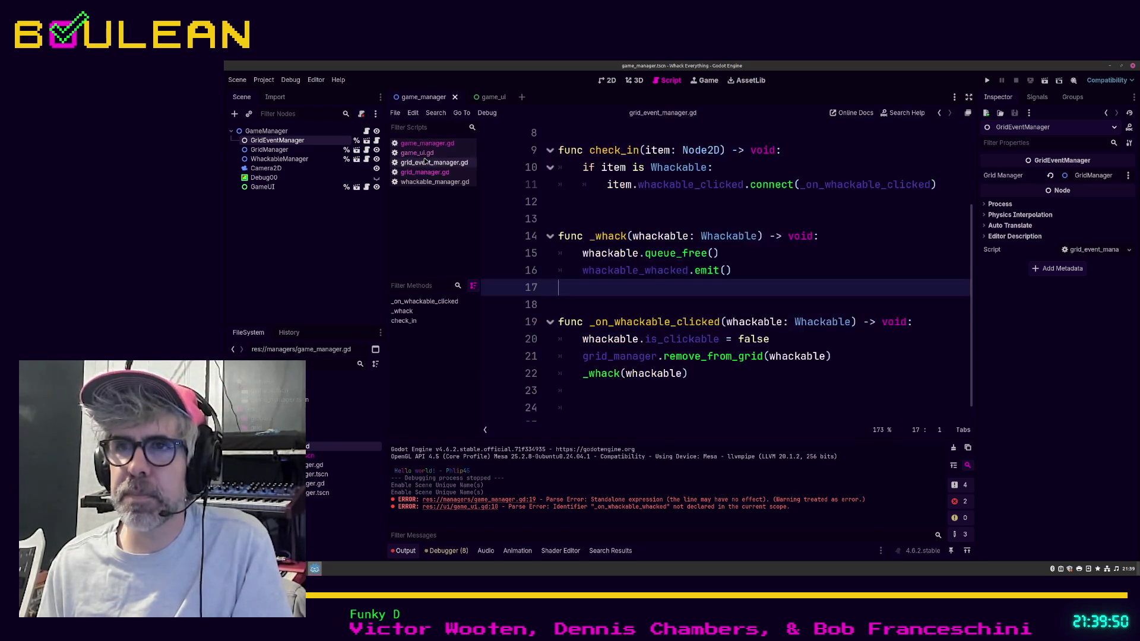
click(425, 144)
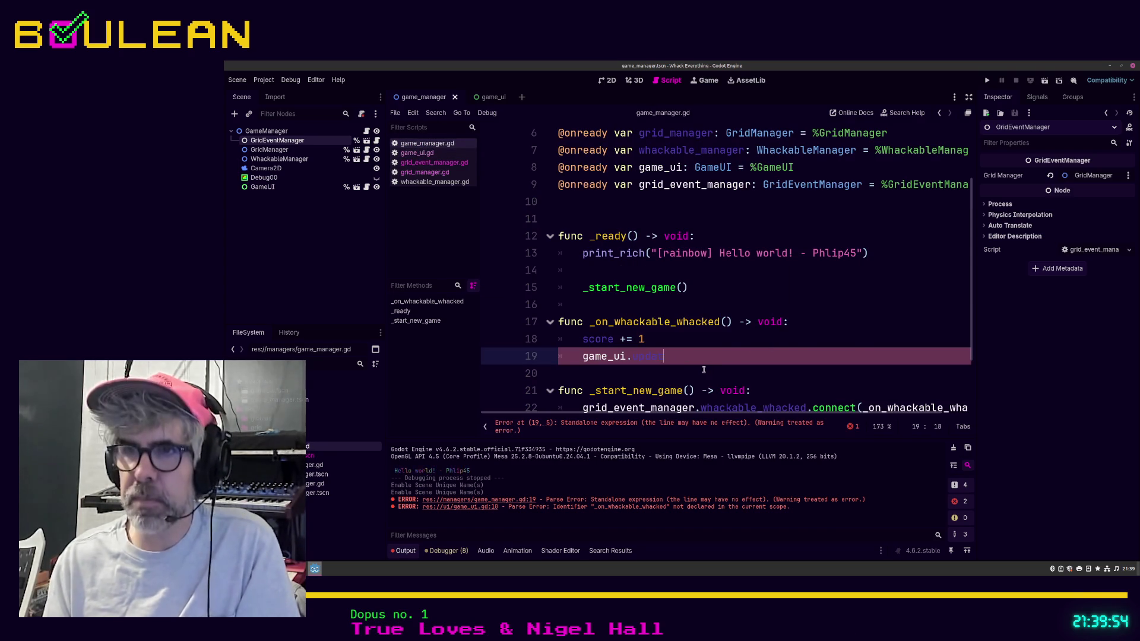
text(e_)
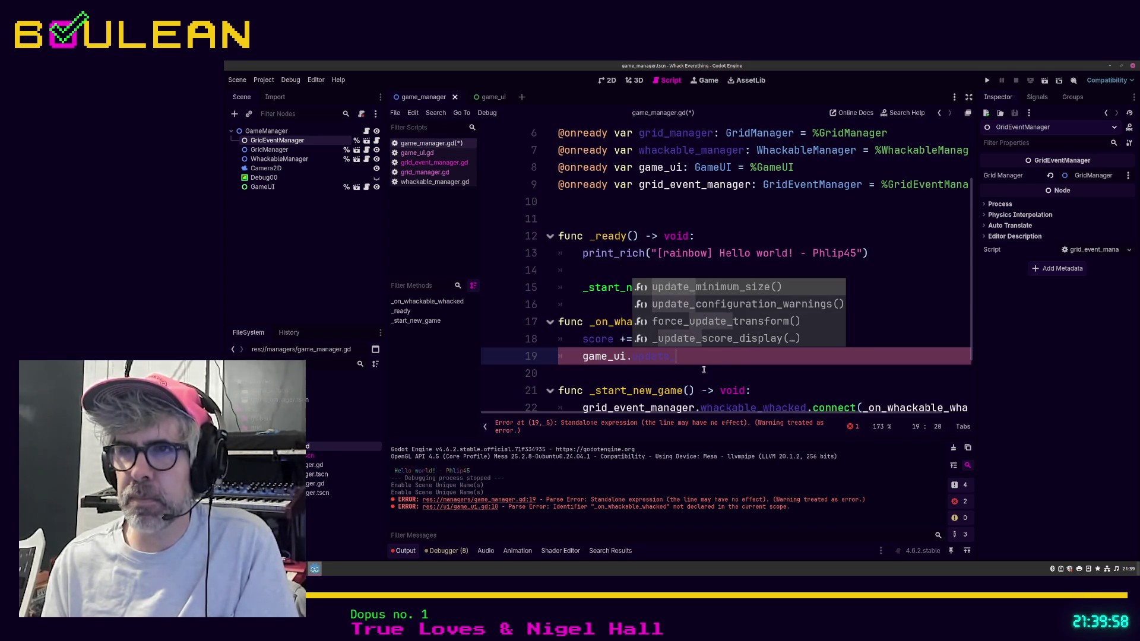
key(Down)
key(Down)
key(Down)
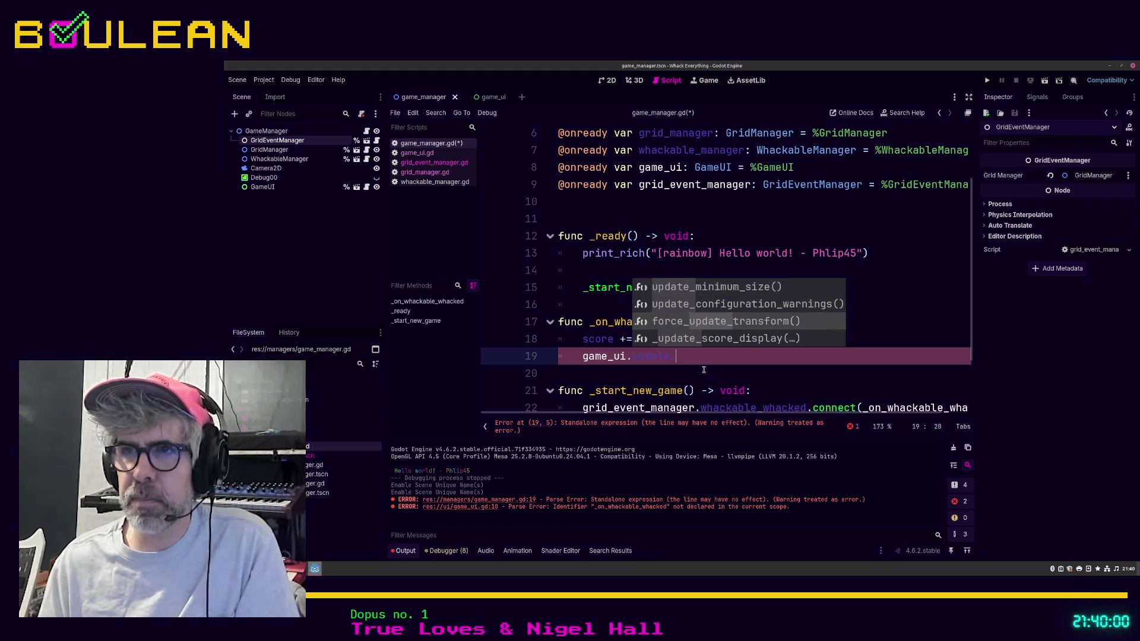
key(Return)
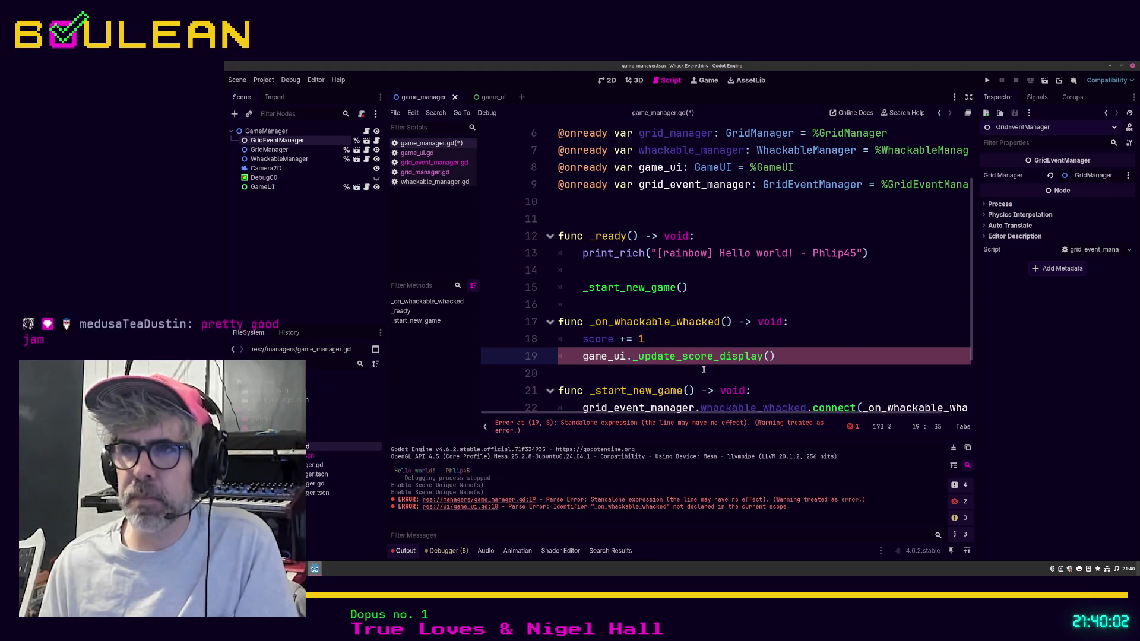
click(639, 362)
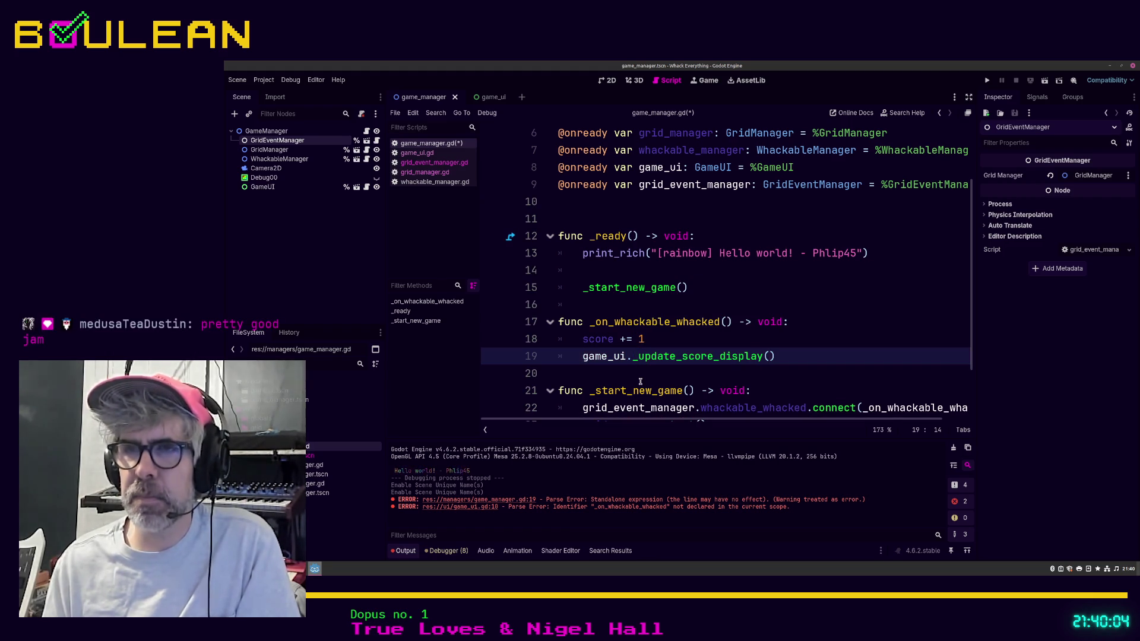
key(BackSpace)
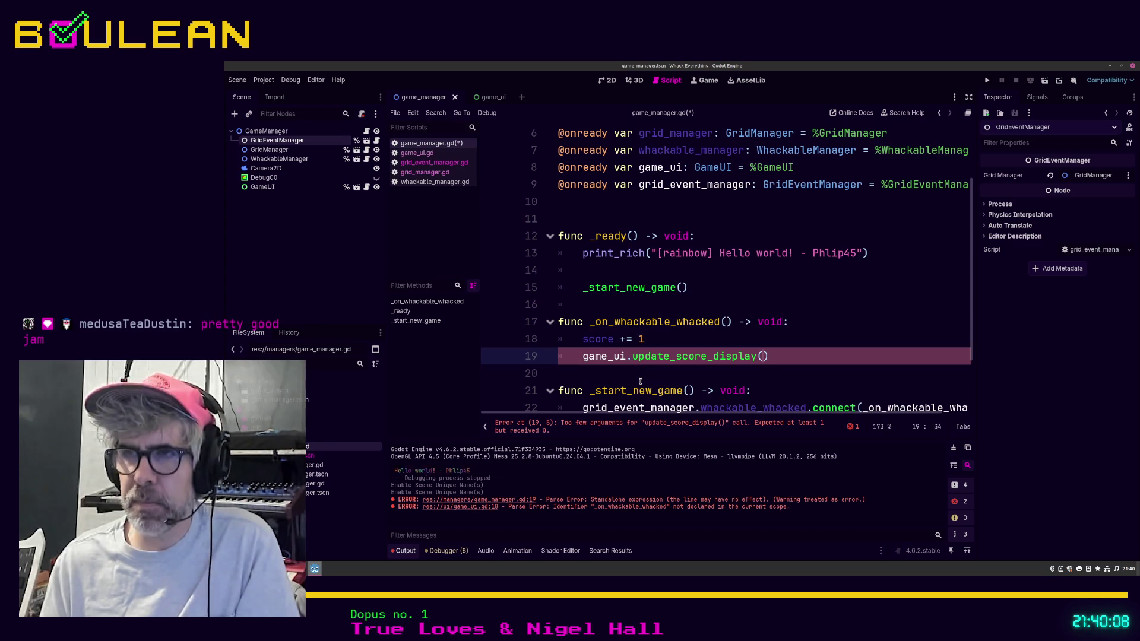
text(score)
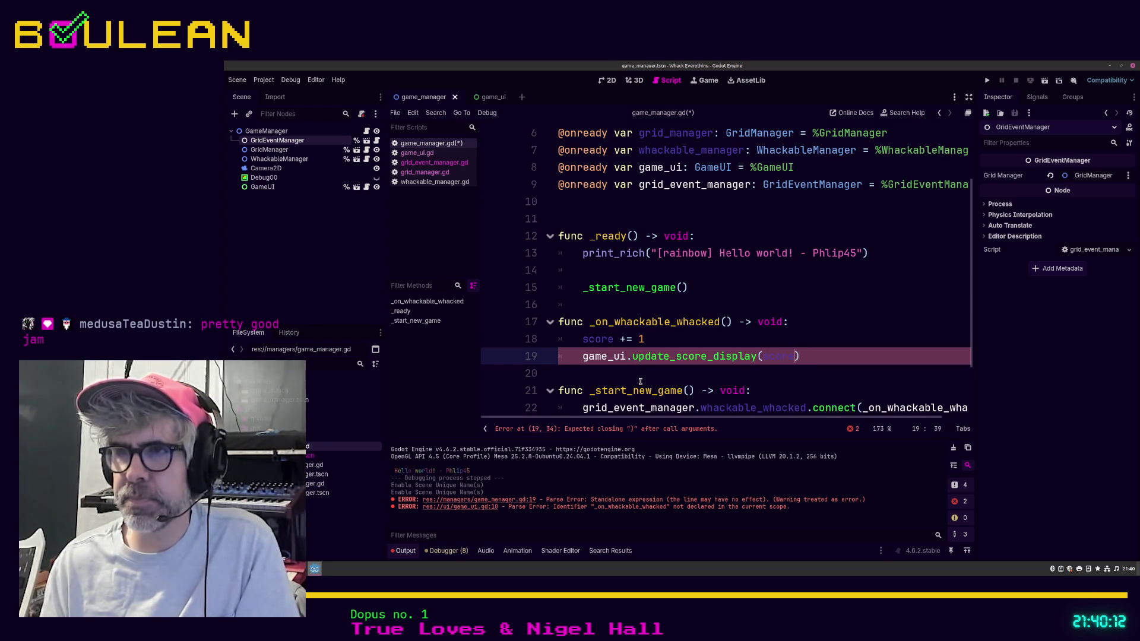
key(BackSpace)
key(ctrl+s)
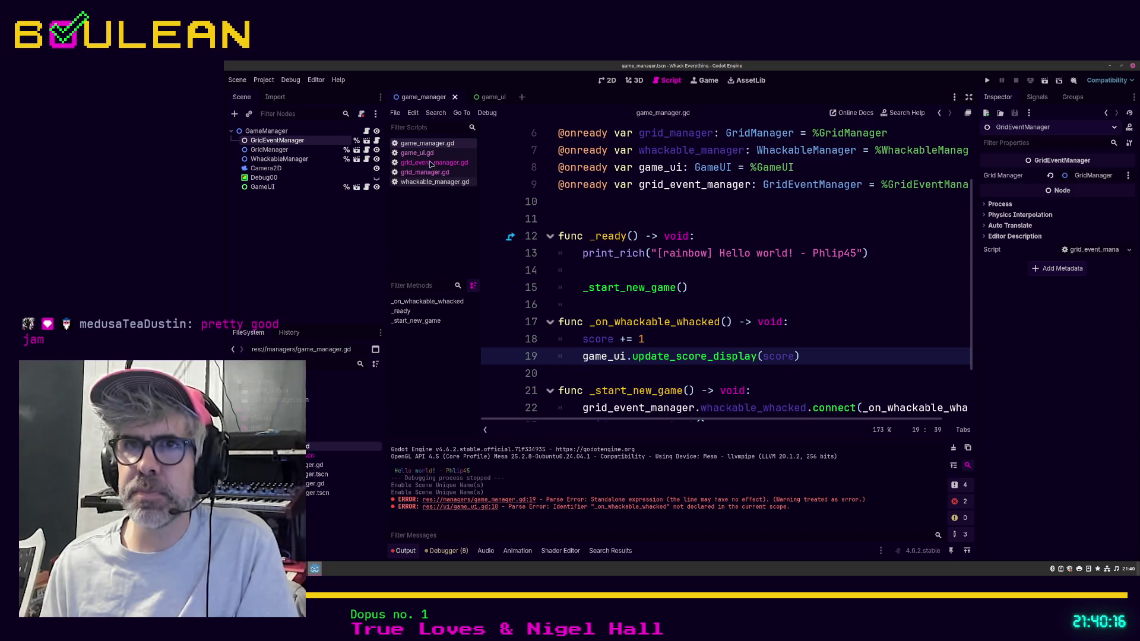
click(425, 153)
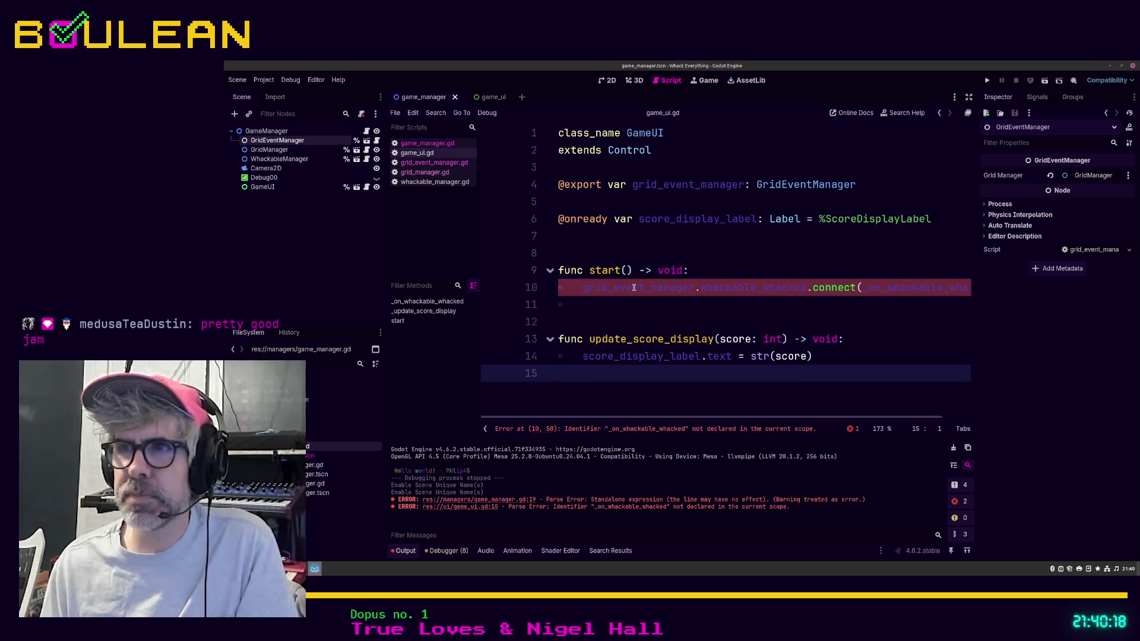
Step: Delete the broken start() function from game_ui.gd, leaving only update_score_display
click(591, 339)
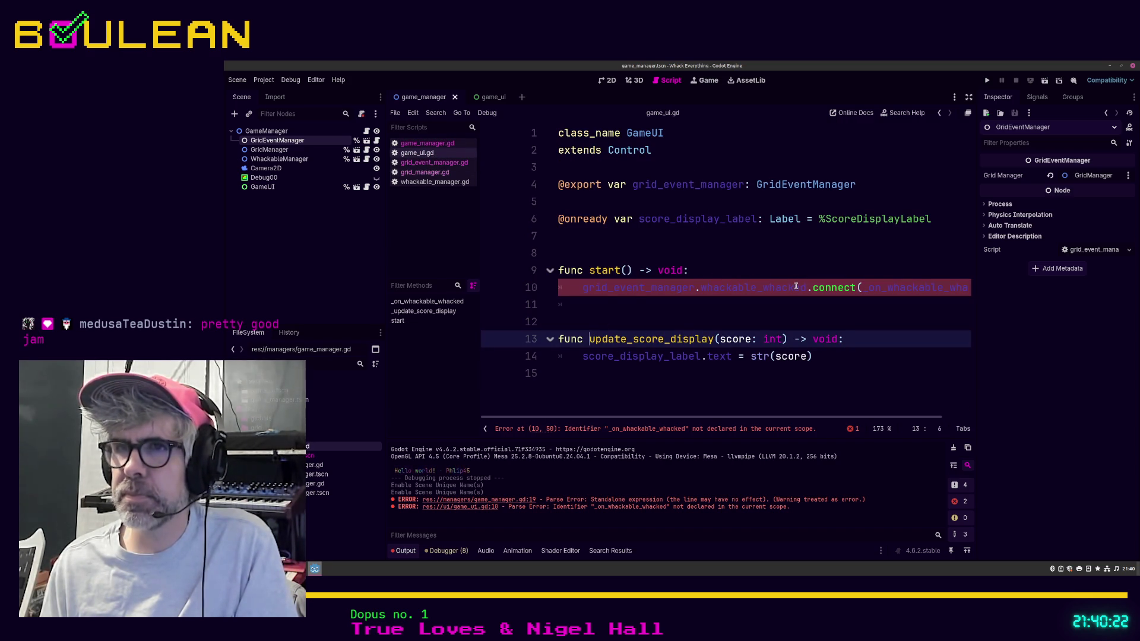
drag(607, 303, 553, 272)
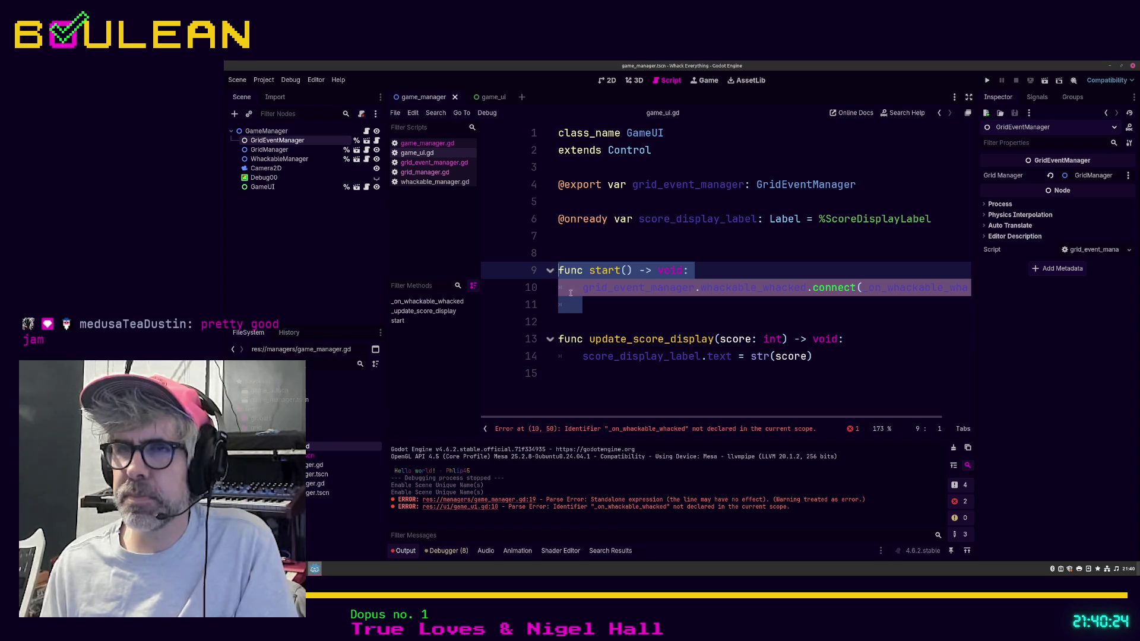
key(shift+Down)
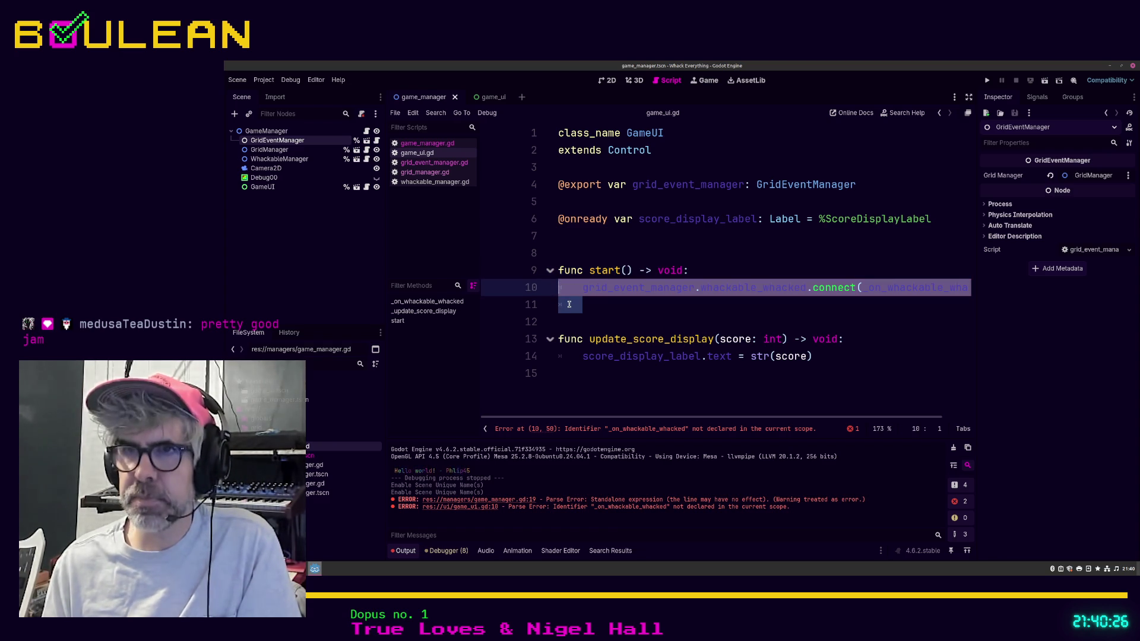
key(BackSpace)
key(Tab)
text(pass)
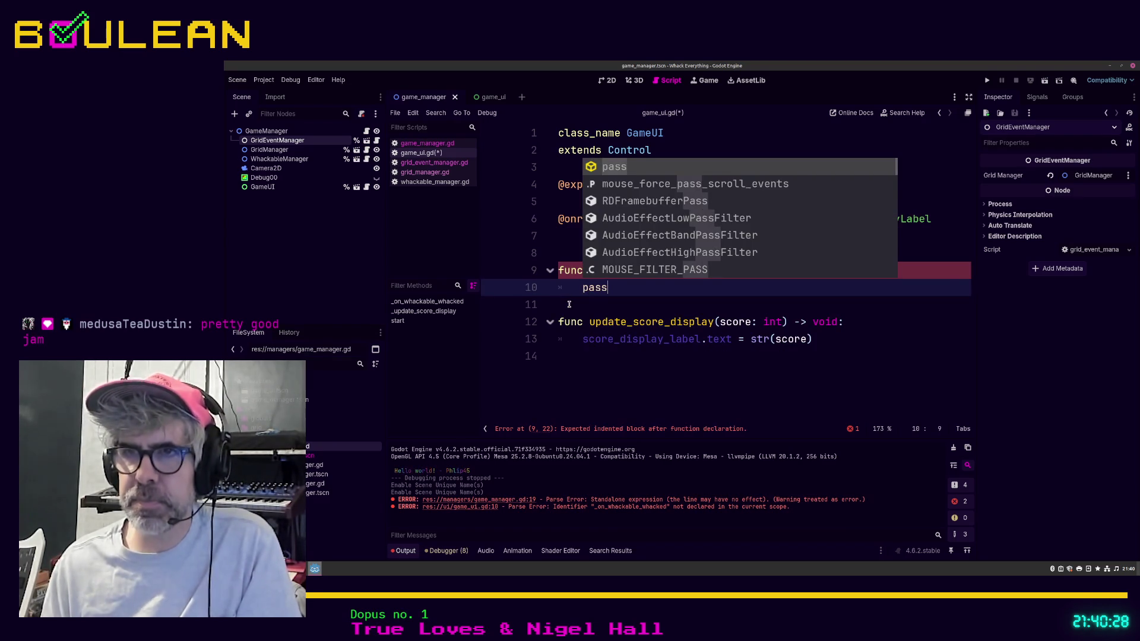
key(Escape)
key(Down)
key(shift+Up)
key(shift+Up)
key(shift+Up)
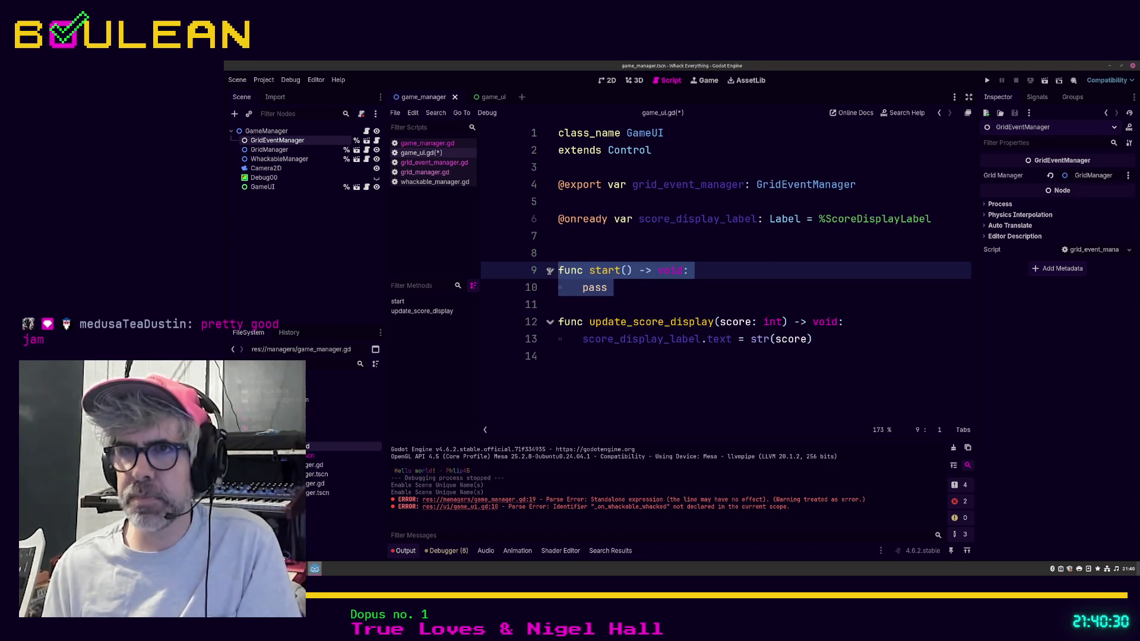
key(BackSpace)
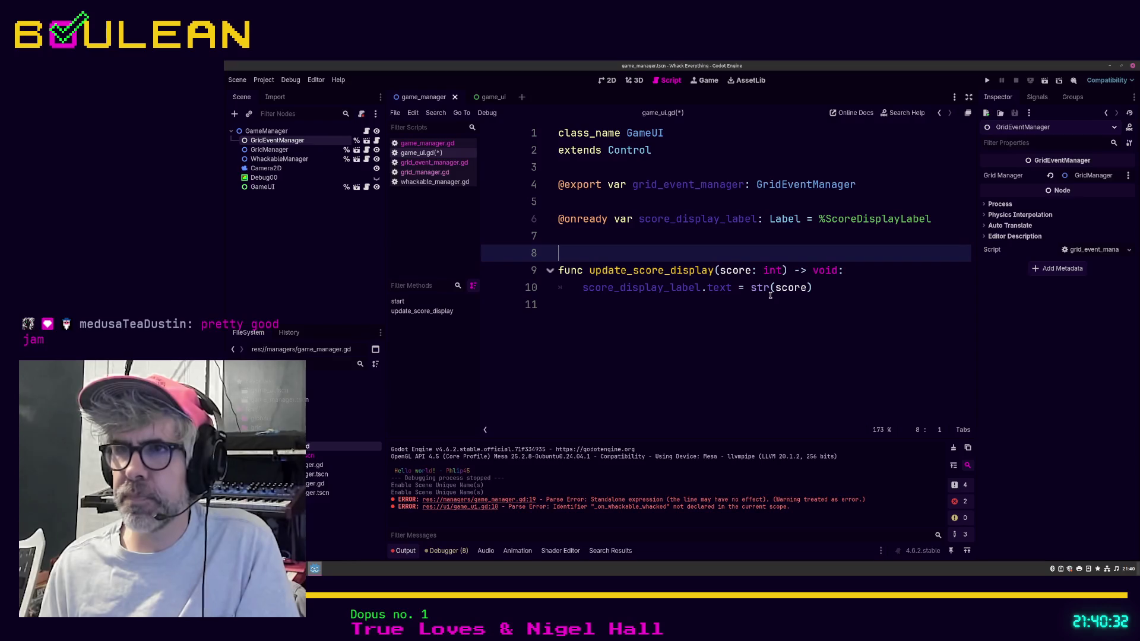
Step: Save game_ui.gd and run the game with F5 to test scoring
click(776, 288)
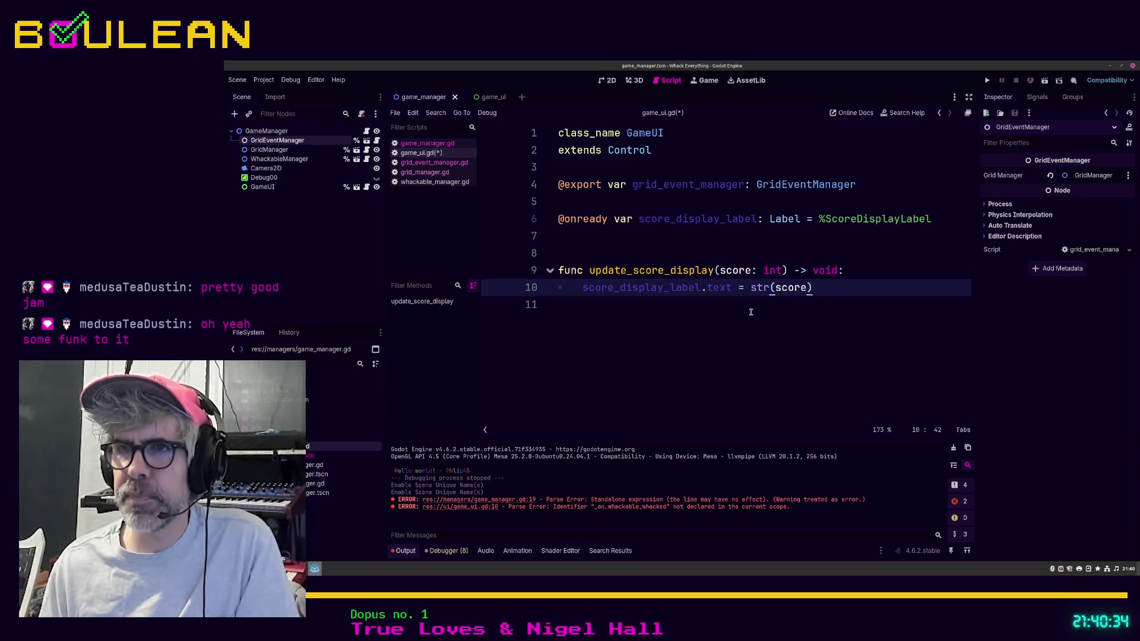
key(ctrl+s)
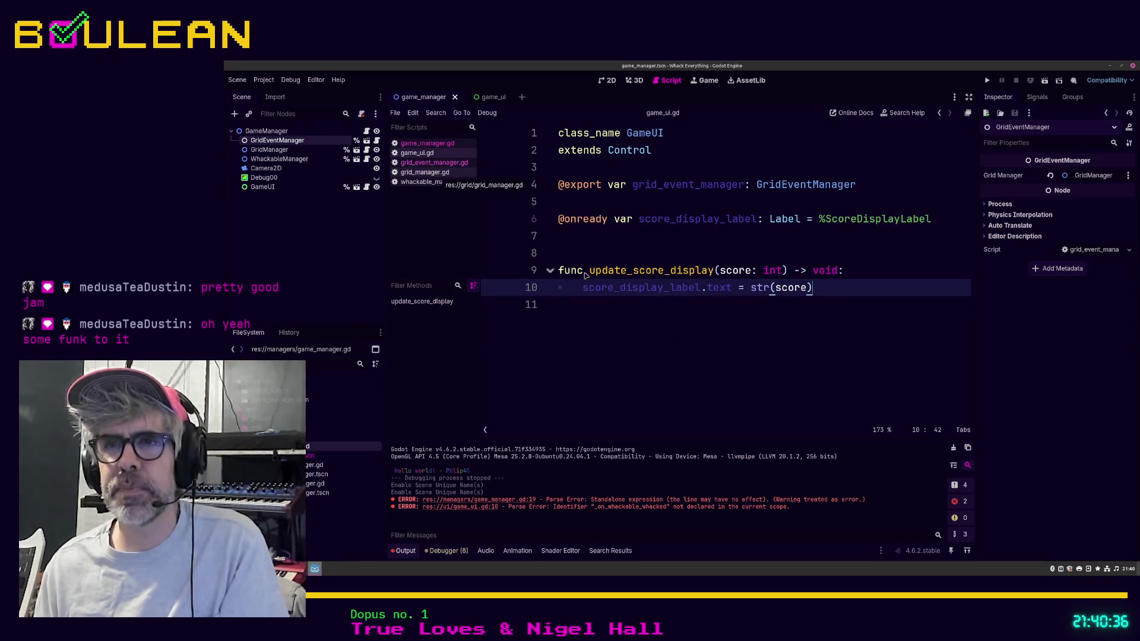
key(F5)
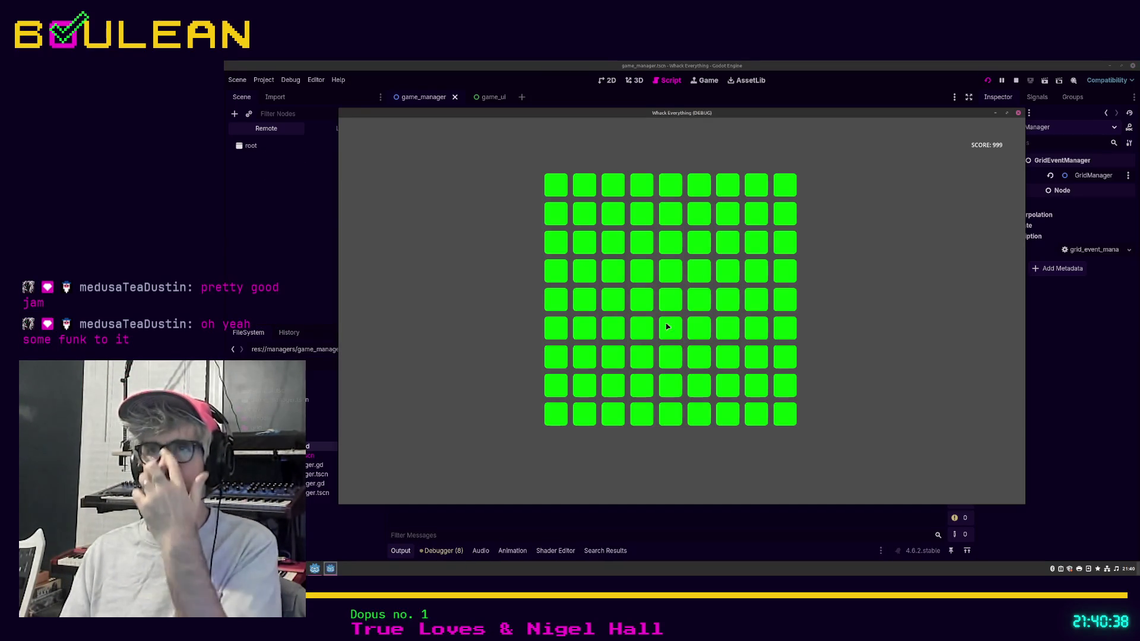
click(729, 251)
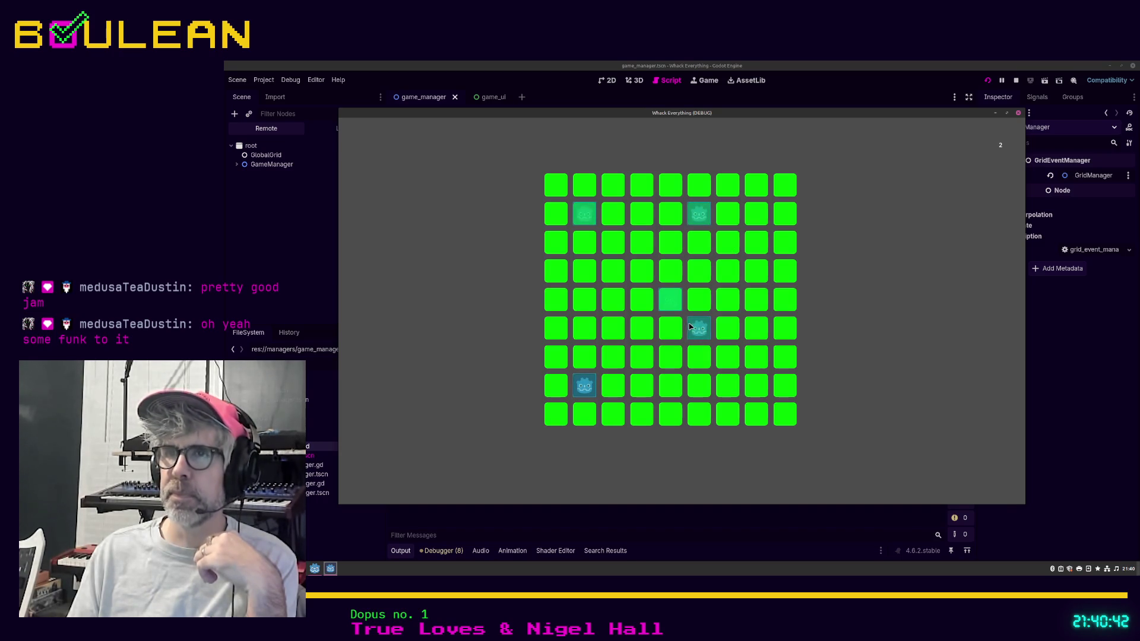
click(695, 328)
click(671, 299)
click(585, 386)
click(555, 360)
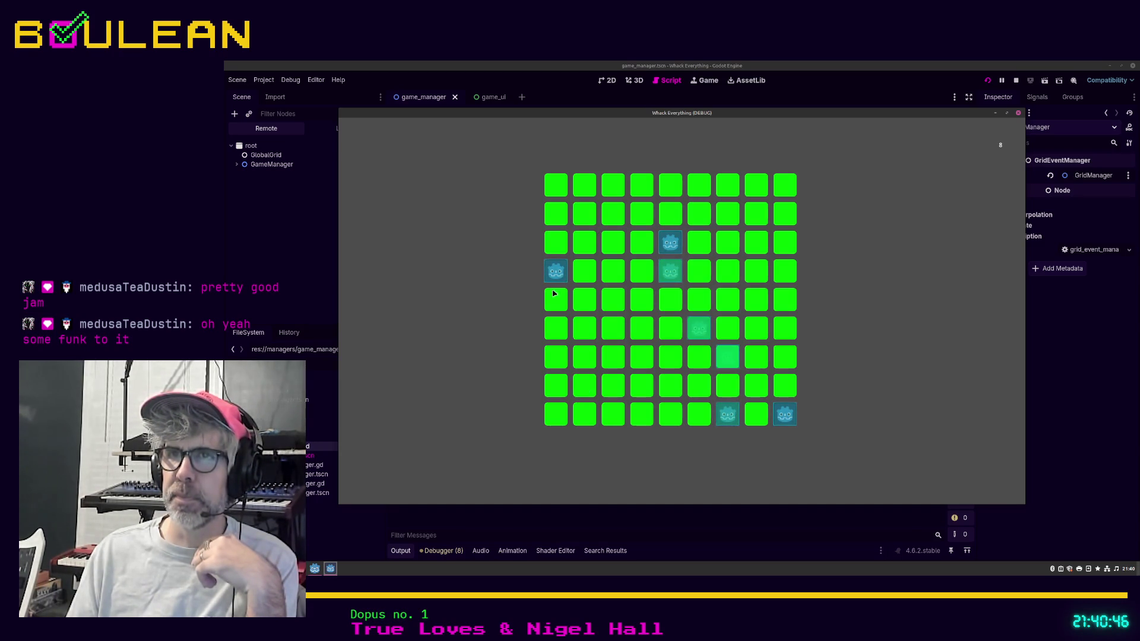
click(556, 272)
click(670, 242)
click(670, 271)
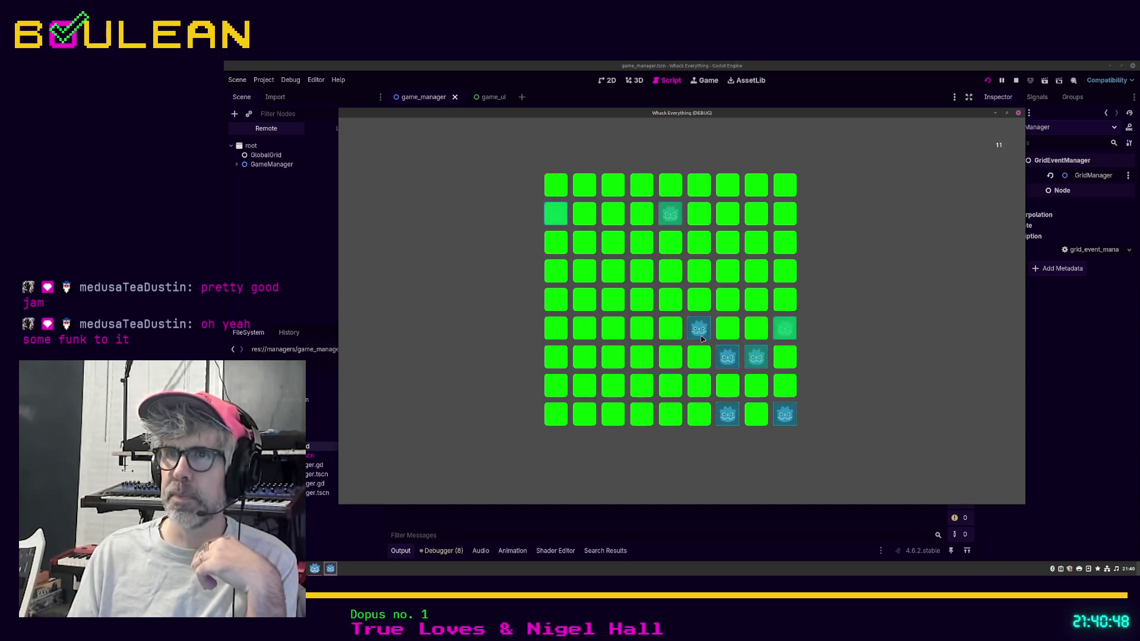
click(701, 332)
click(727, 357)
click(756, 357)
click(785, 328)
click(785, 415)
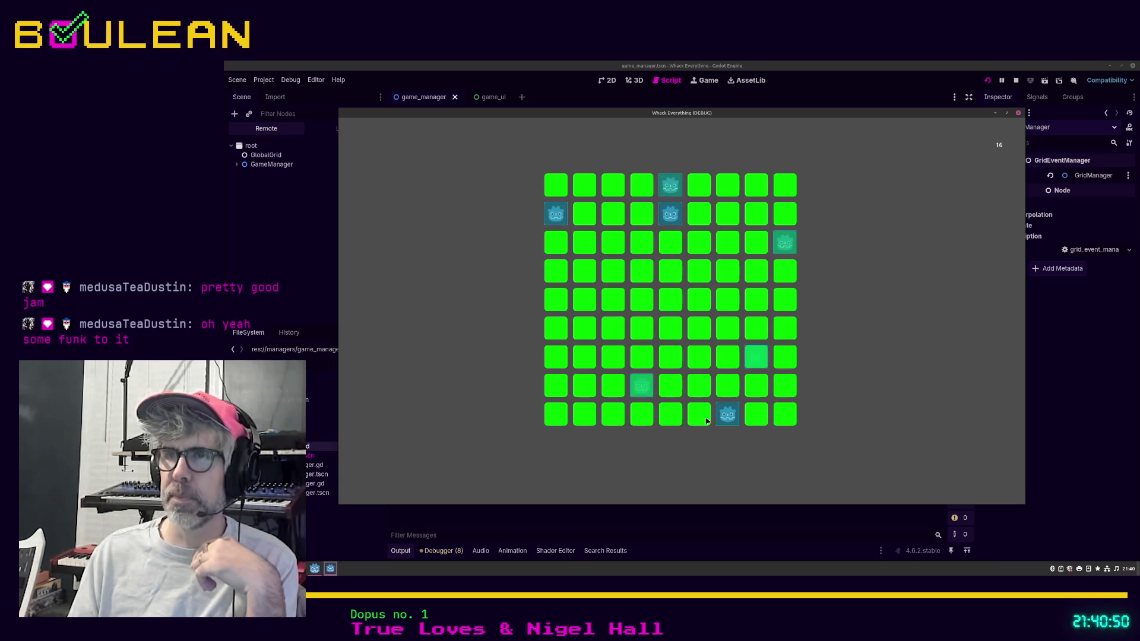
click(727, 414)
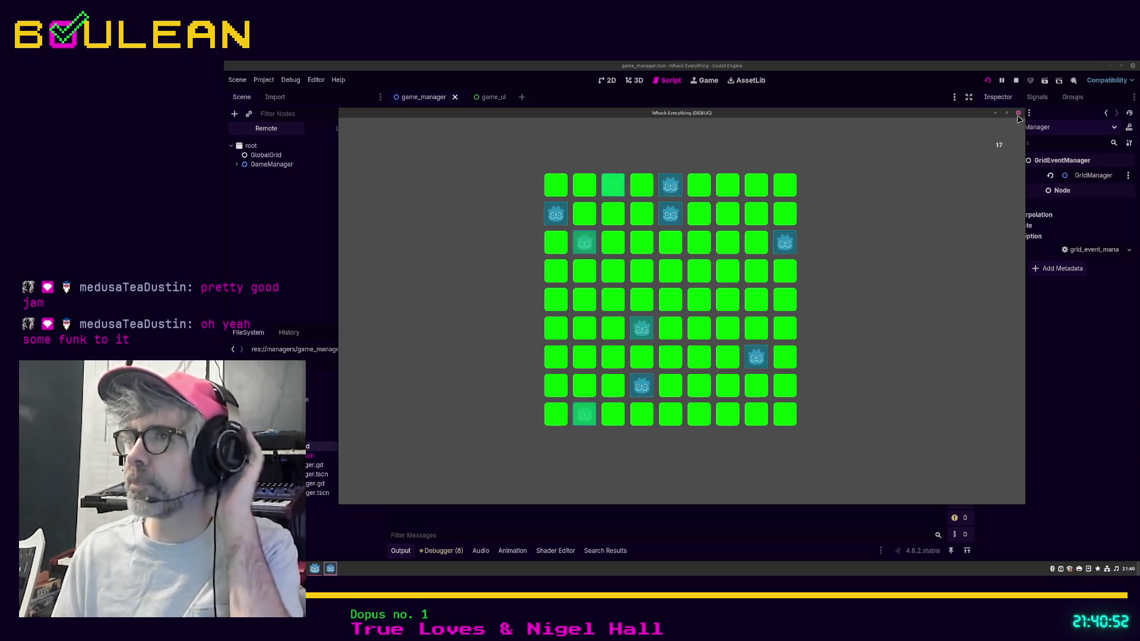
click(1019, 114)
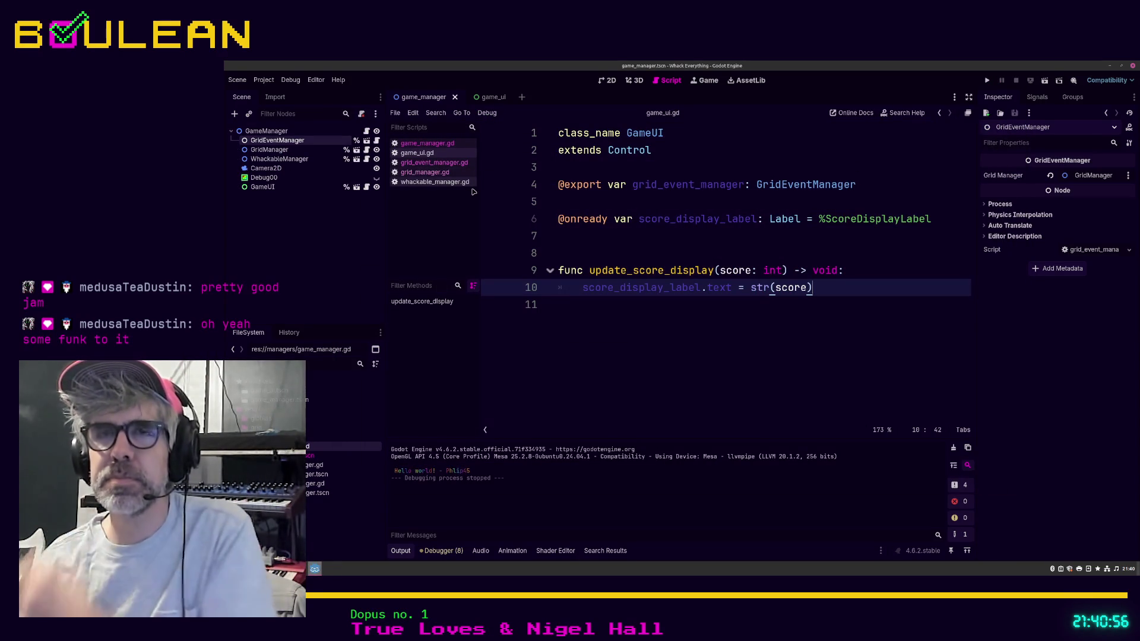
Step: Look over the code in game_manager.gd
click(437, 146)
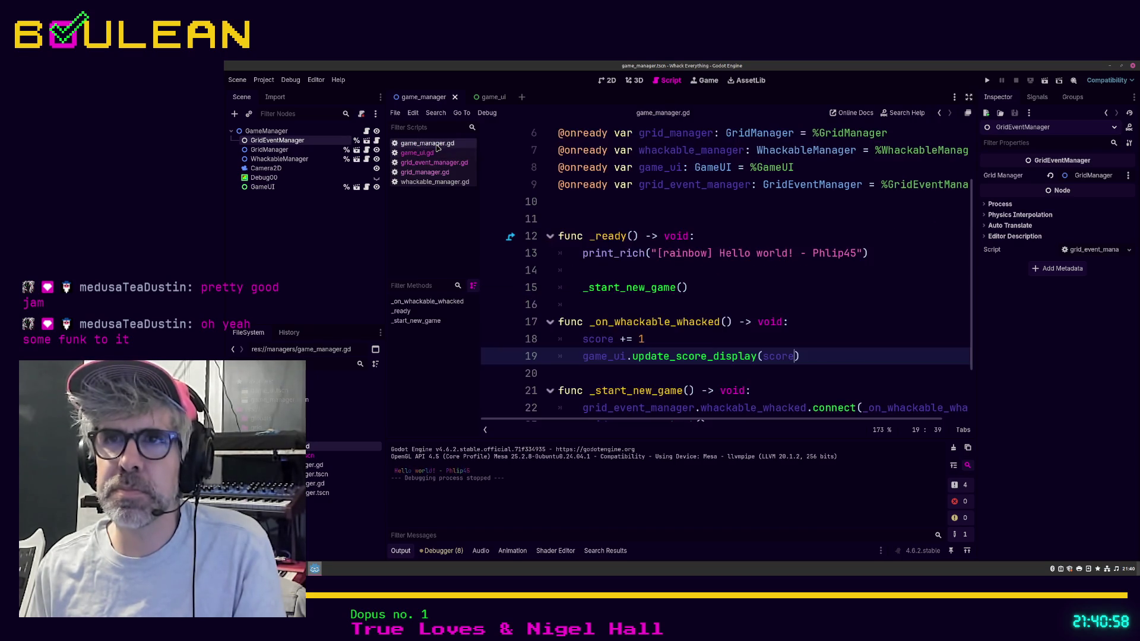
click(493, 167)
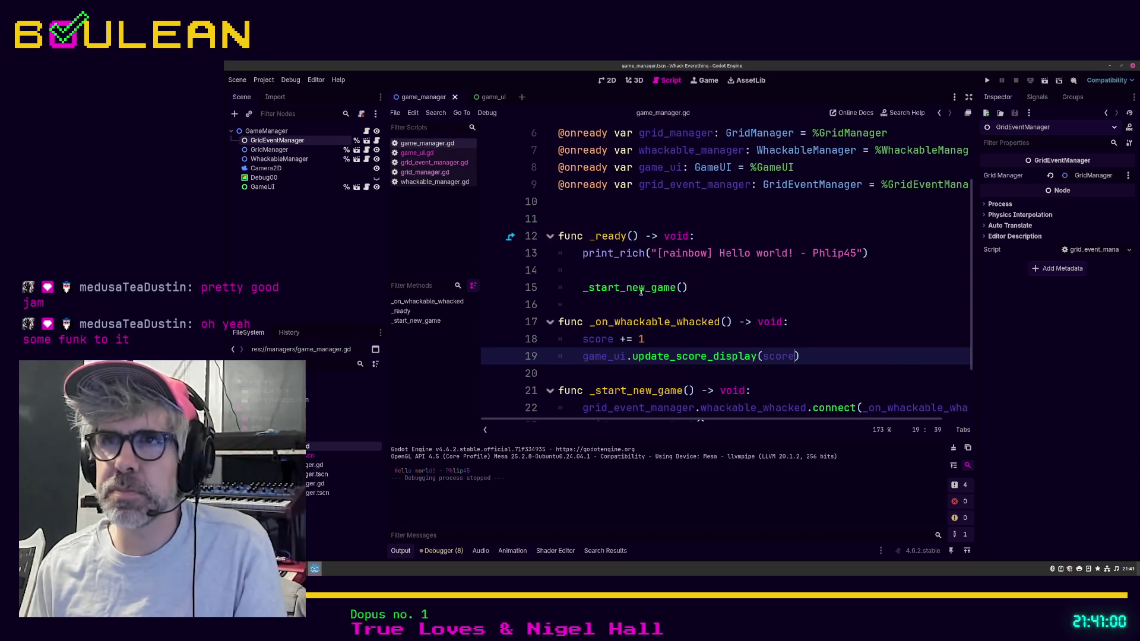
scroll(714, 241, up, 1)
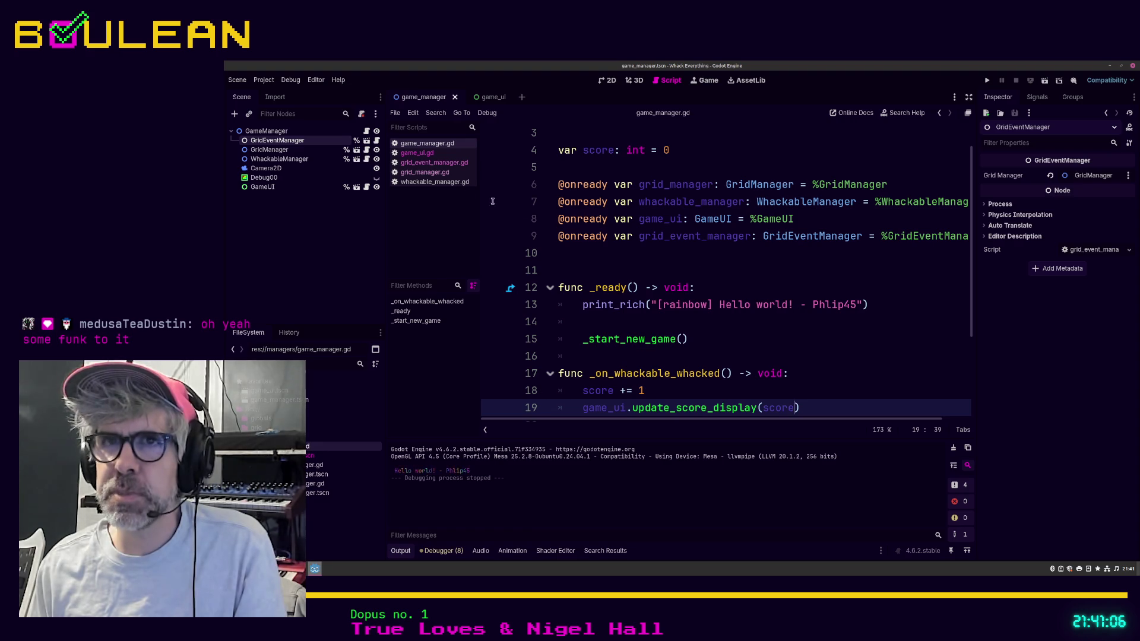
Step: Add a start() -> void function to game_ui.gd that calls update_score_display()
click(437, 155)
click(588, 248)
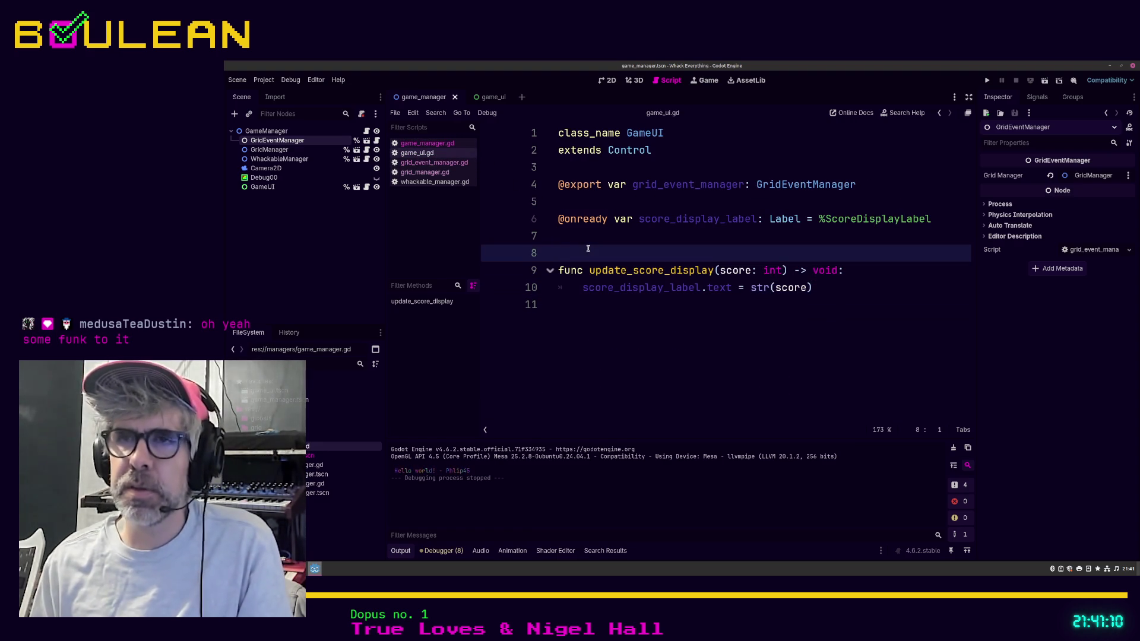
key(Return)
key(Return)
key(Up)
key(Up)
text(func start)
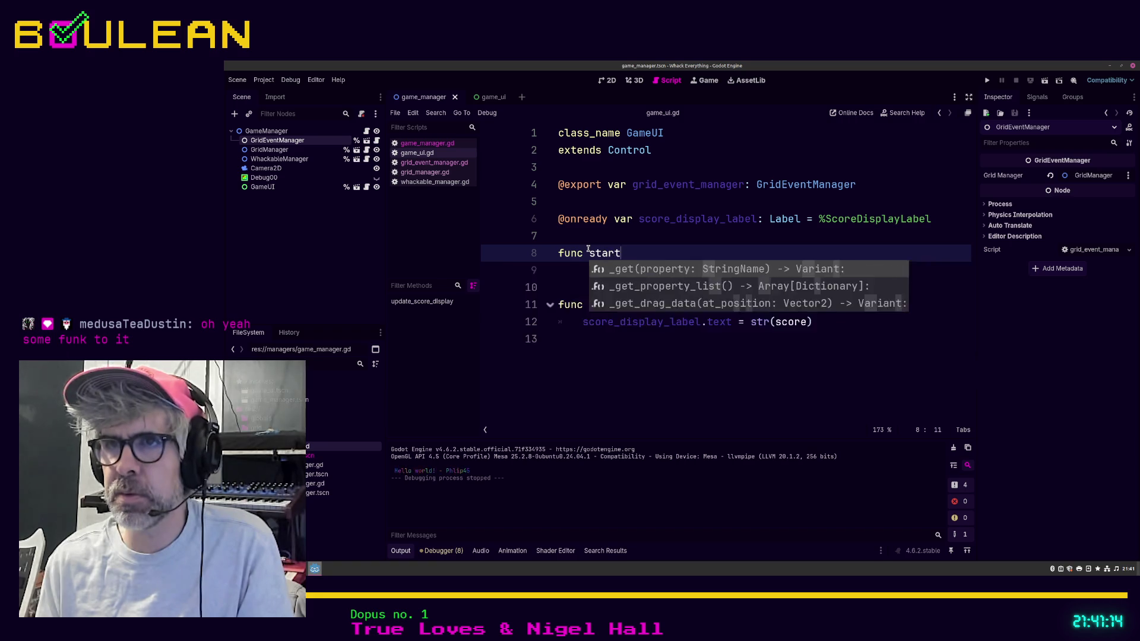
text(() -> void)
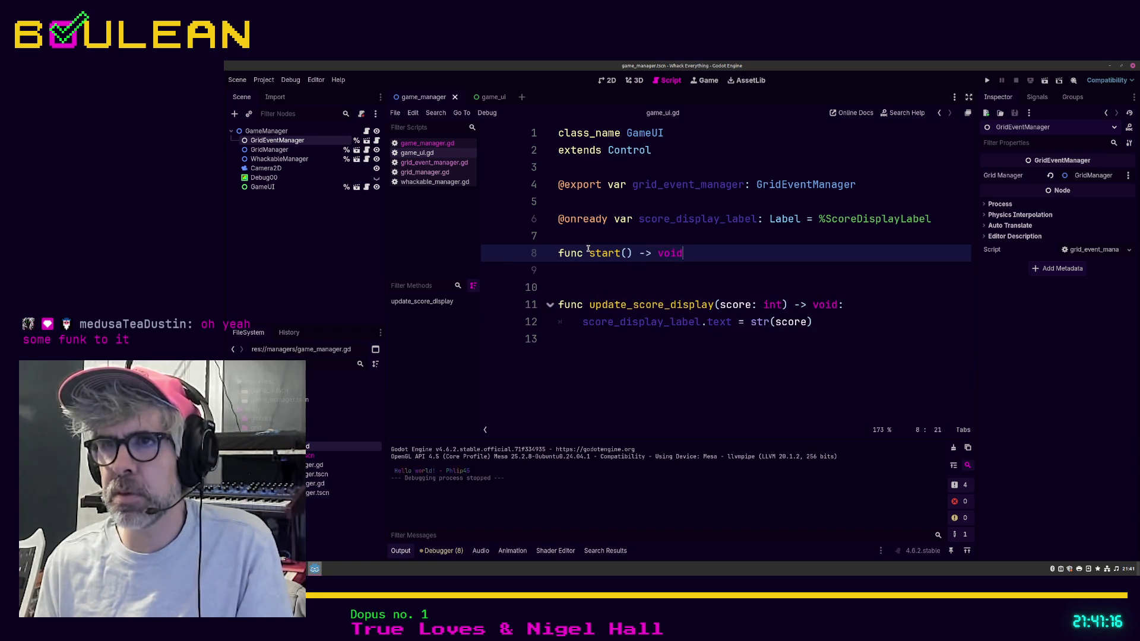
text(:)
key(Return)
text(update)
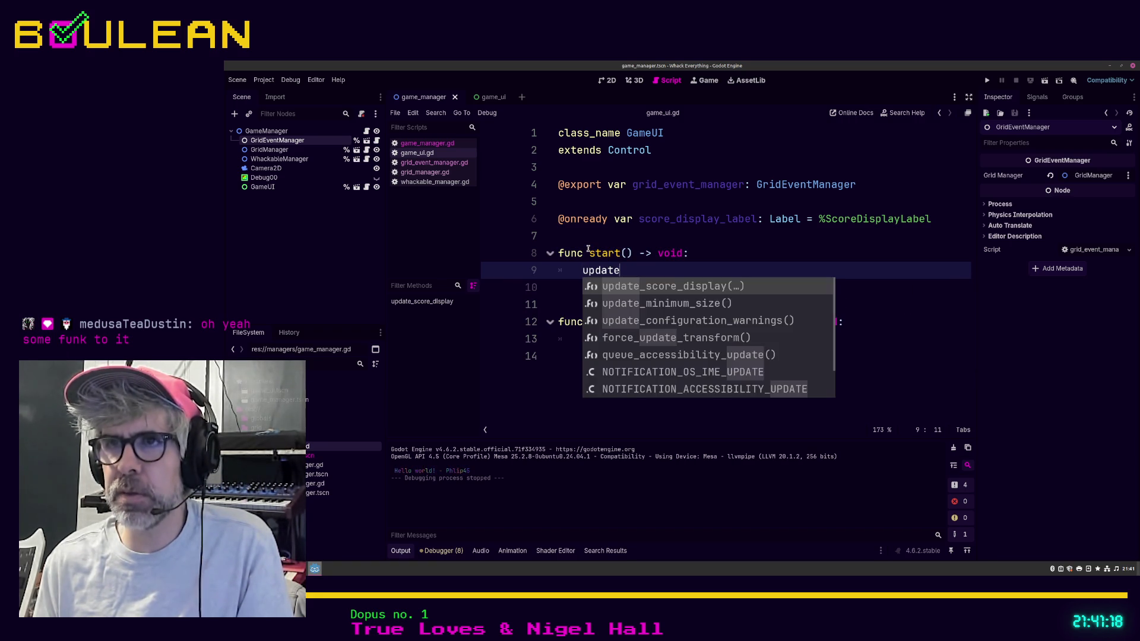
key(Return)
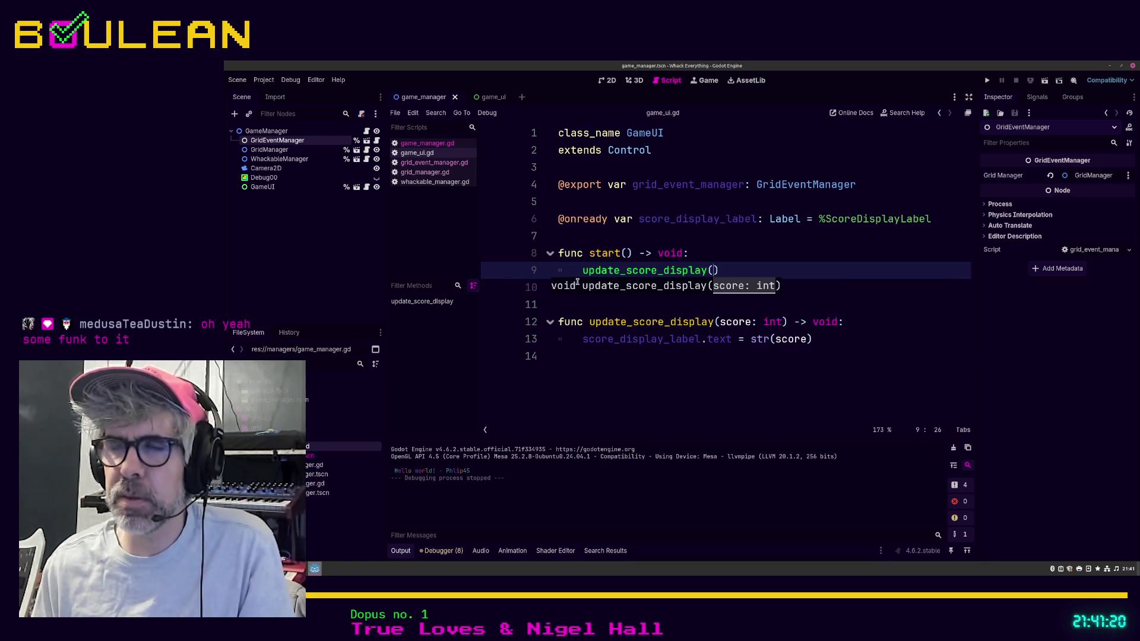
Step: Save game_ui.gd and switch to grid_manager.gd
click(572, 302)
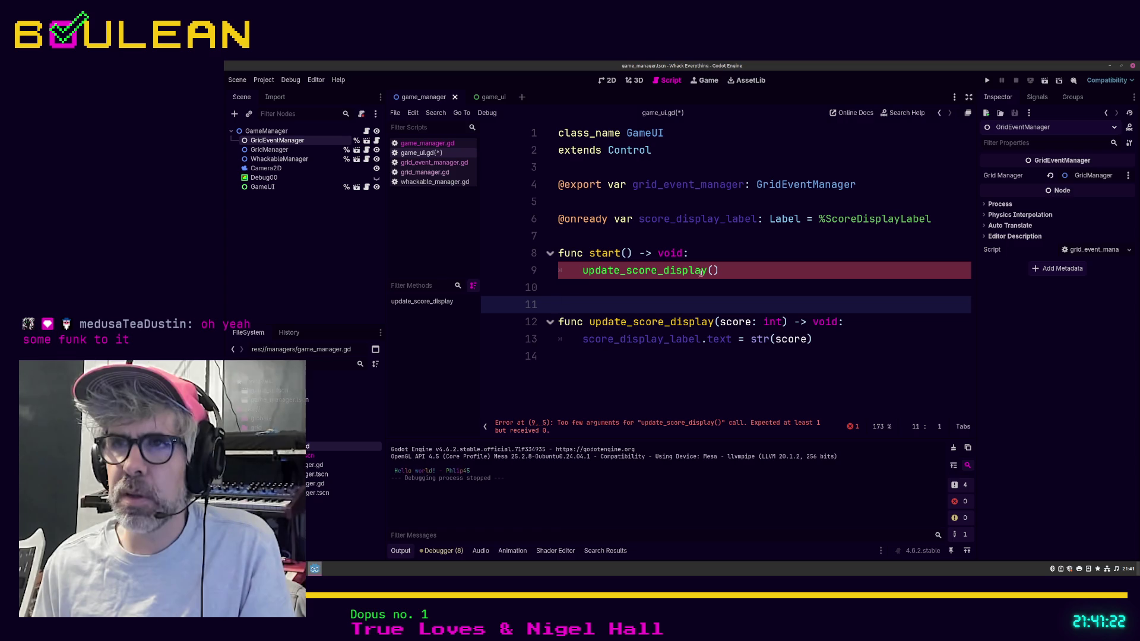
key(ctrl+s)
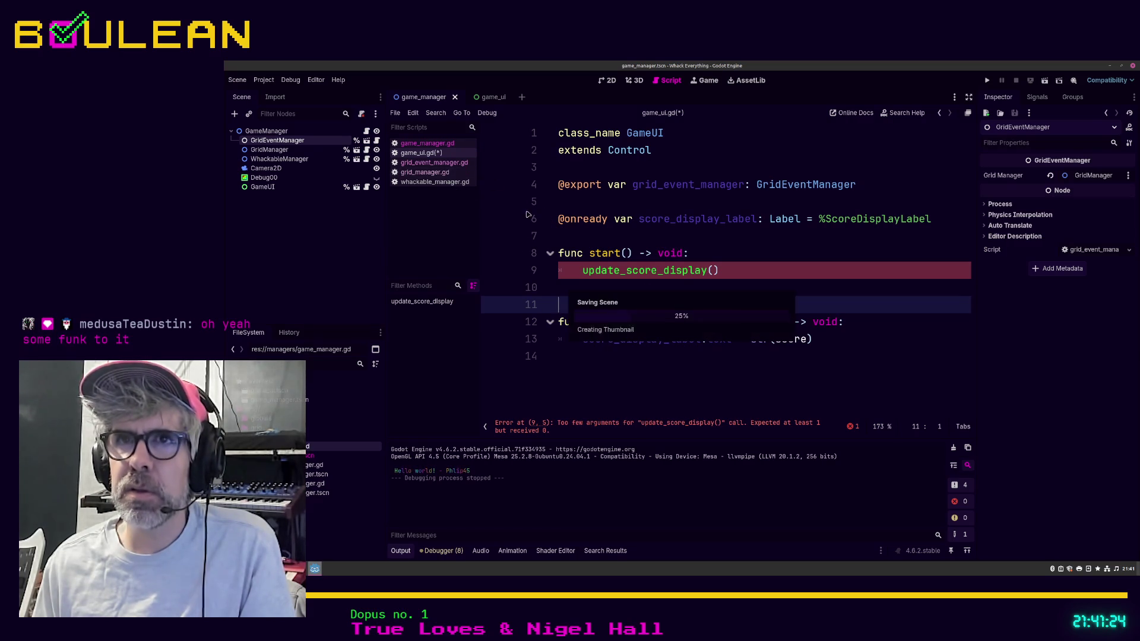
click(434, 177)
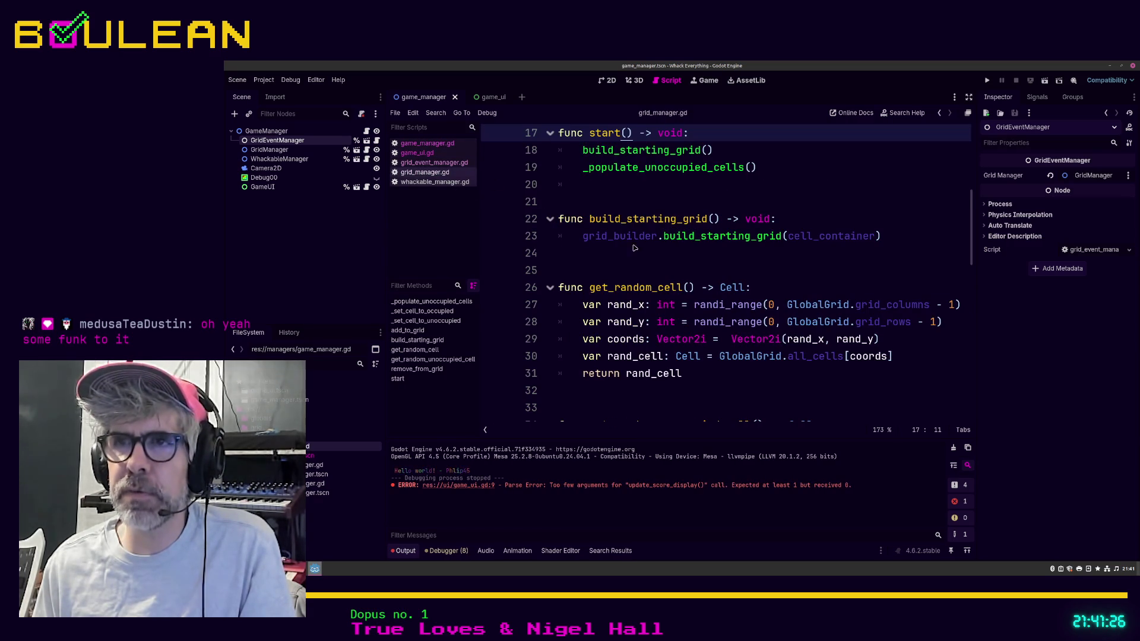
Step: Go to the _start_new_game definition in game_manager.gd
scroll(633, 244, down, 1)
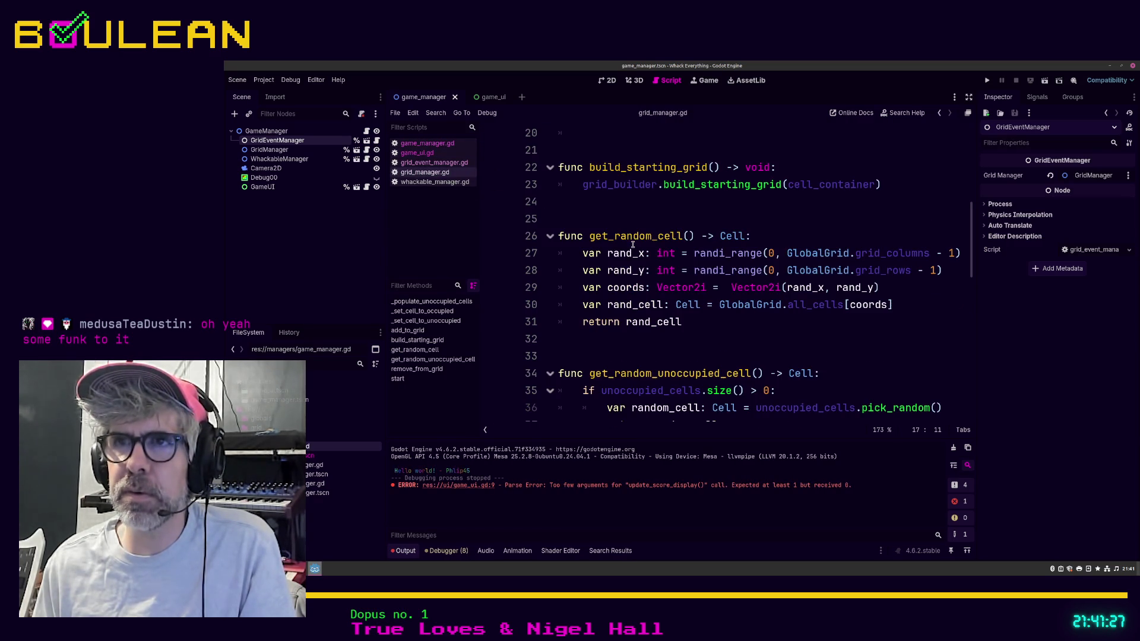
click(438, 144)
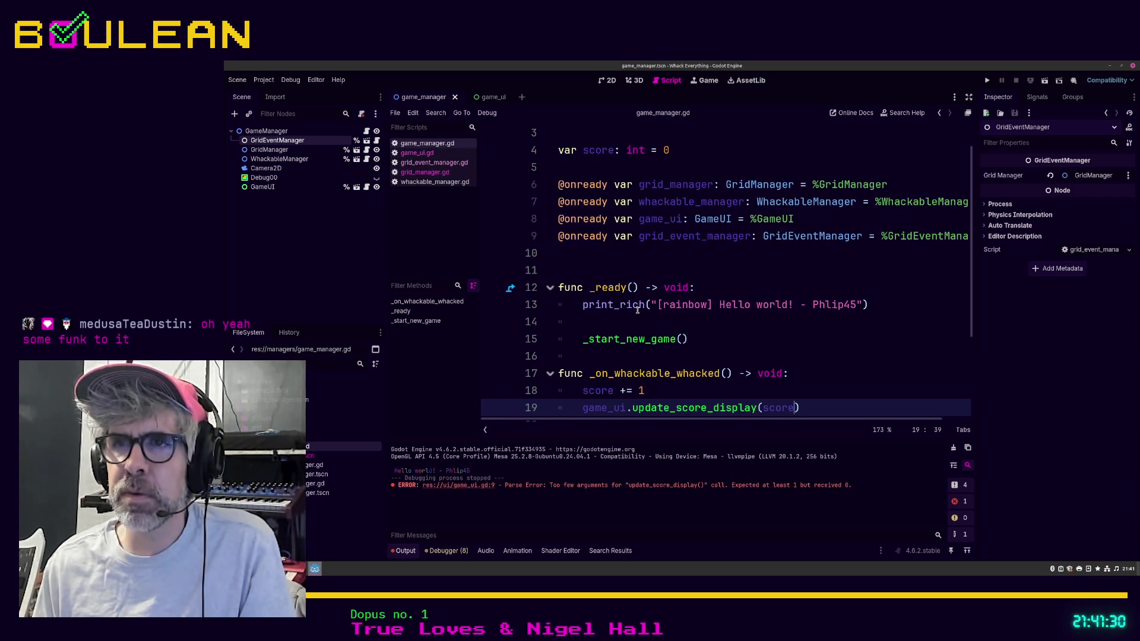
scroll(633, 300, down, 1)
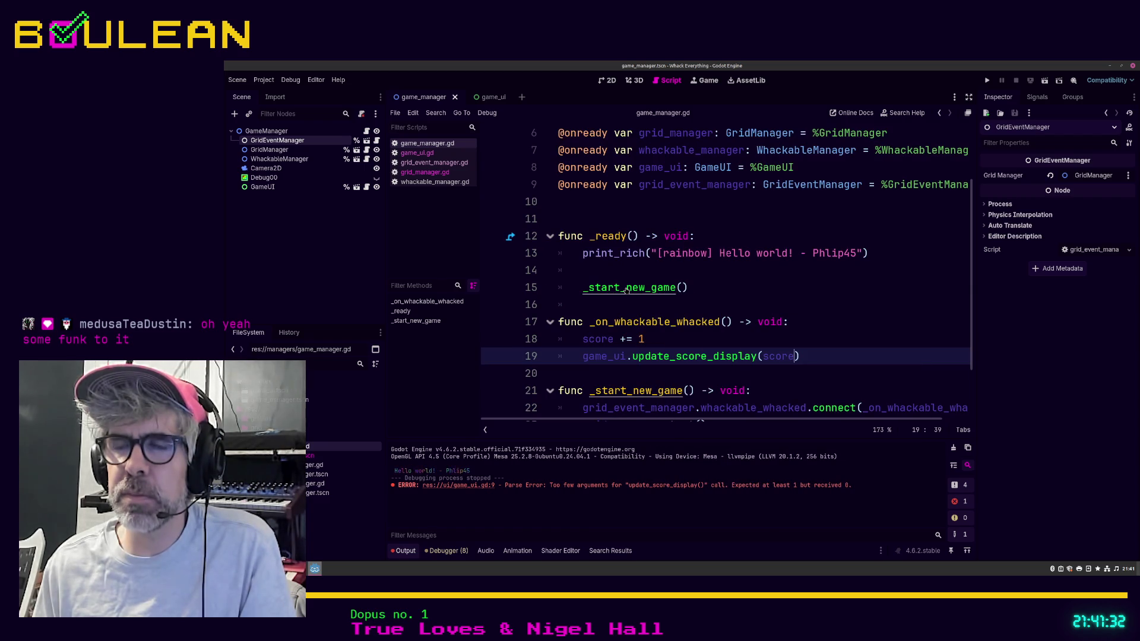
ctrl+click(626, 290)
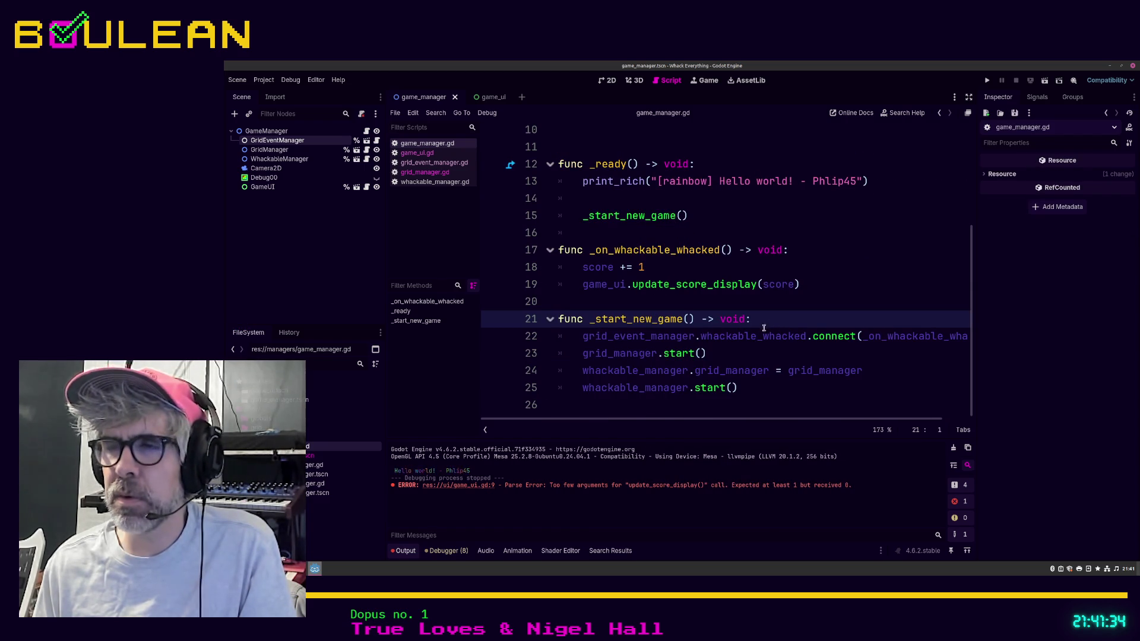
Step: Insert game_ui.start(score) above grid_manager.start(), then jump to GameUI's start function
click(581, 357)
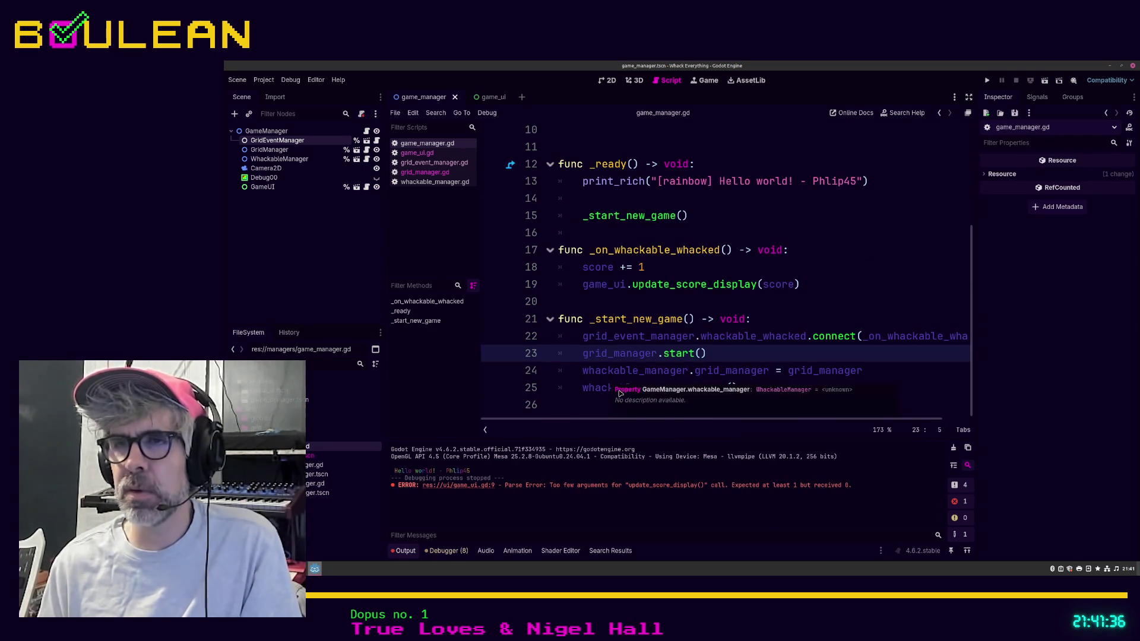
key(Return)
key(Up)
text(game_)
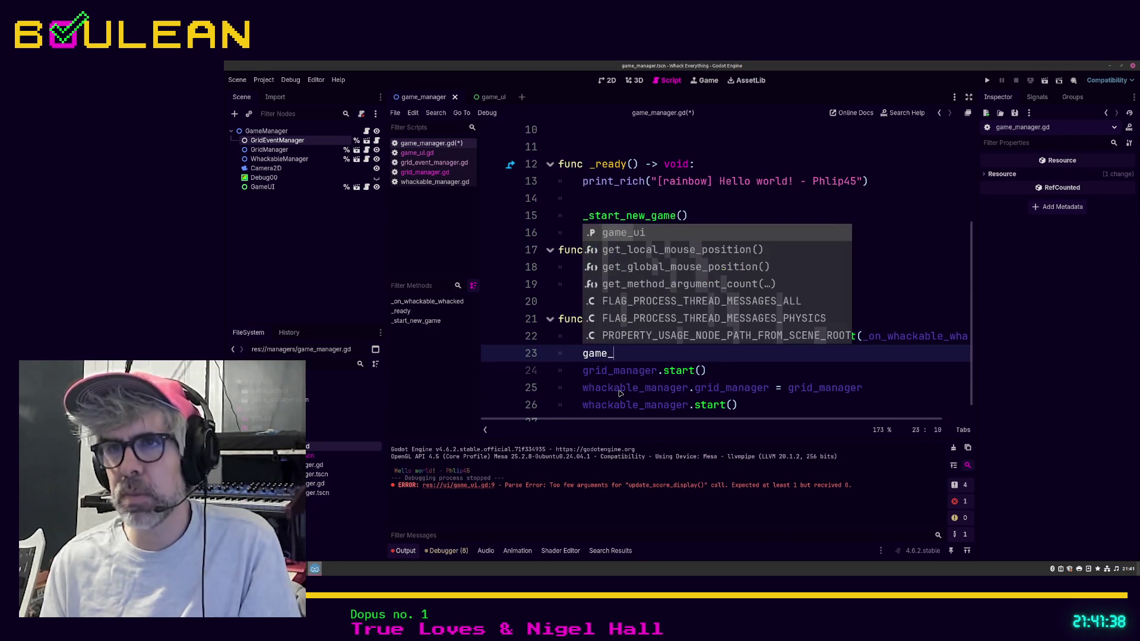
key(Return)
text(.st)
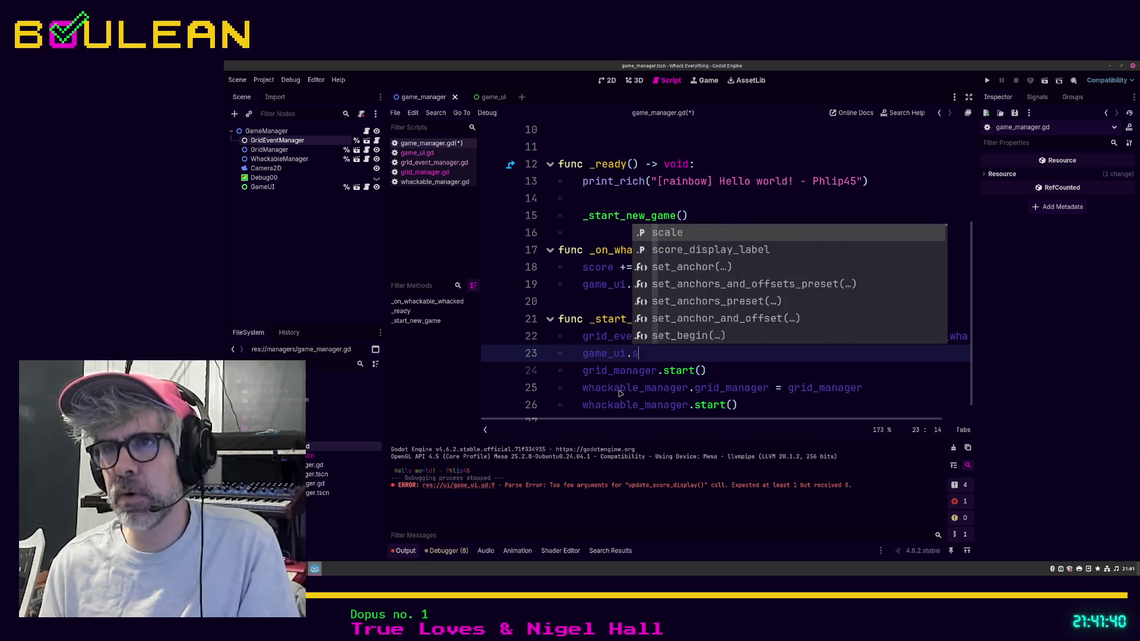
text(art)
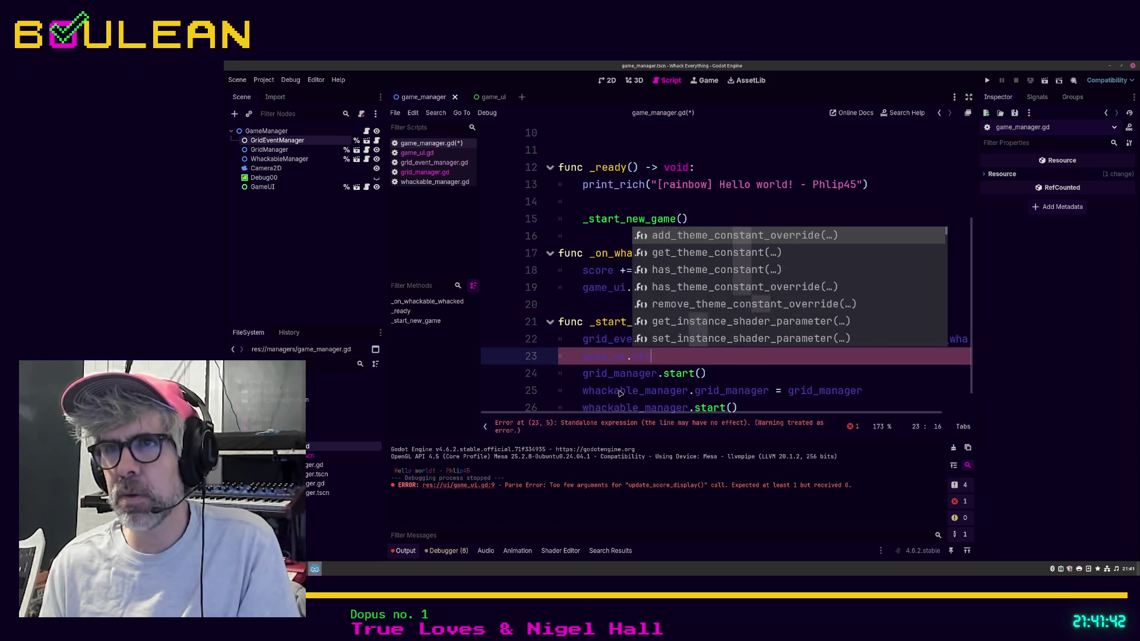
text((score)
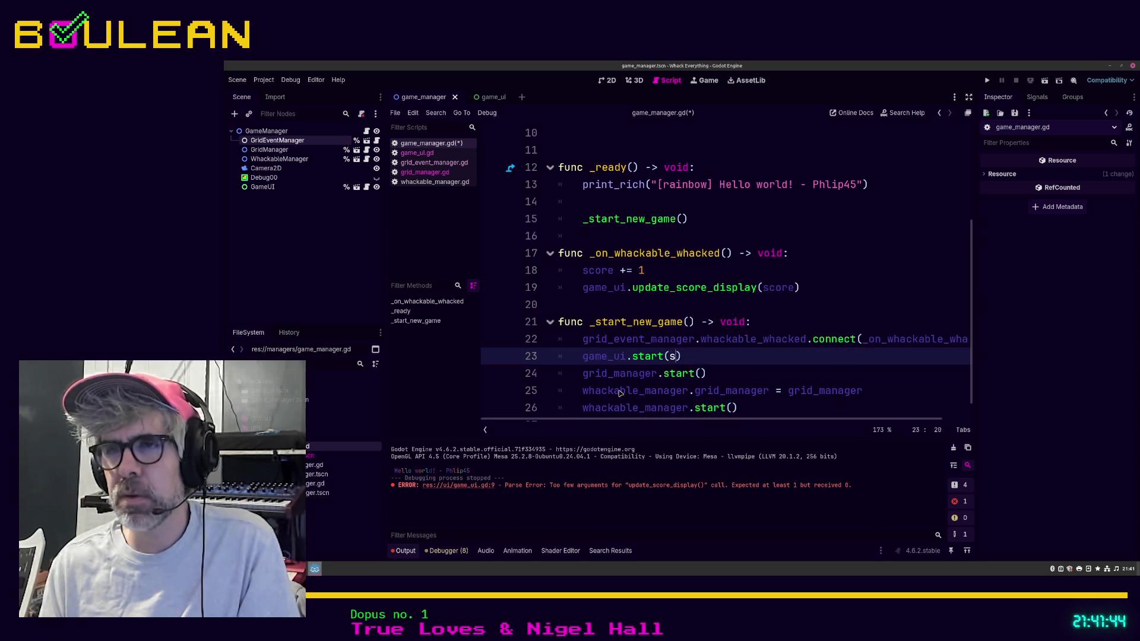
click(731, 359)
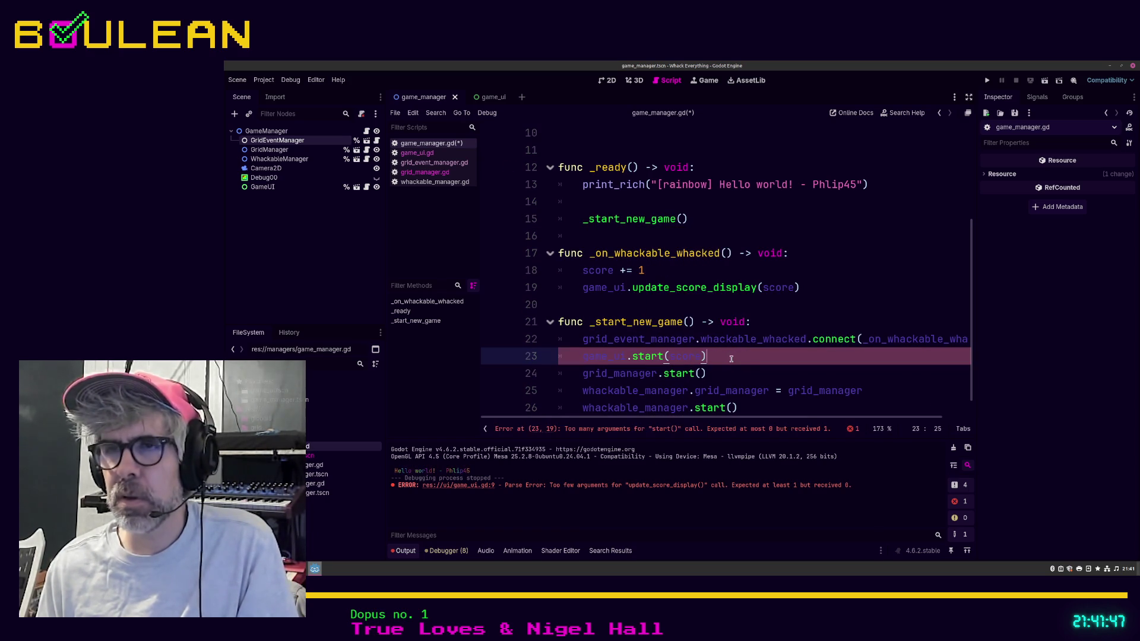
ctrl+click(647, 359)
click(628, 254)
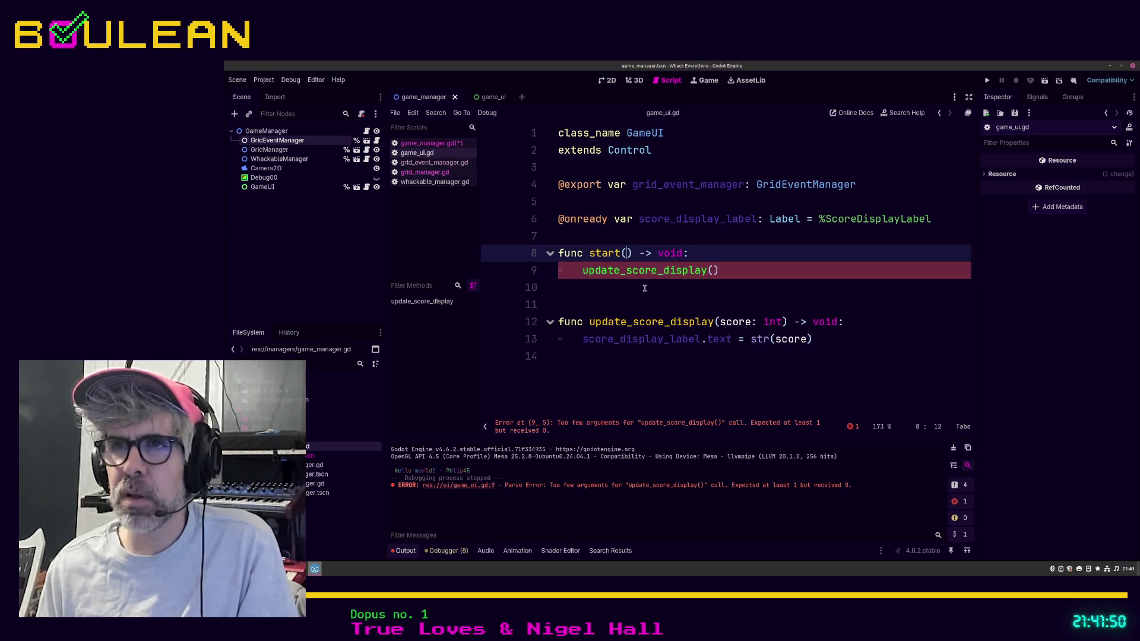
Step: Change GameUI's function signature to start(score: int)
text(sc)
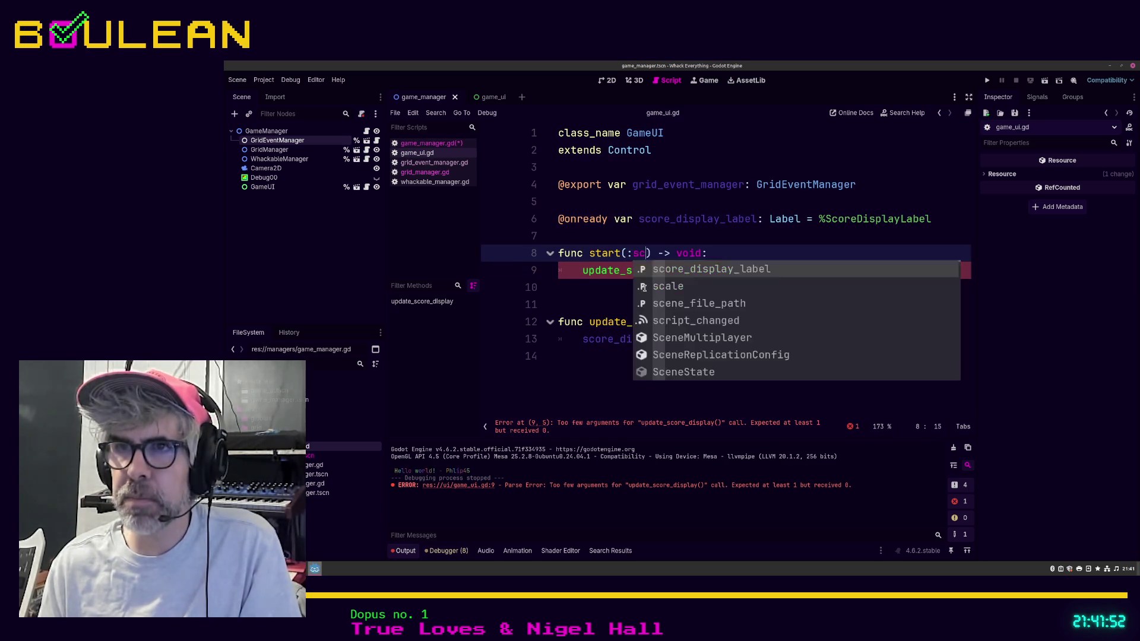
key(BackSpace)
text(score: int)
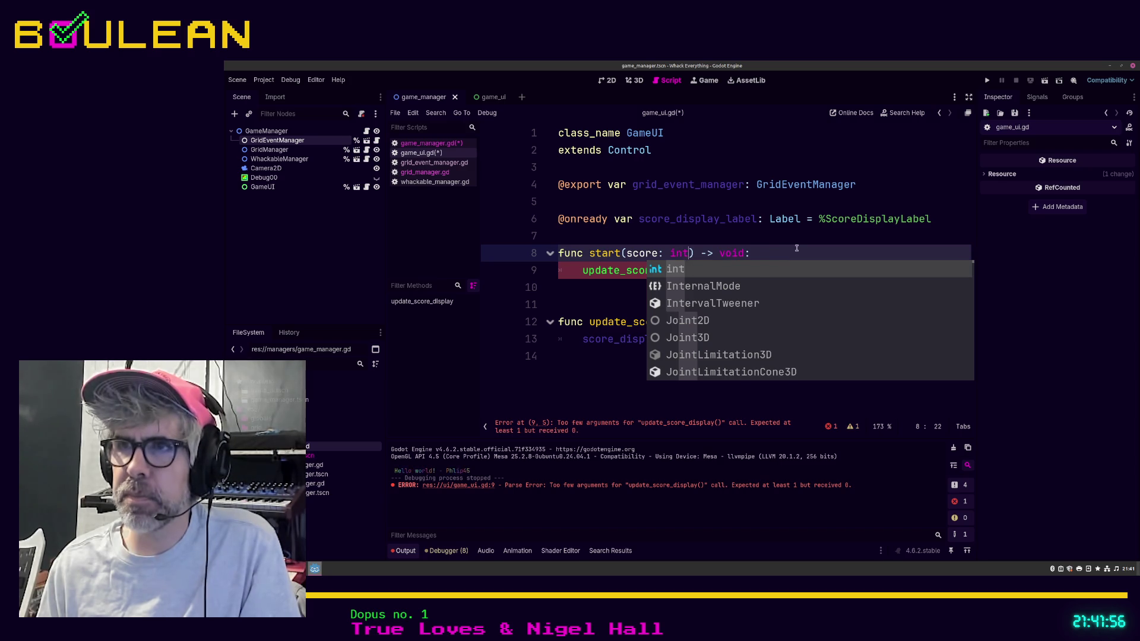
key(End)
Step: Pass score to update_score_display(score), save the scripts, and run the game
click(715, 270)
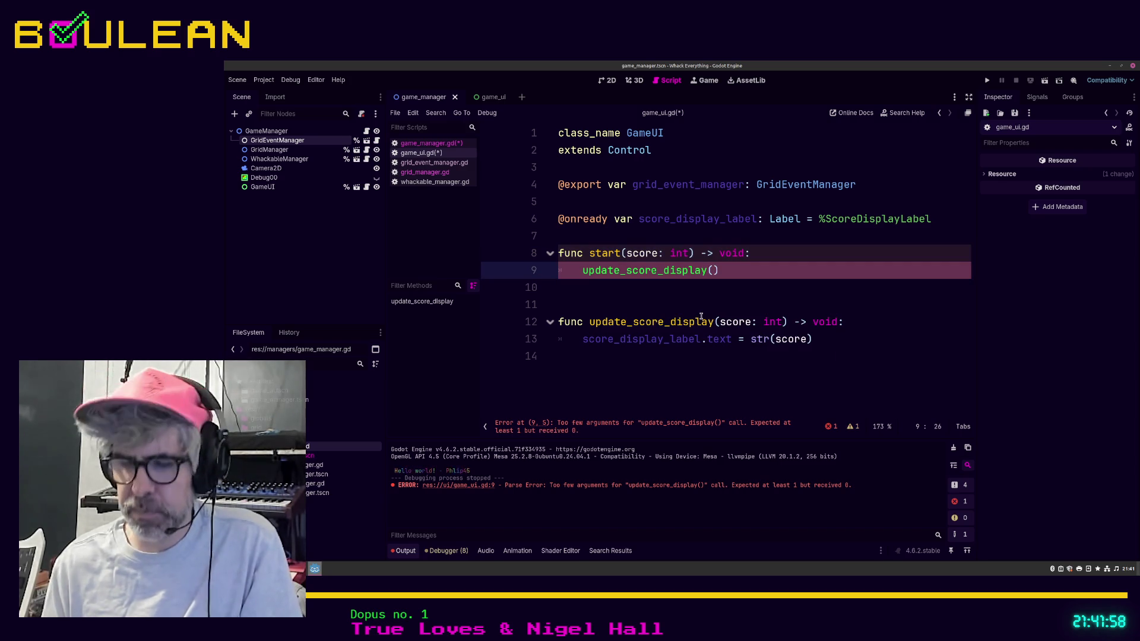
text(score)
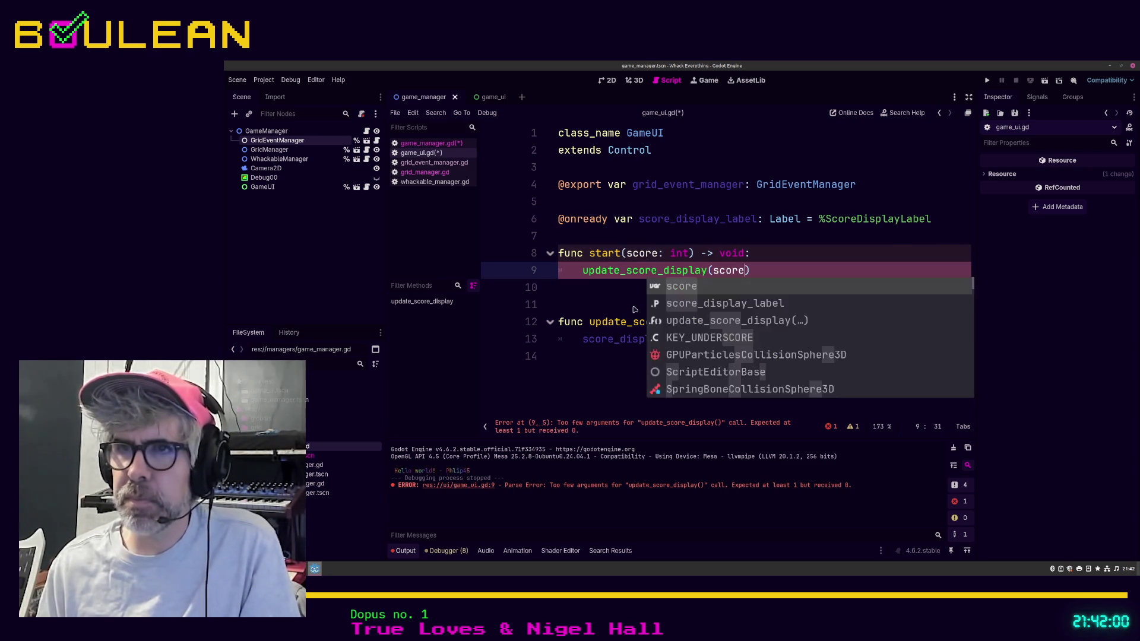
click(588, 303)
key(ctrl+s)
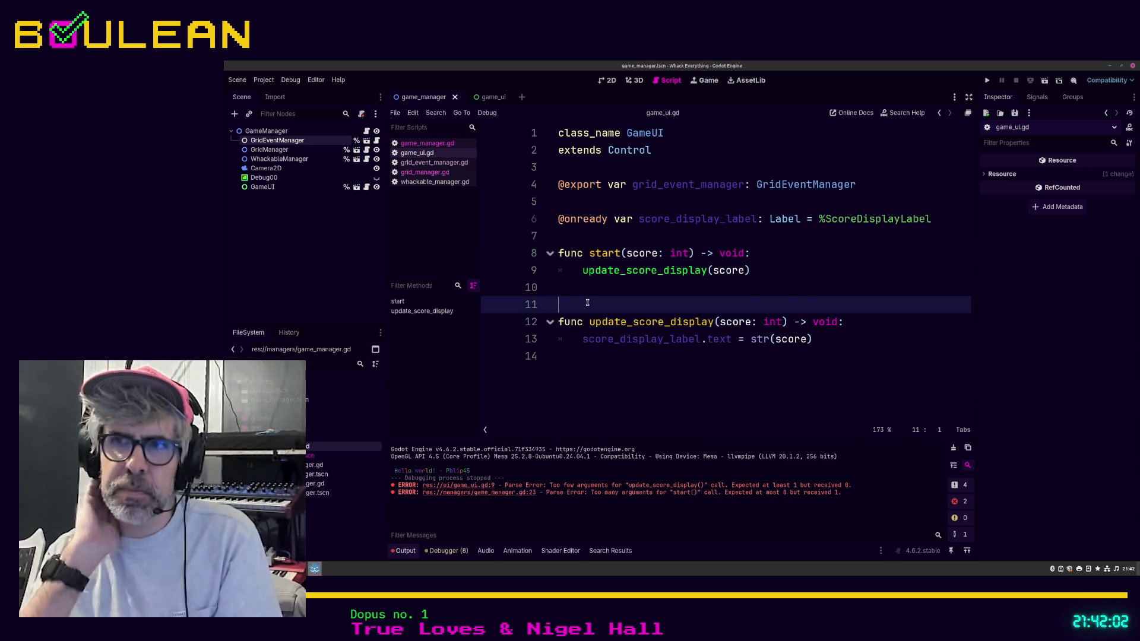
key(F5)
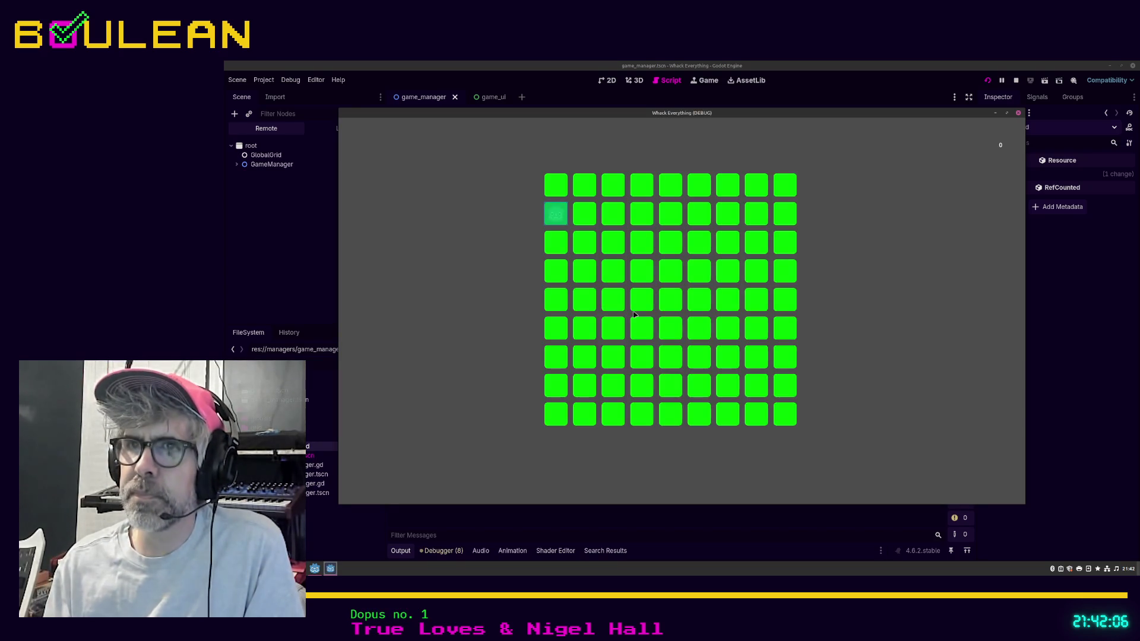
Step: Whack about two dozen moles until the score reads 38, then close the game window
click(556, 214)
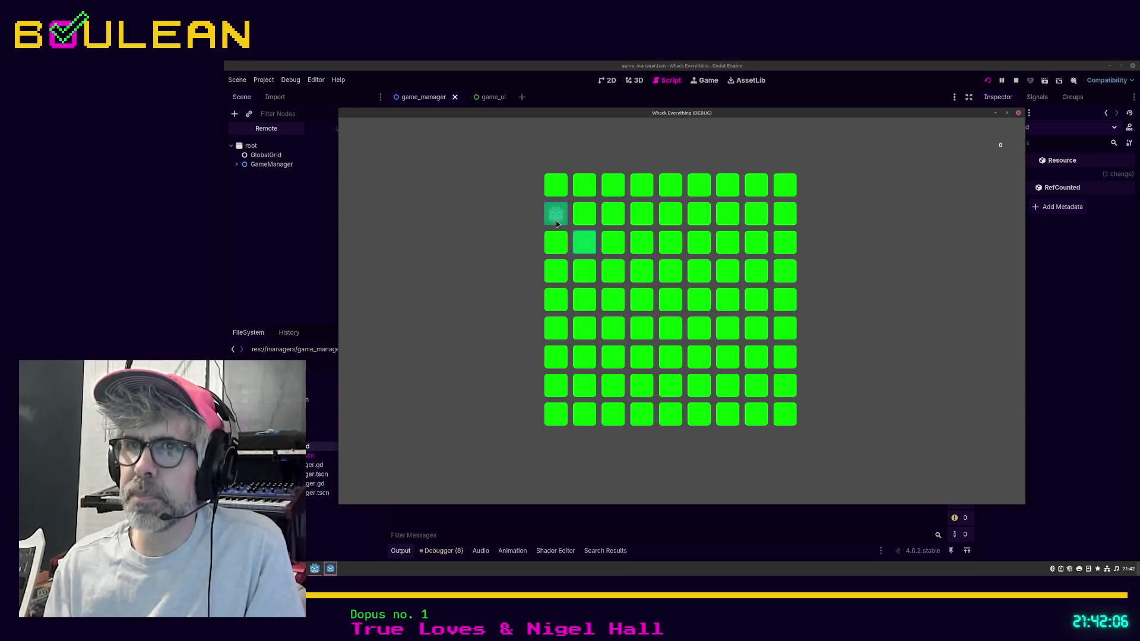
click(584, 242)
click(586, 327)
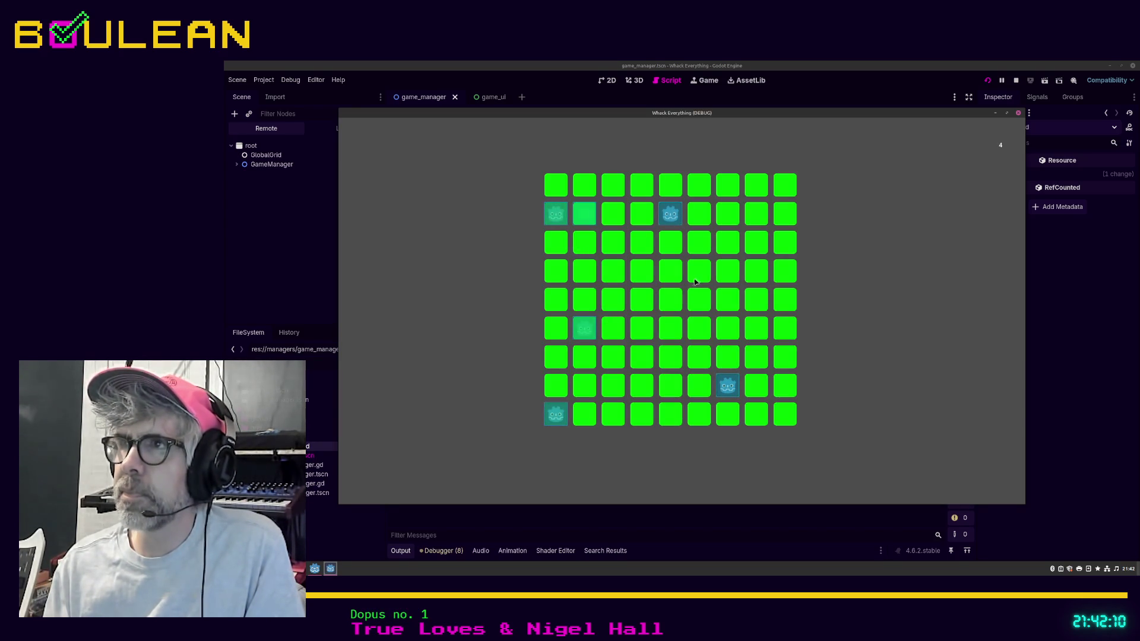
click(565, 219)
click(563, 218)
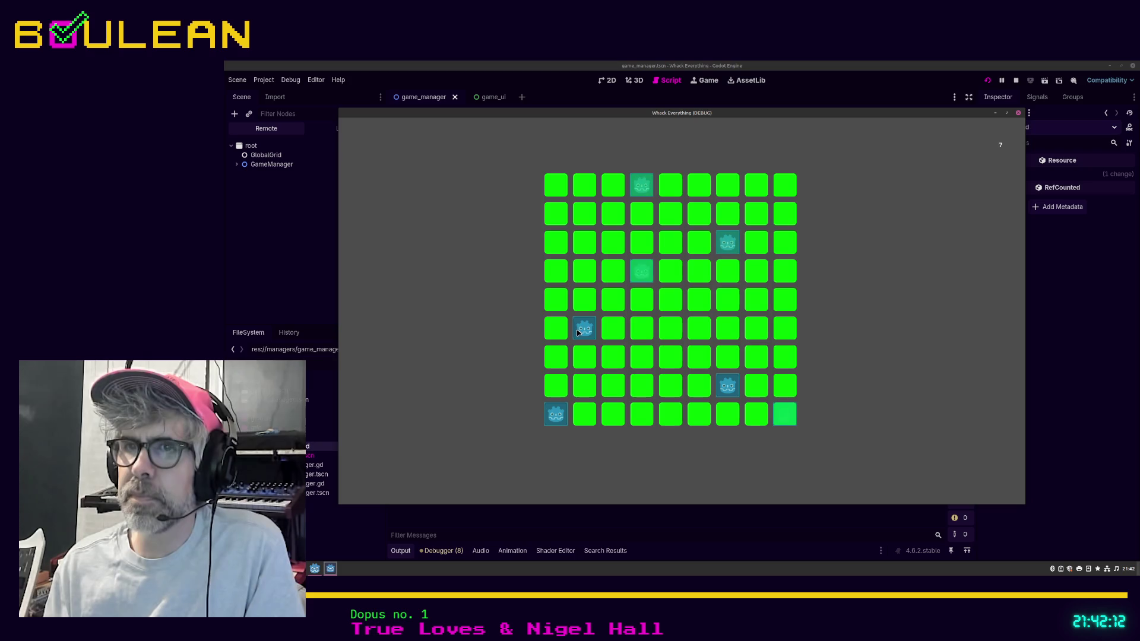
click(721, 393)
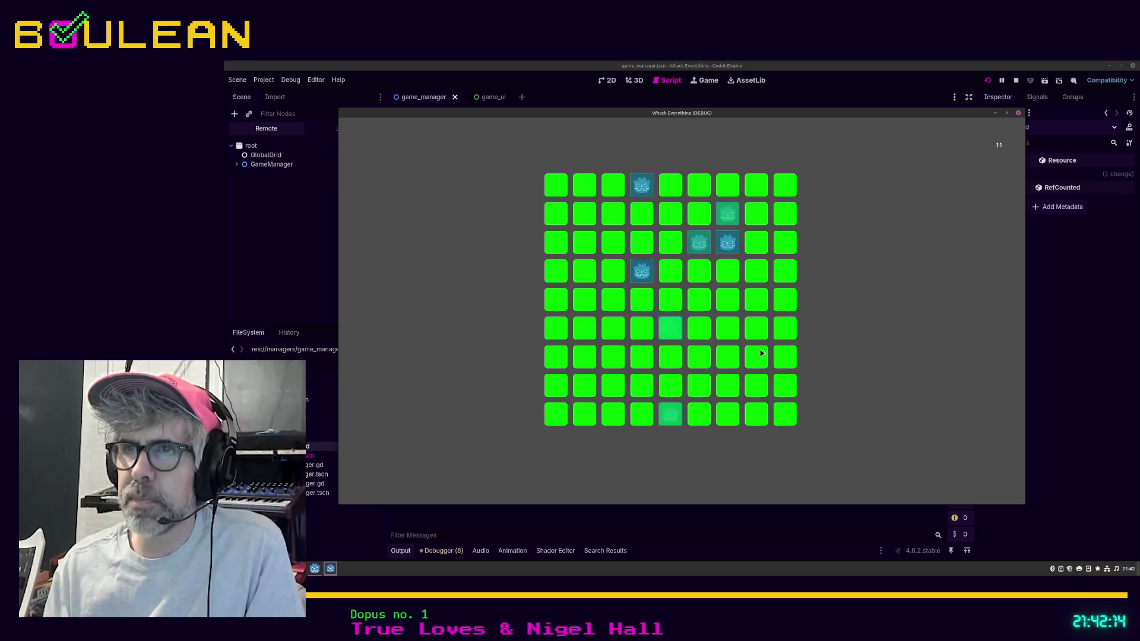
click(725, 220)
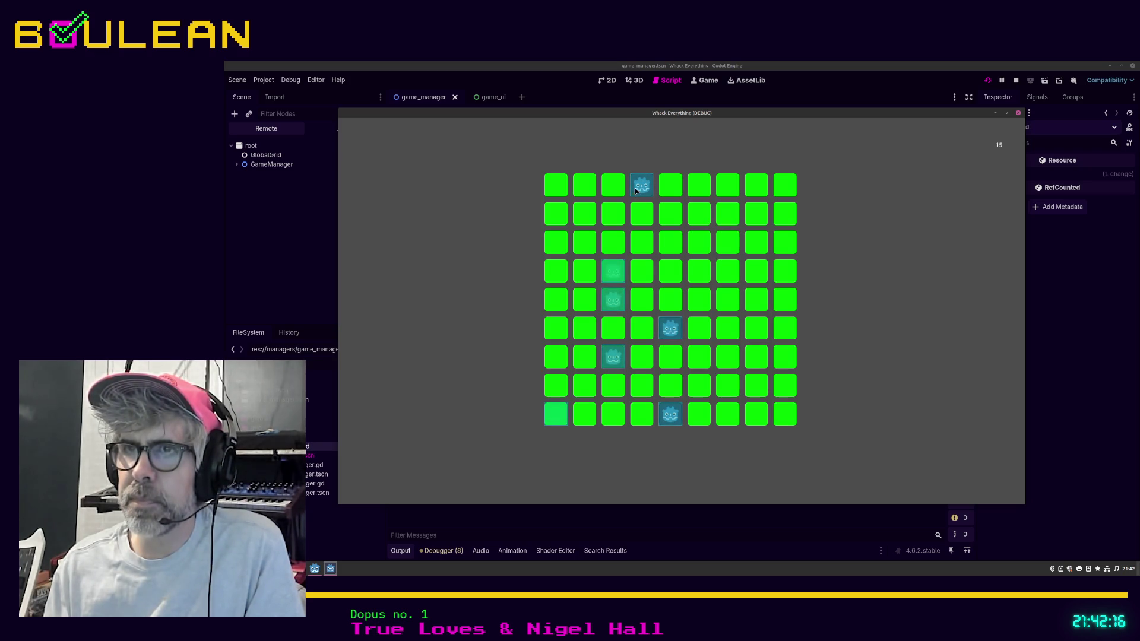
click(611, 301)
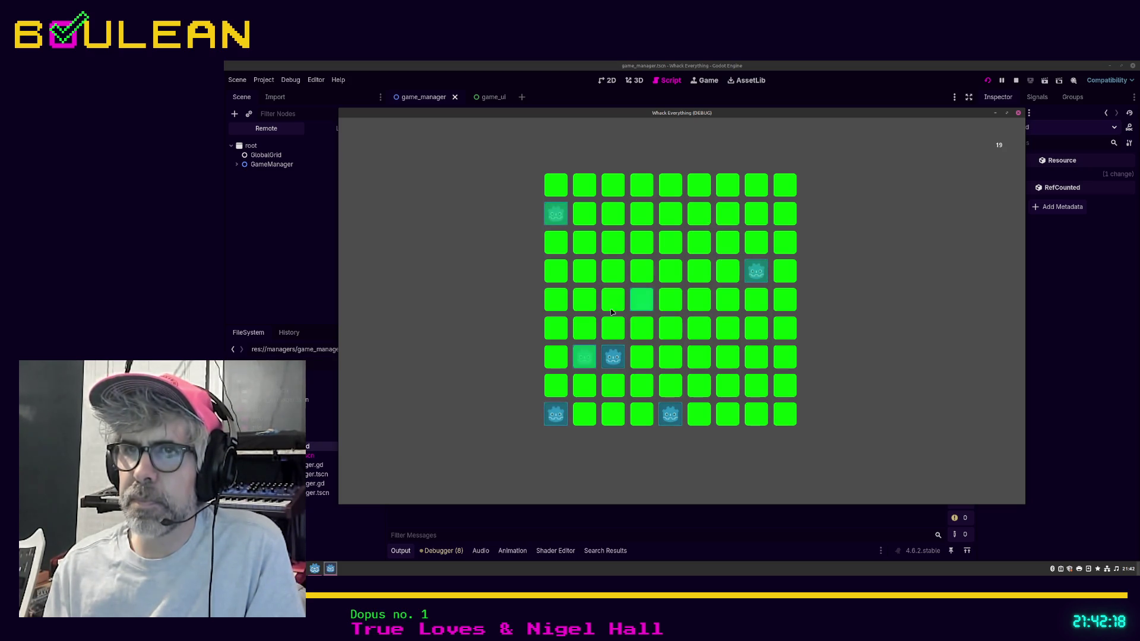
click(663, 421)
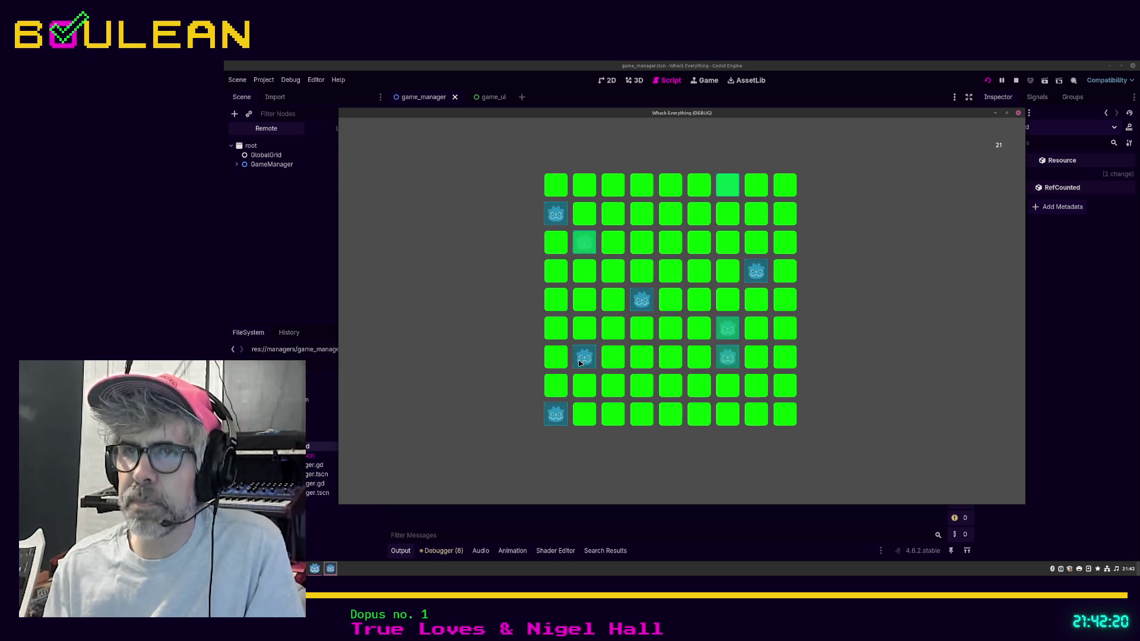
click(728, 328)
click(727, 357)
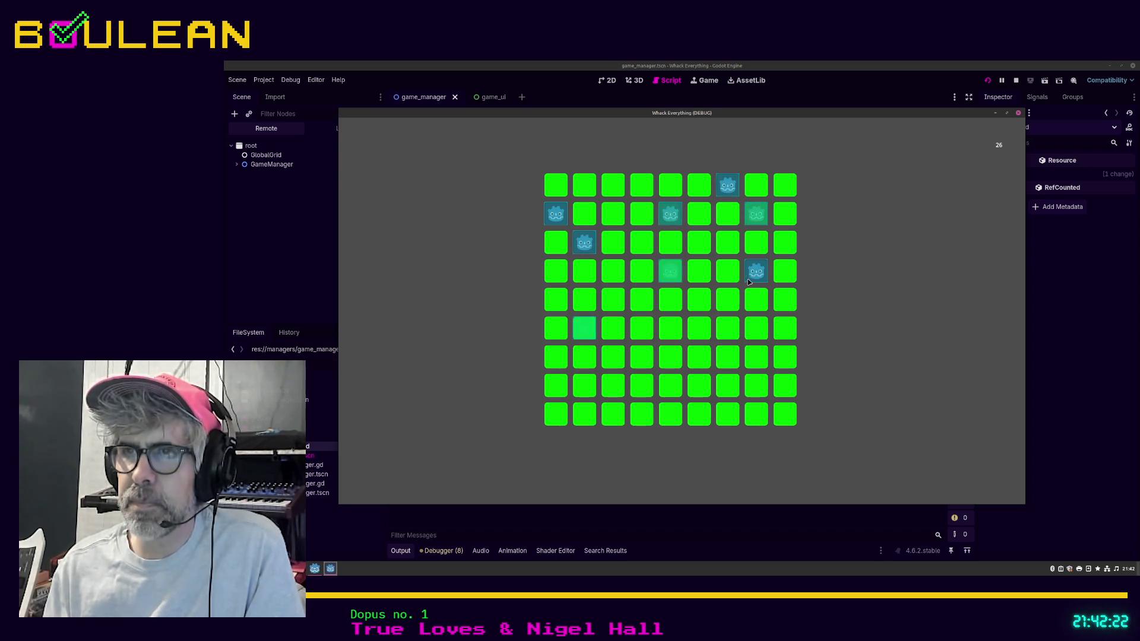
click(756, 271)
click(756, 214)
click(724, 190)
click(670, 215)
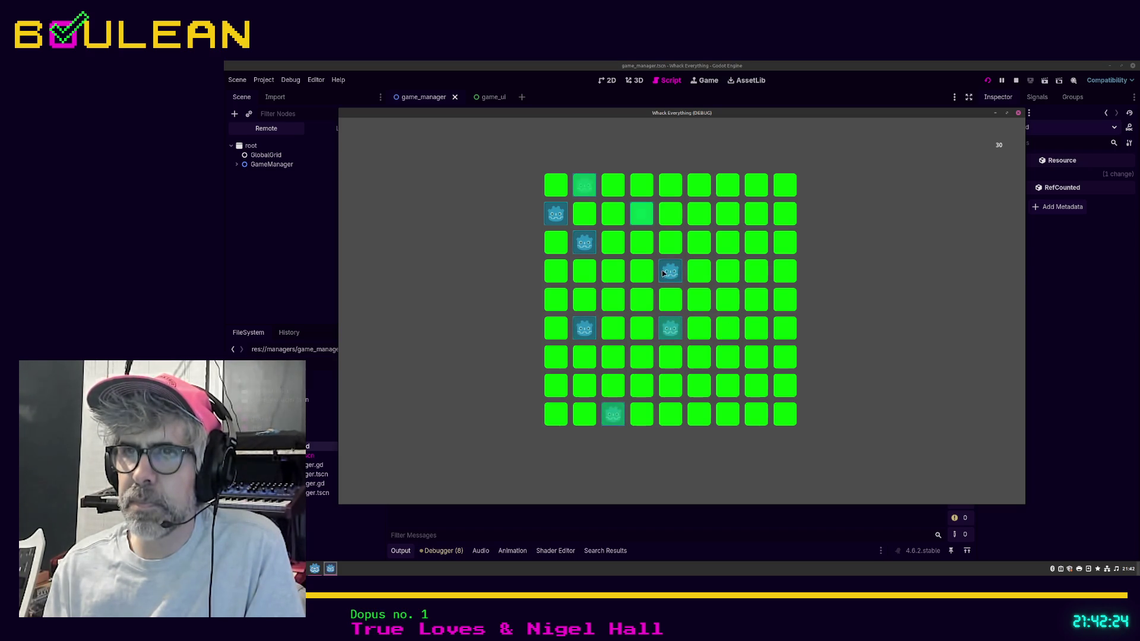
click(670, 272)
click(584, 244)
click(553, 213)
click(584, 187)
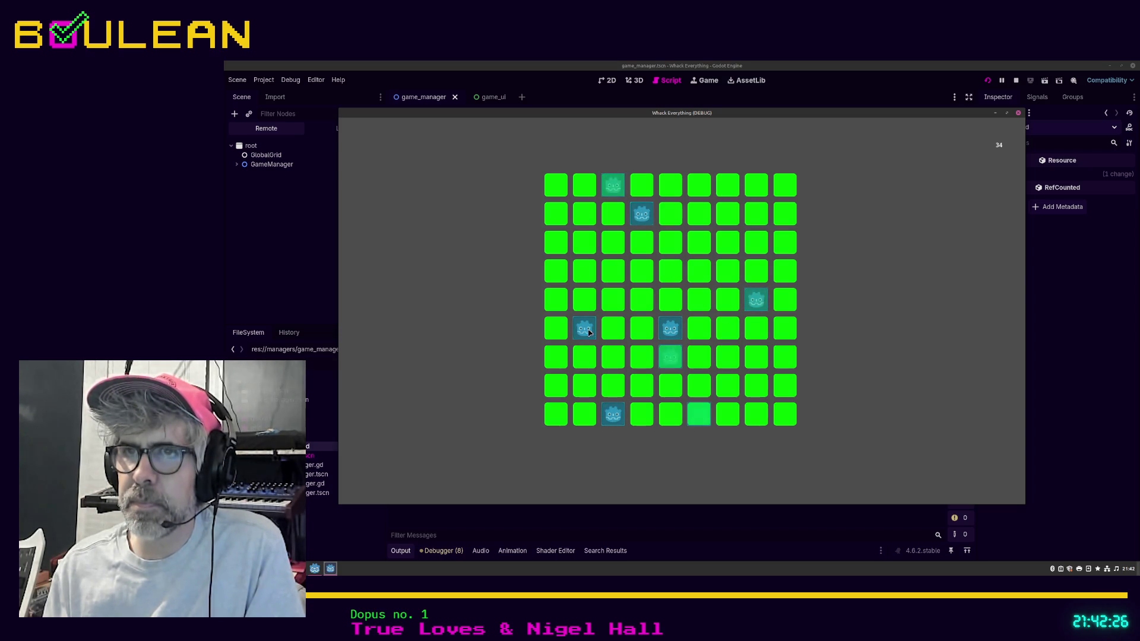
click(584, 328)
click(613, 414)
click(670, 357)
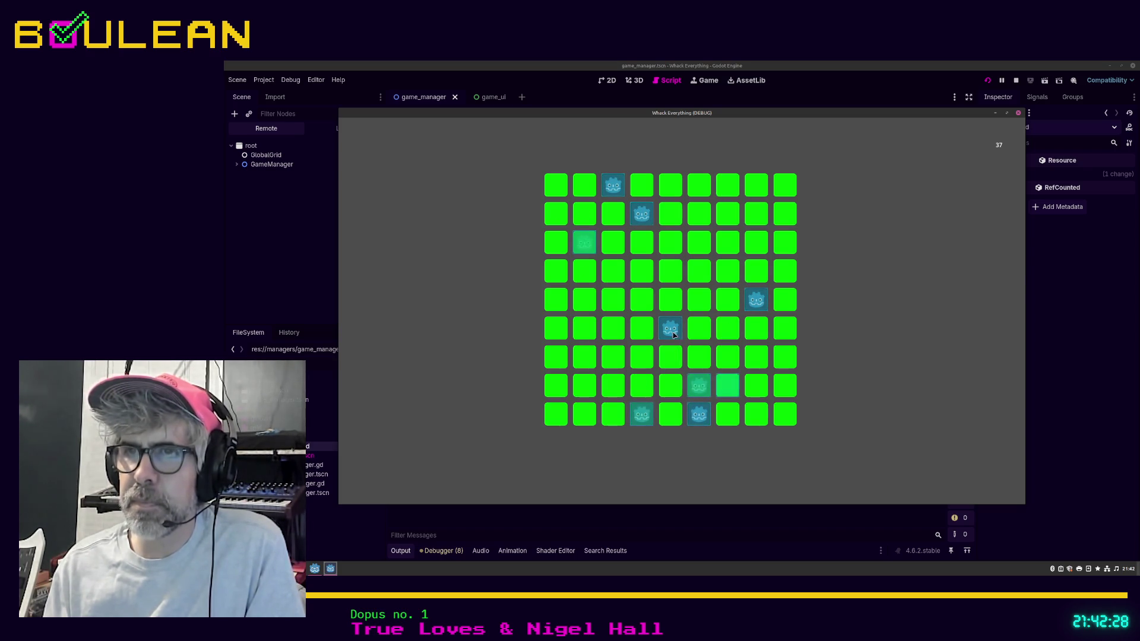
click(669, 328)
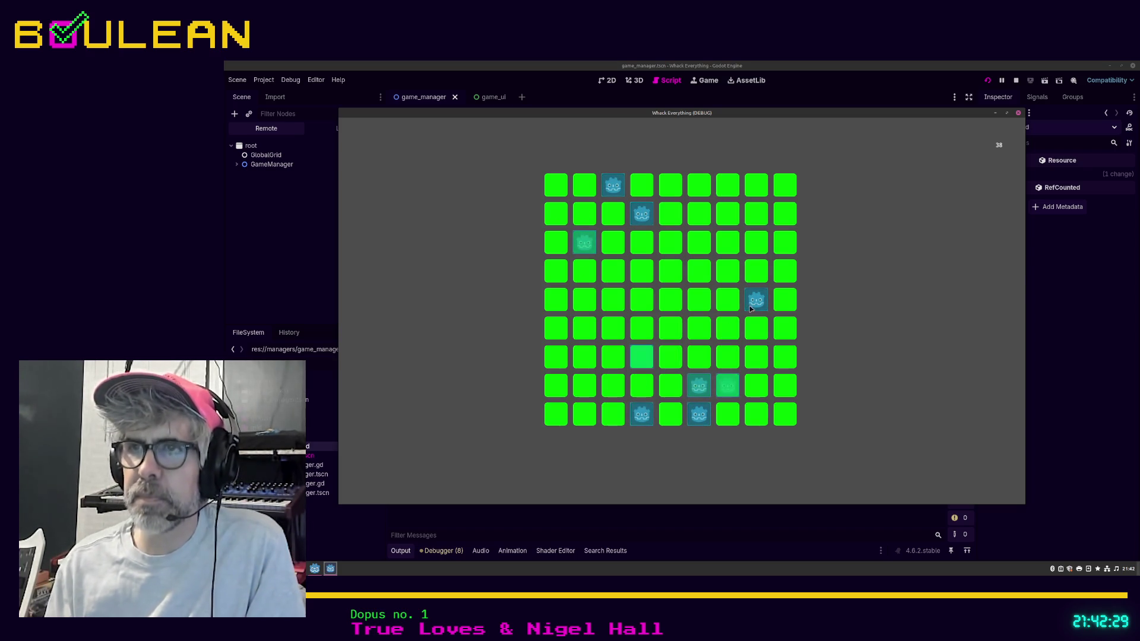
click(1019, 113)
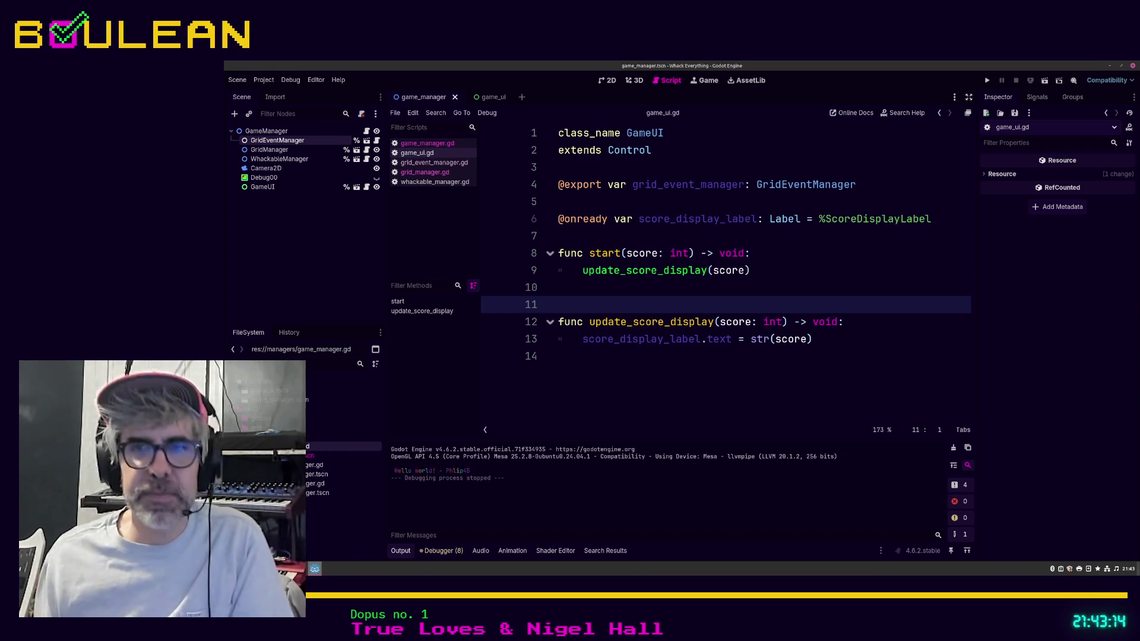
Step: Run Whack Everything again from game_ui.gd to check the score starts at 0
click(665, 392)
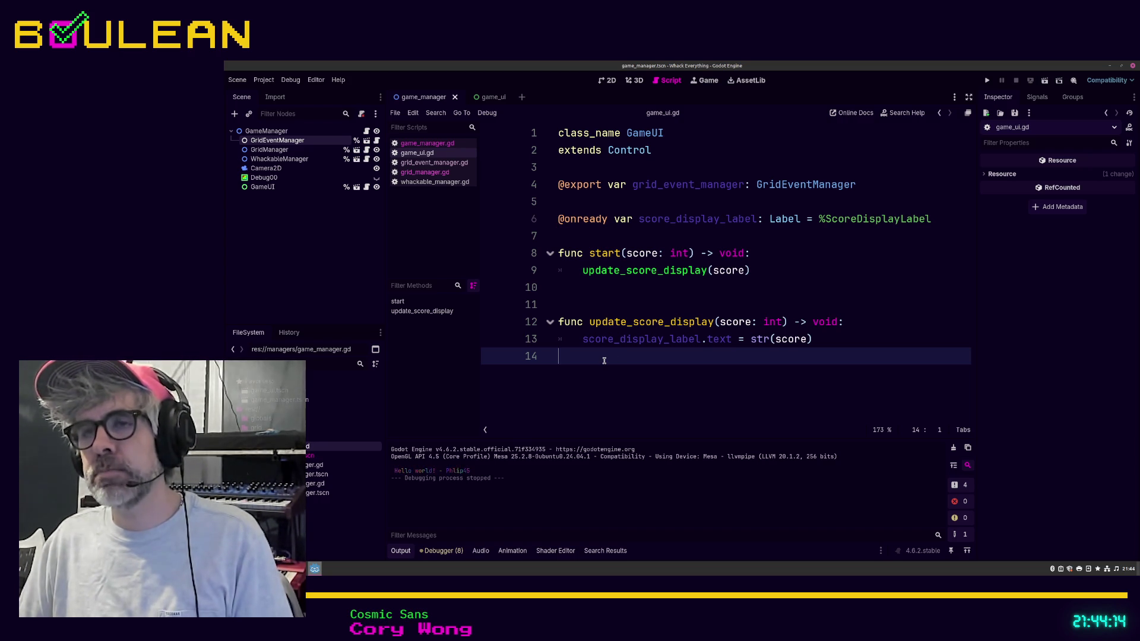
key(F5)
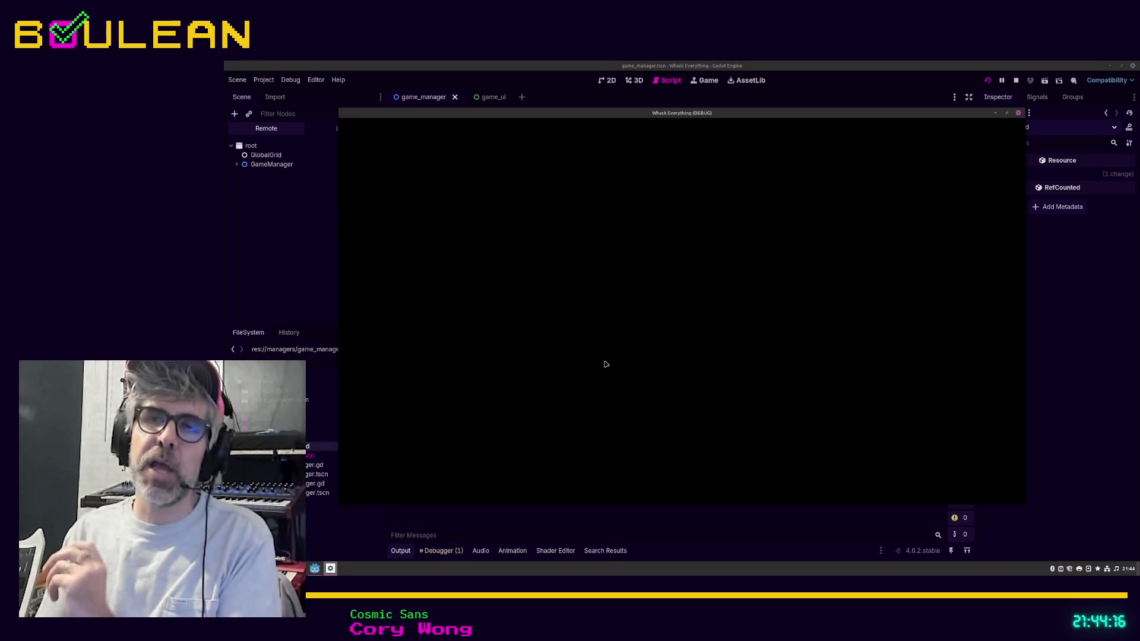